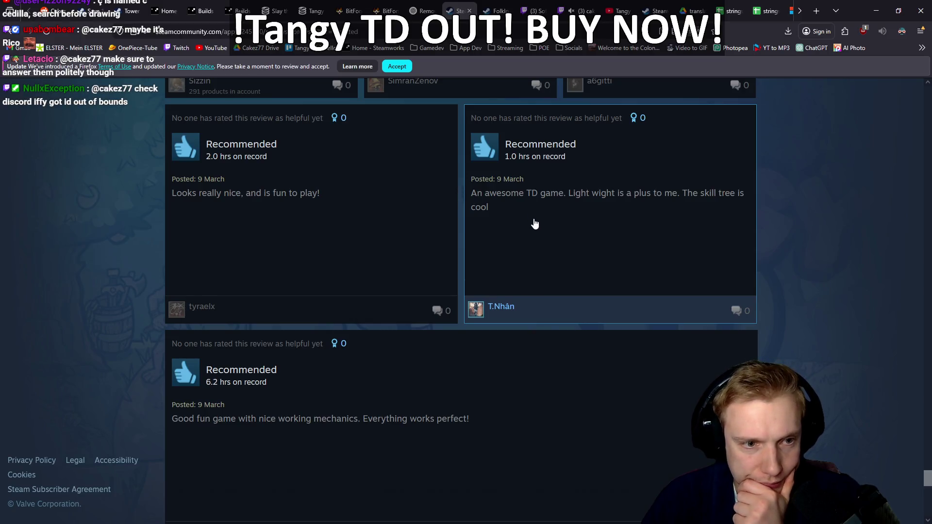
Scroll further down the Tangy TD reviews, then bring up Discord's enlarged error screenshot
scroll(535, 224, down, 4)
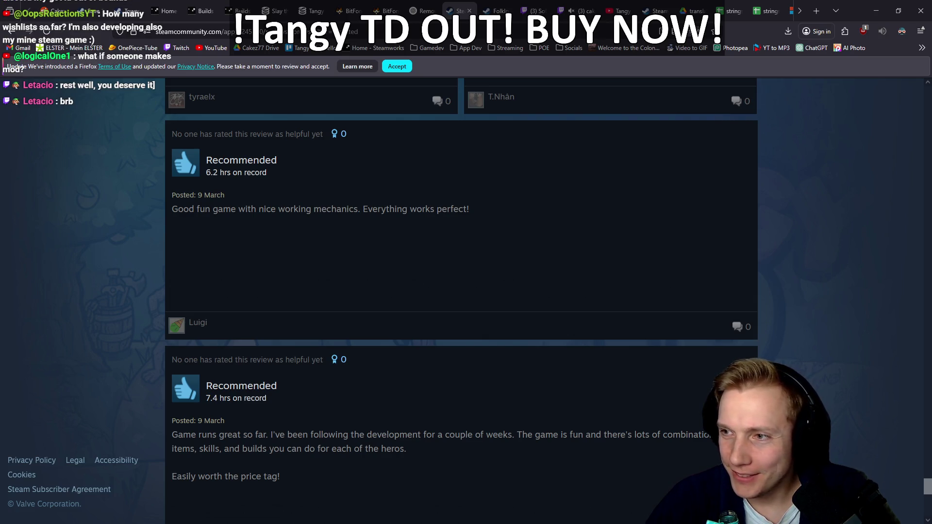
key(alt+Tab)
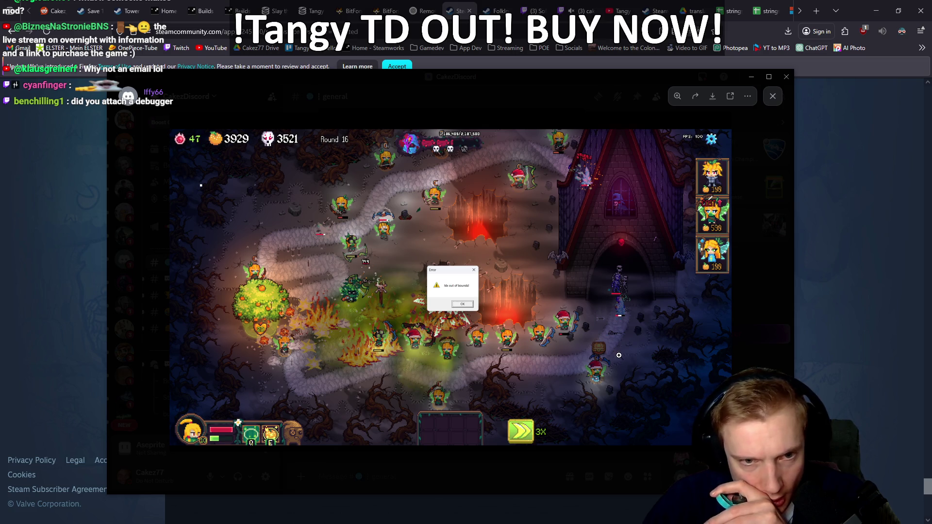
Reply in #feedback-bugs' 'Game crash' post, thanking the reporter and advising a game update and Steam restart
click(773, 95)
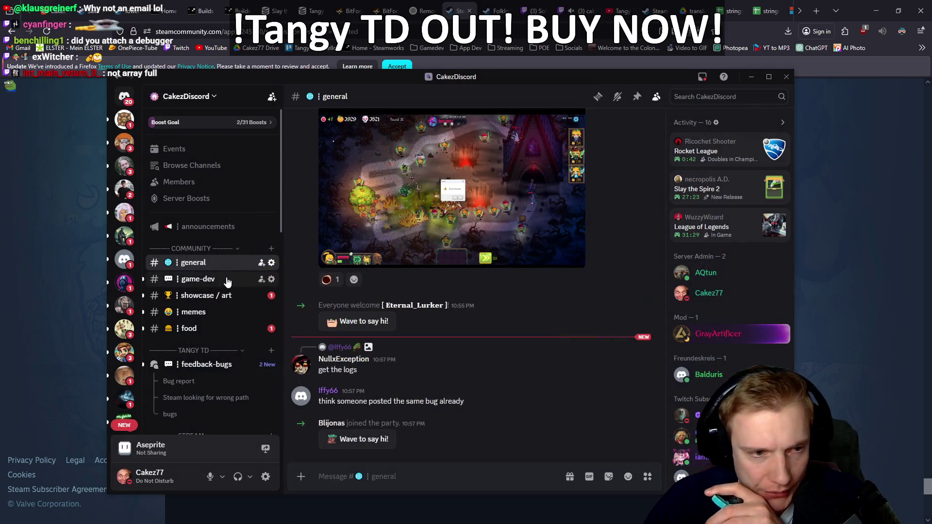
click(191, 365)
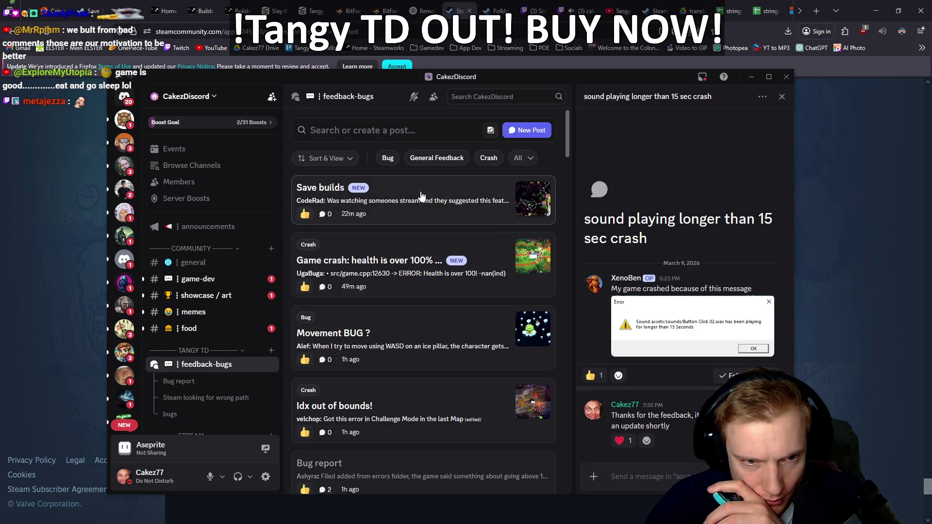
click(425, 283)
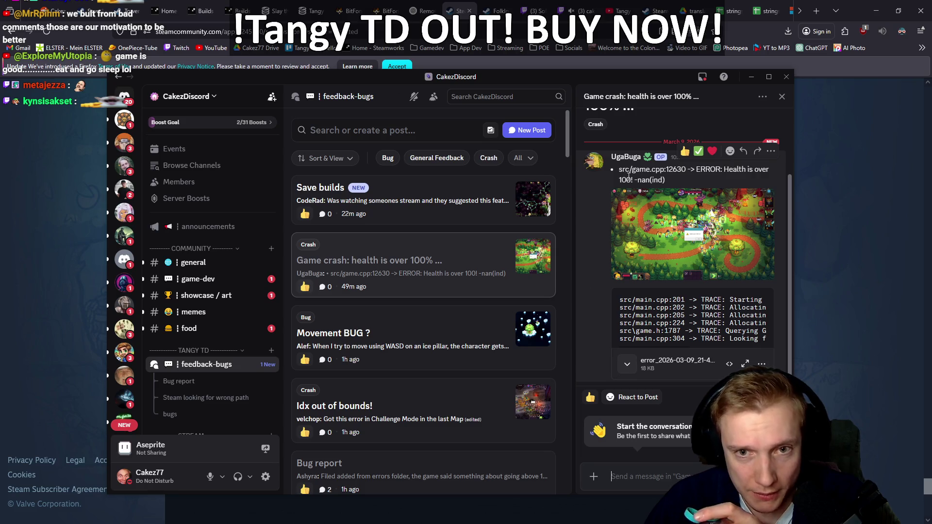
click(743, 151)
text(Hey man, thank you very m)
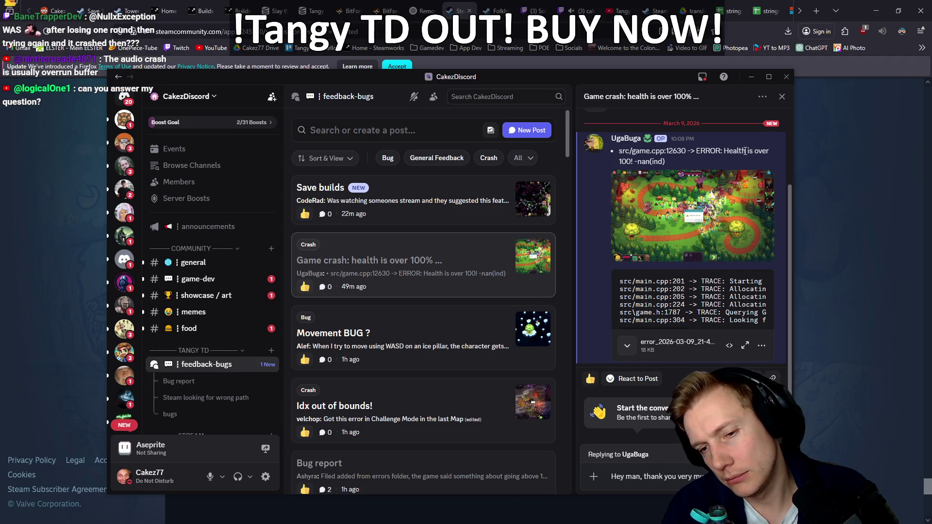
text( reporting. Please update th)
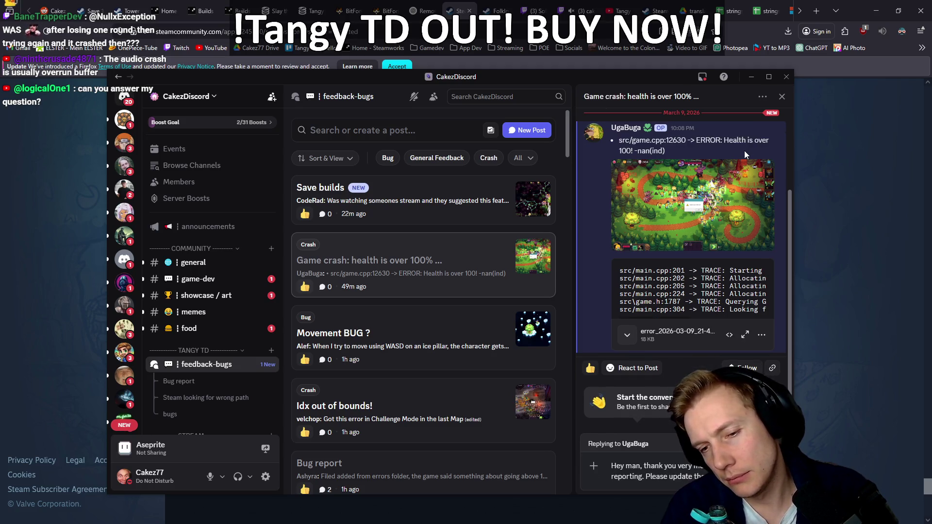
text(restarting steam.)
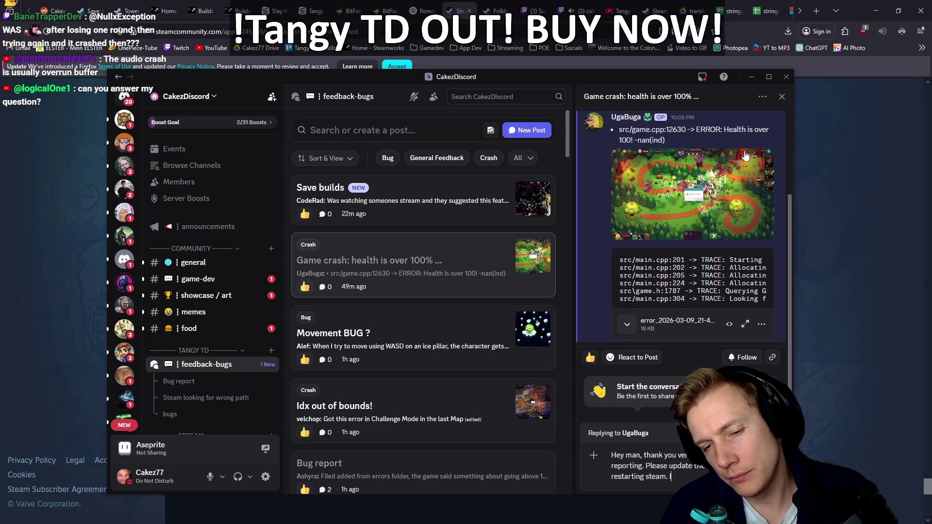
text(uld f)
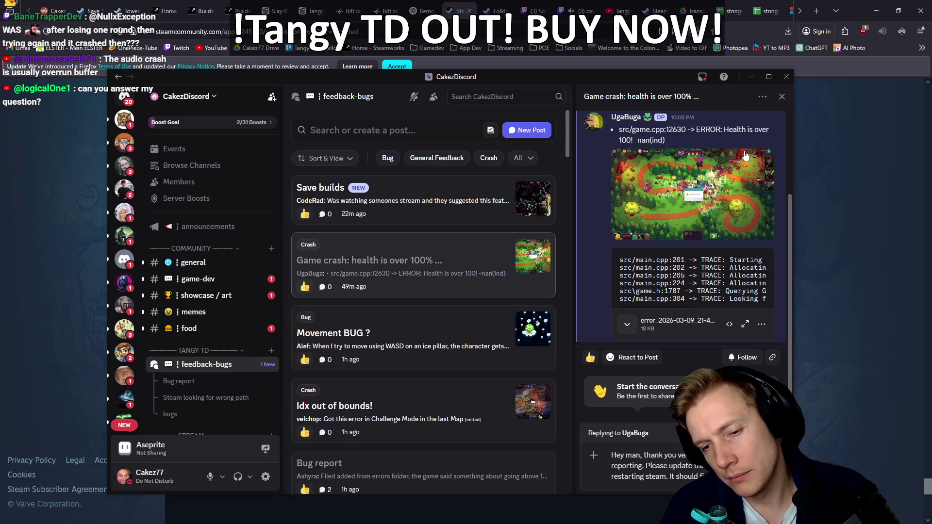
key(Return)
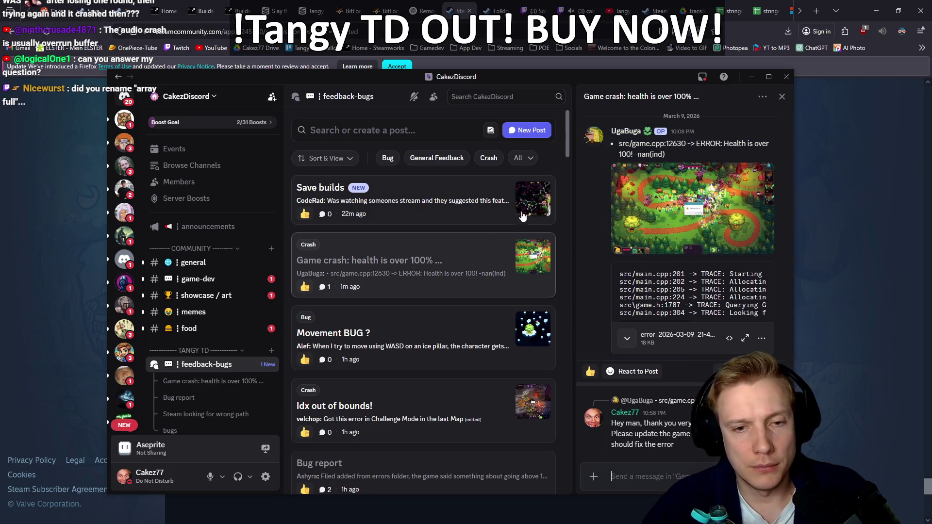
Close the answered 'Game crash: health is over 100%' post
right_click(437, 251)
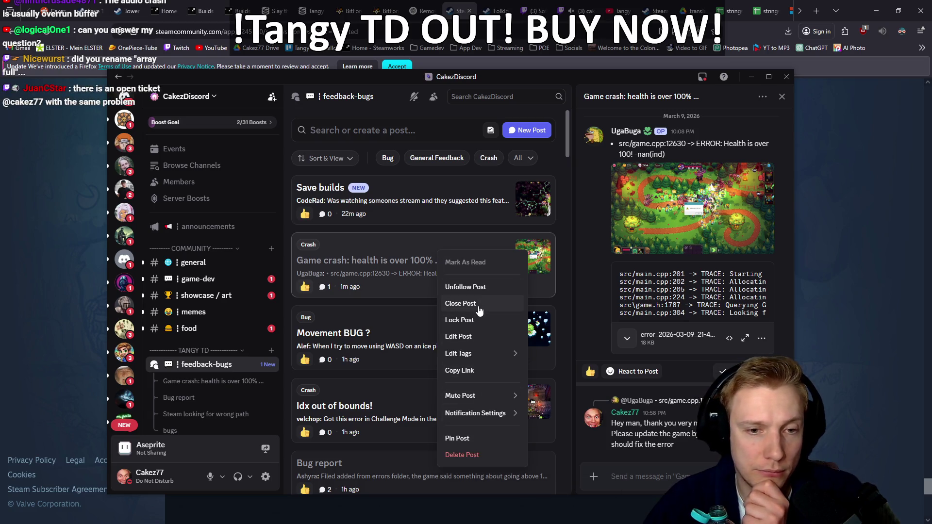
click(473, 294)
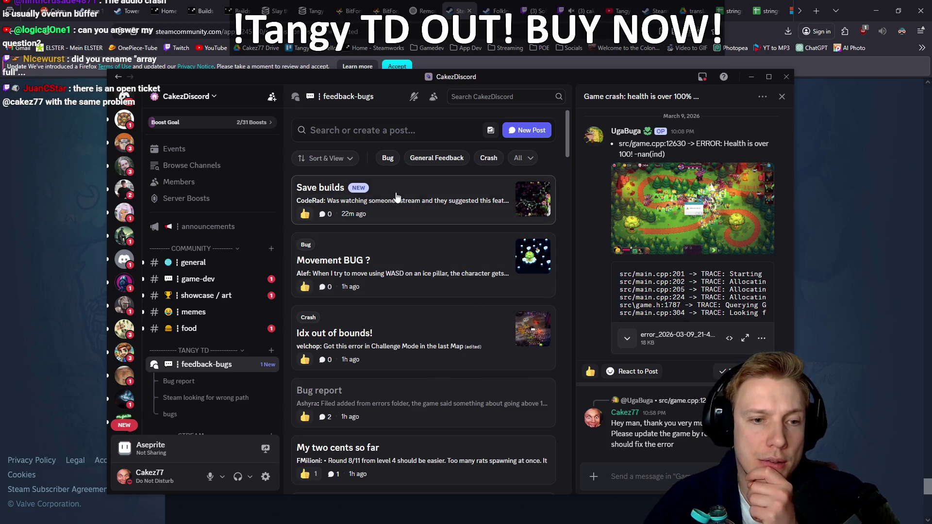
scroll(409, 252, down, 1)
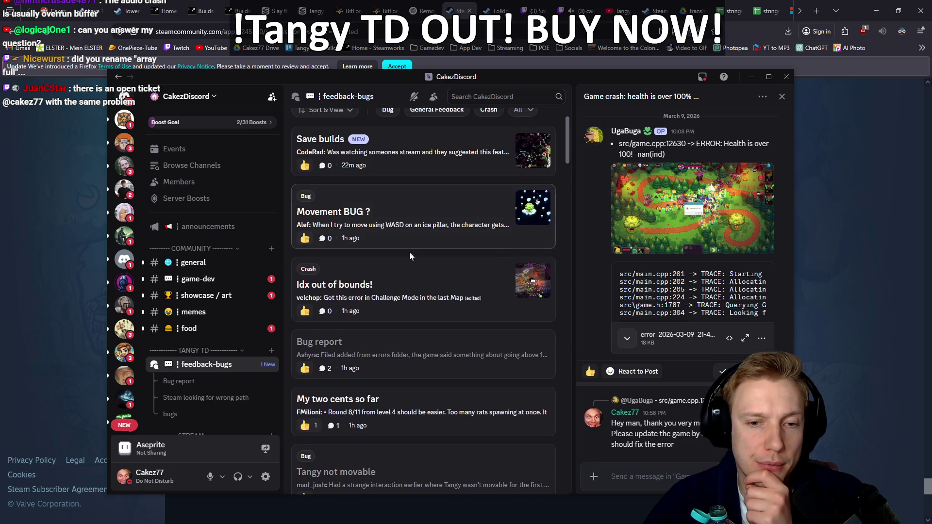
Read the 'Idx out of bounds!' report's attached log down to its stack trace, then return to VS Code
click(418, 281)
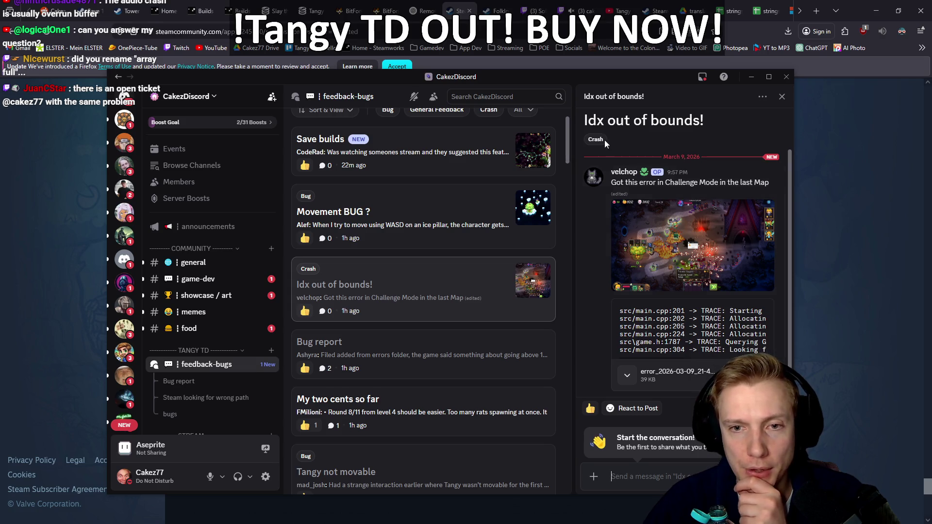
drag(648, 77, 450, 56)
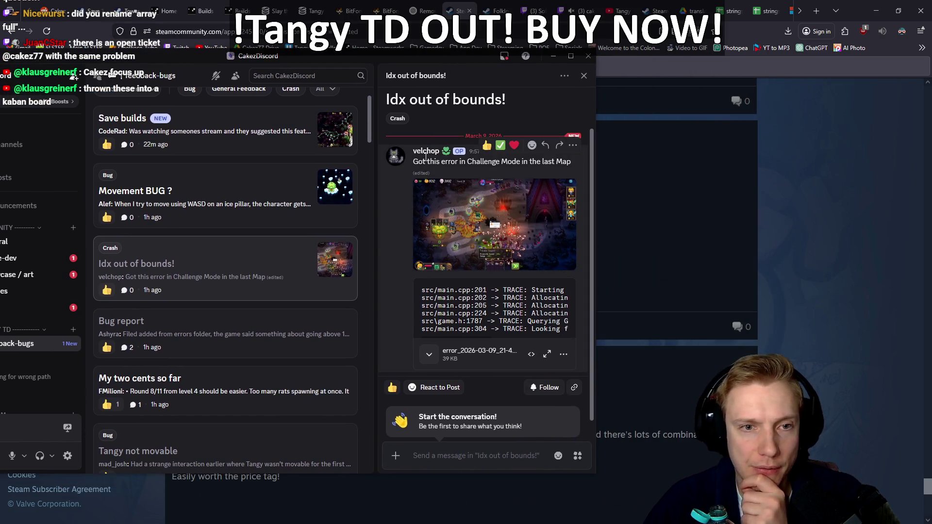
click(547, 354)
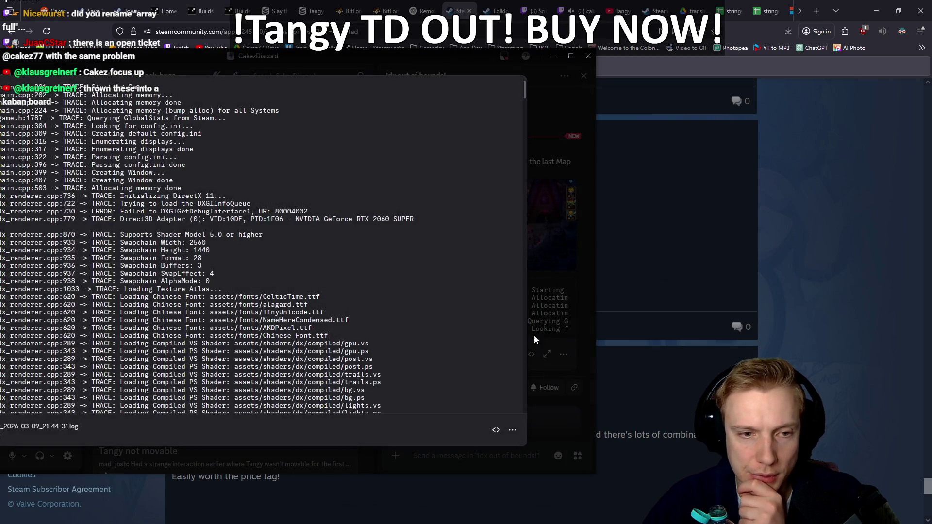
scroll(275, 302, down, 20)
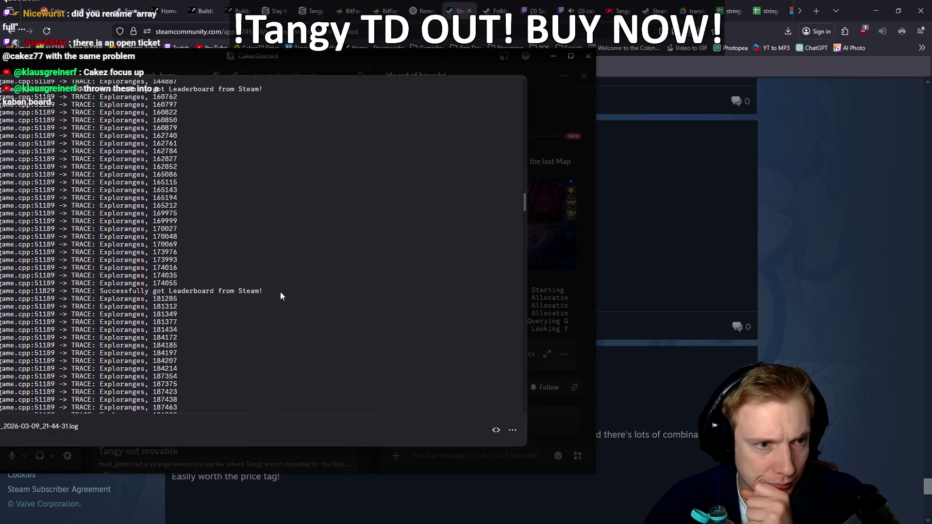
mouse_move(328, 54)
mouse_down()
mouse_move(439, 57)
mouse_move(429, 50)
mouse_up()
scroll(423, 258, down, 20)
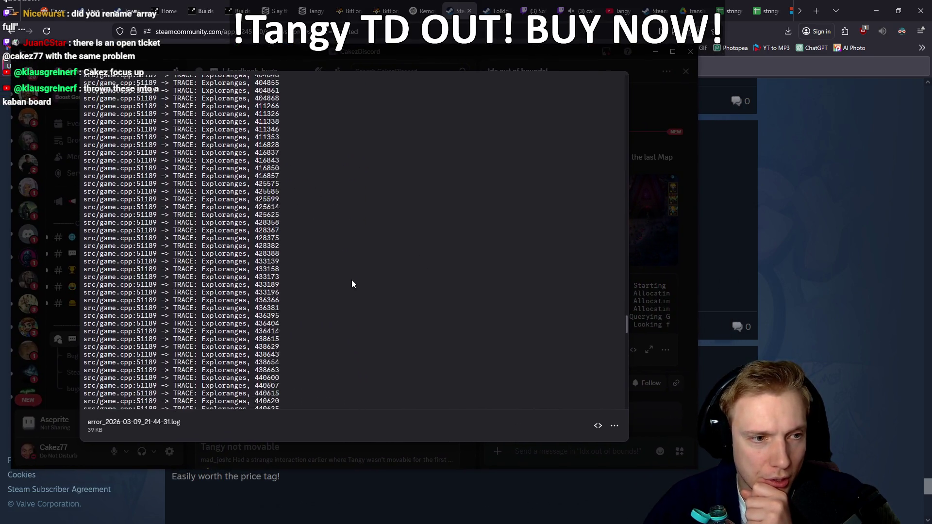
scroll(348, 286, down, 10)
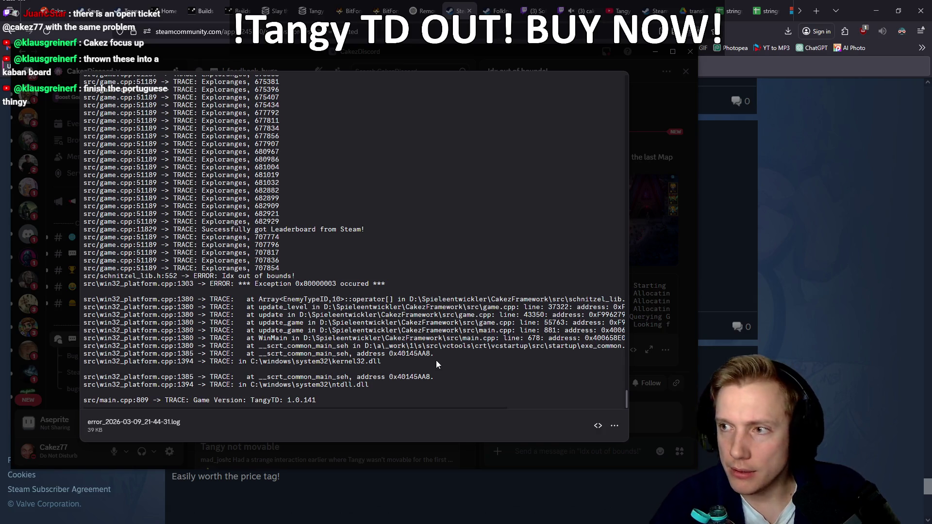
key(alt+Tab)
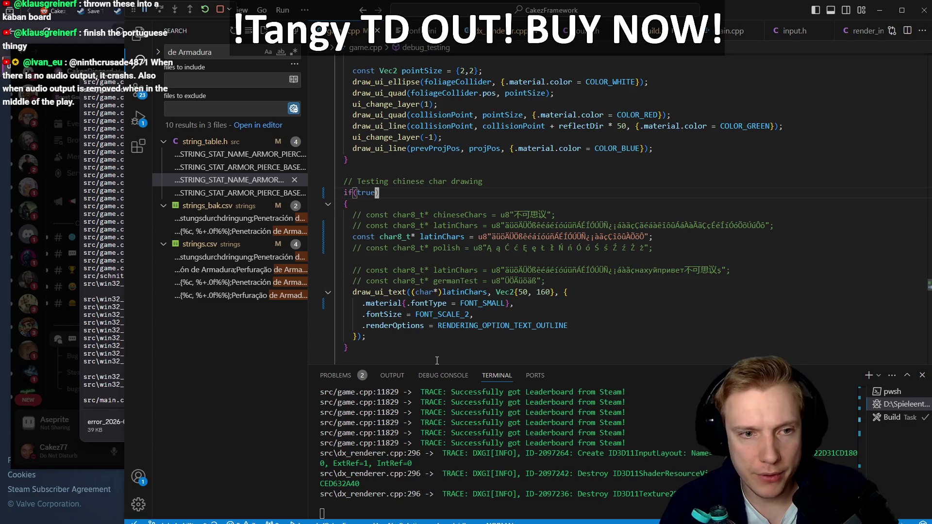
Jump to line 37000 of game.cpp, in the unlock_permanent_stars code
key(ctrl+k)
key(z)
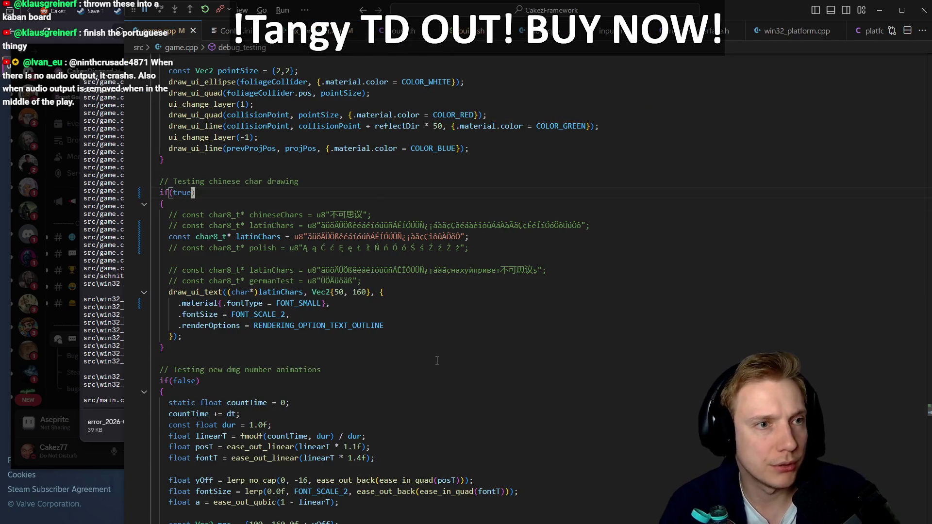
key(ctrl+k)
key(z)
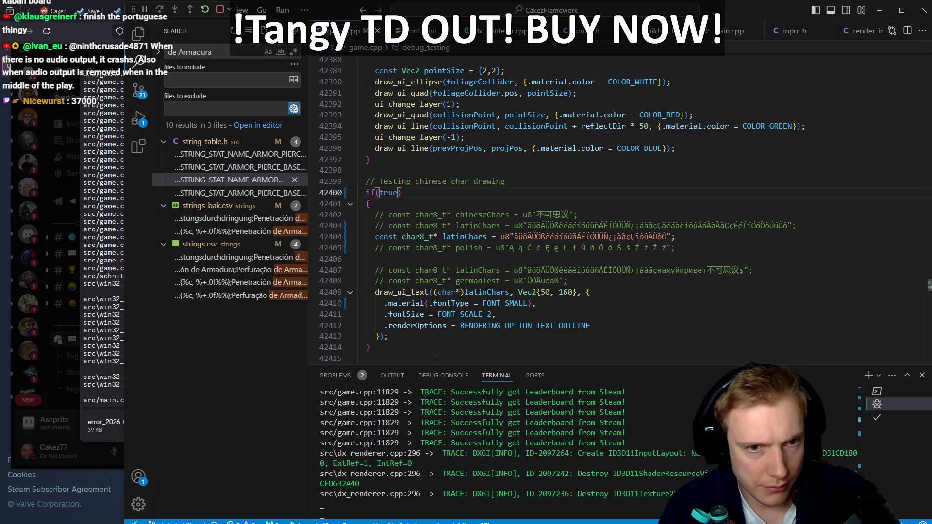
key(3)
key(7)
key(0)
key(0)
key(shift+g)
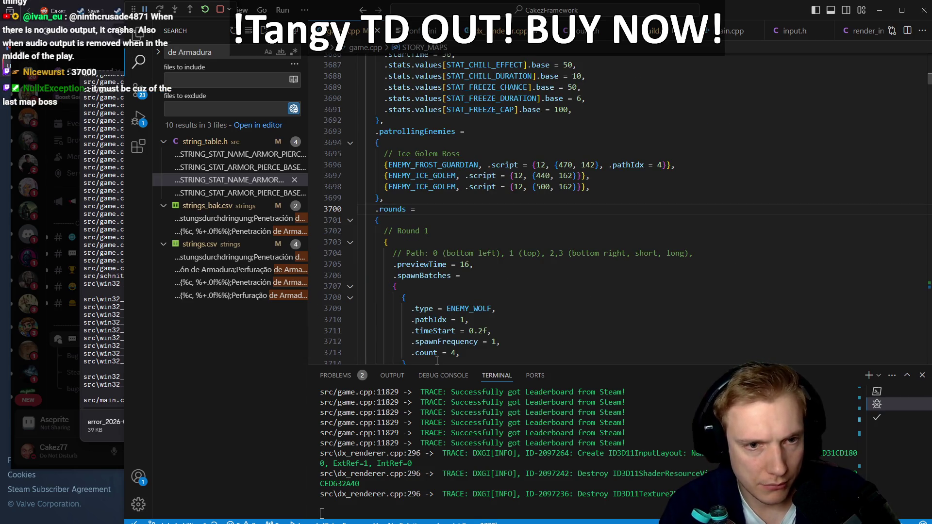
key(3)
key(7)
key(0)
key(0)
key(0)
key(shift+g)
key(j)
key(j)
key(j)
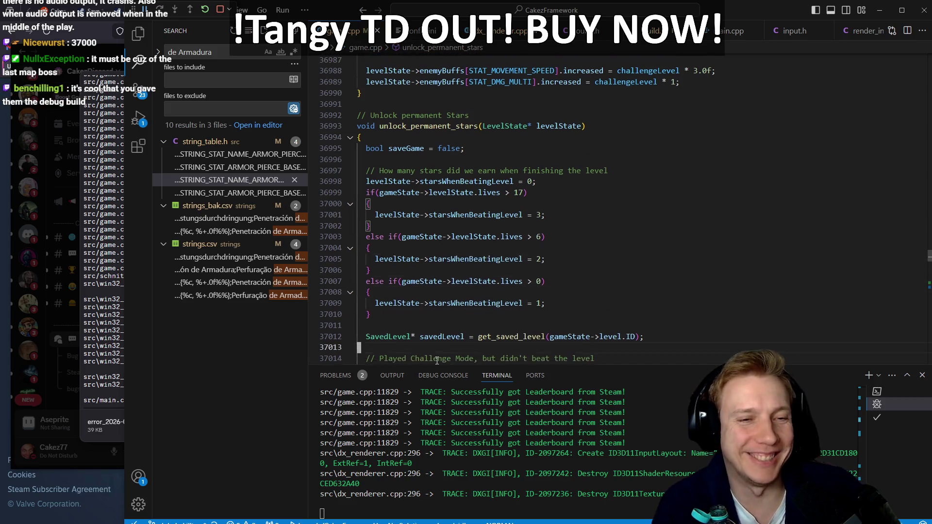
Recheck the Discord error log, then scroll down to the swarm spawn loop's ENEMY_PROGRESSION lookup
key(alt+Tab)
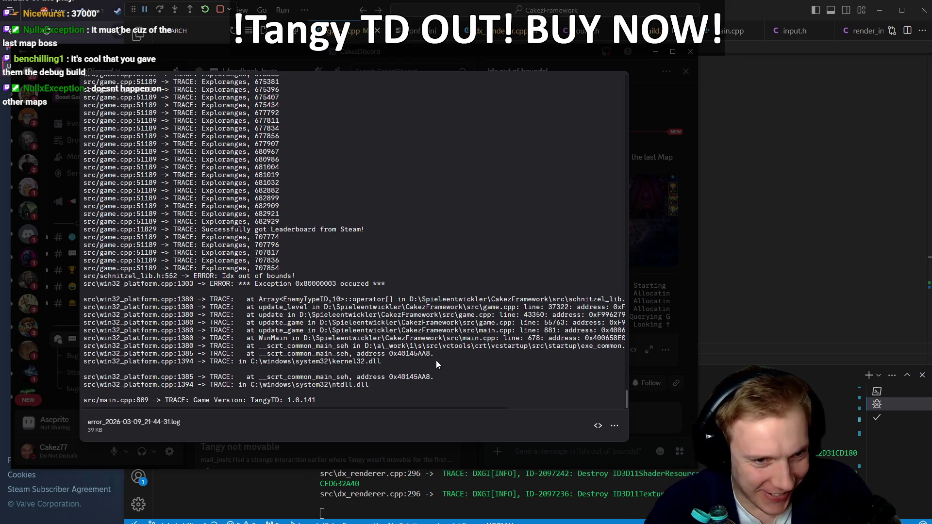
key(alt+Tab)
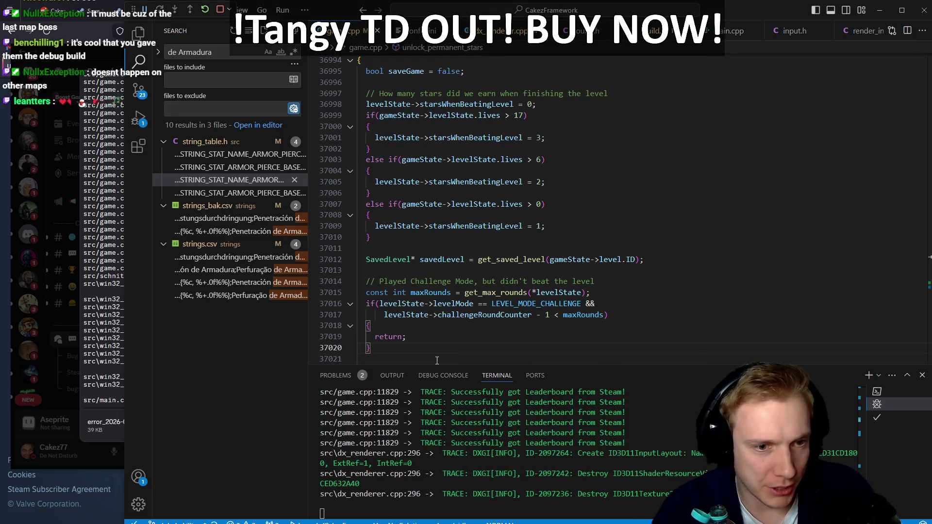
scroll(550, 301, down, 20)
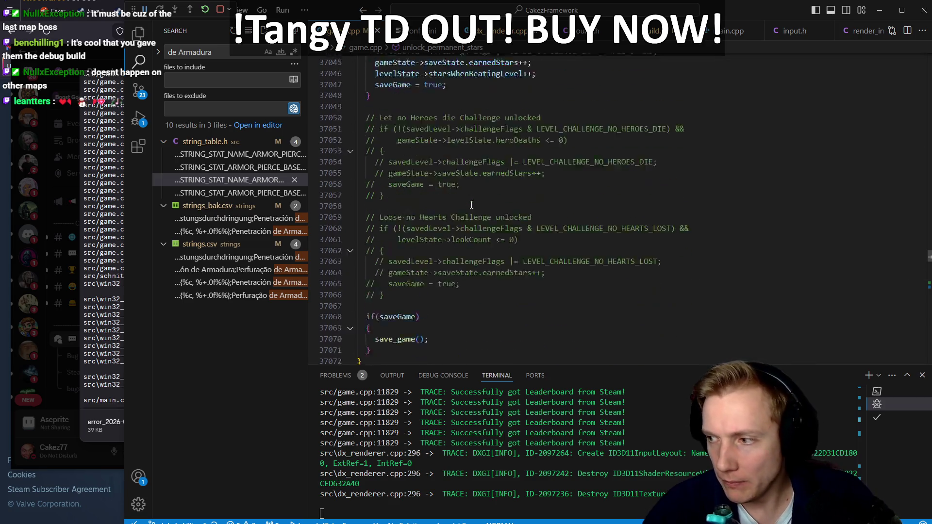
scroll(473, 193, down, 2)
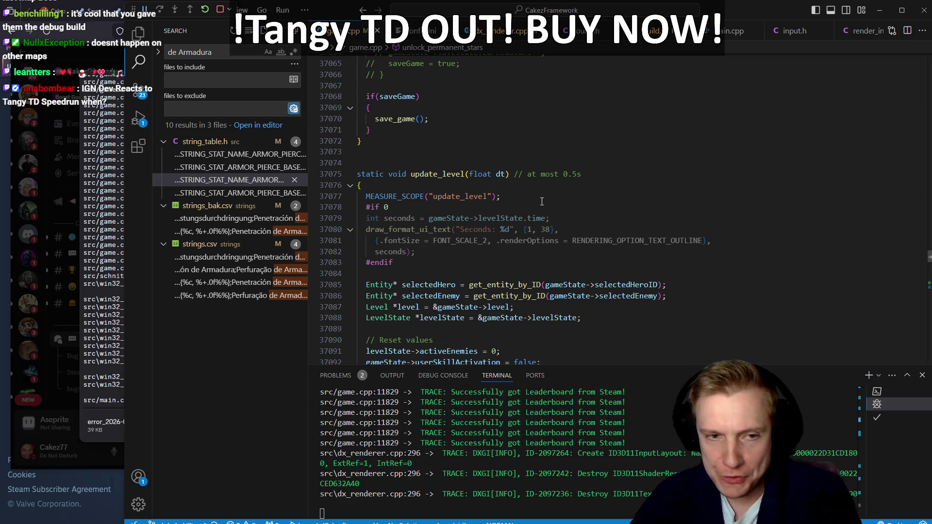
scroll(561, 198, down, 3)
scroll(561, 197, down, 20)
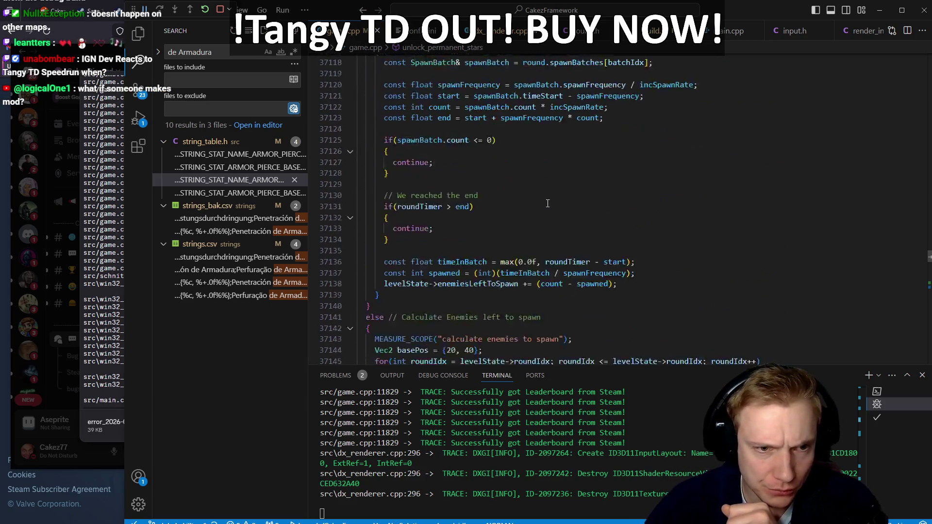
scroll(557, 200, down, 20)
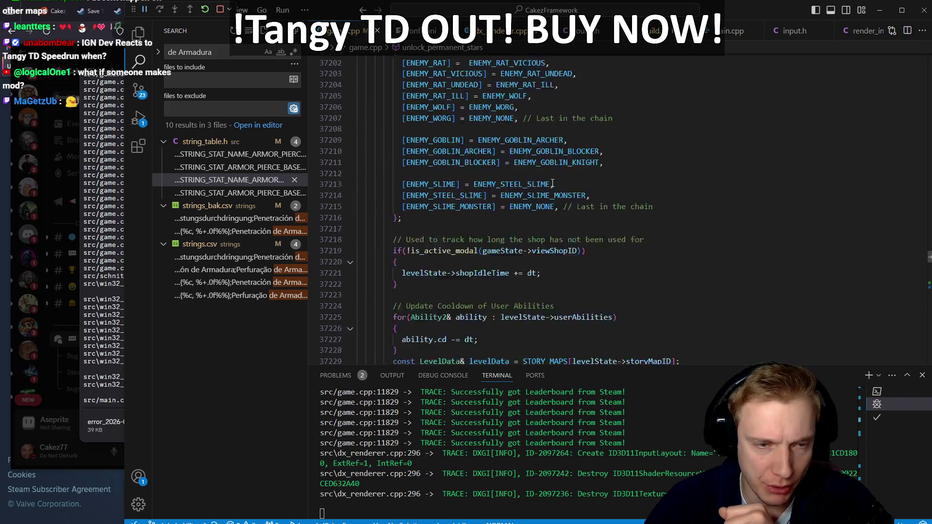
scroll(565, 168, down, 20)
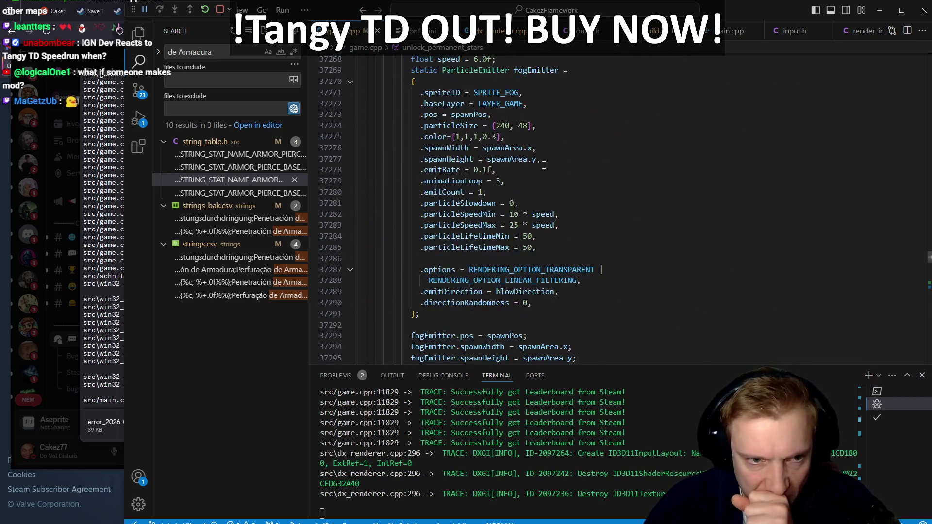
scroll(543, 164, down, 10)
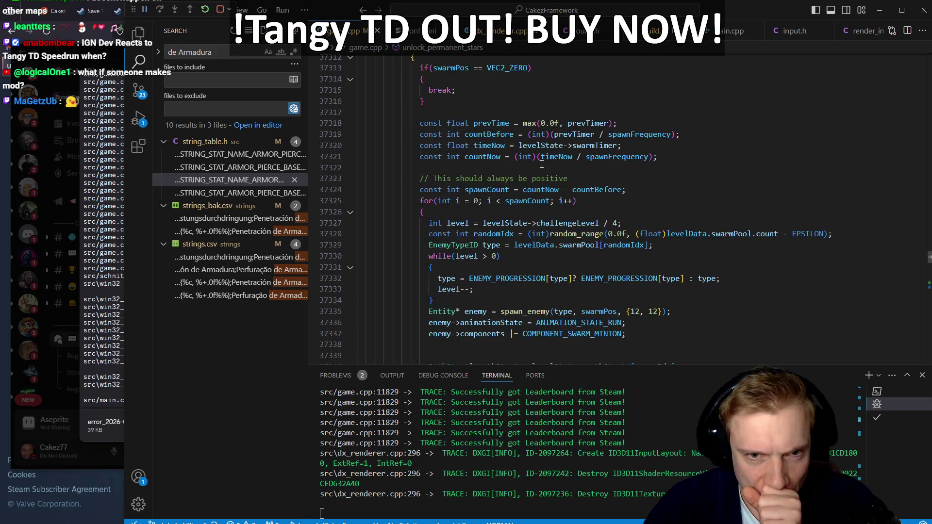
scroll(585, 172, down, 3)
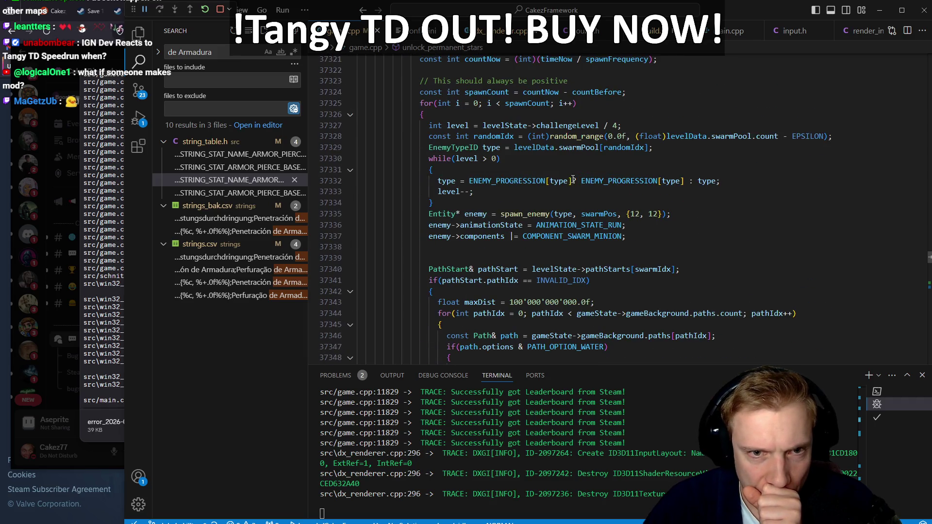
click(495, 180)
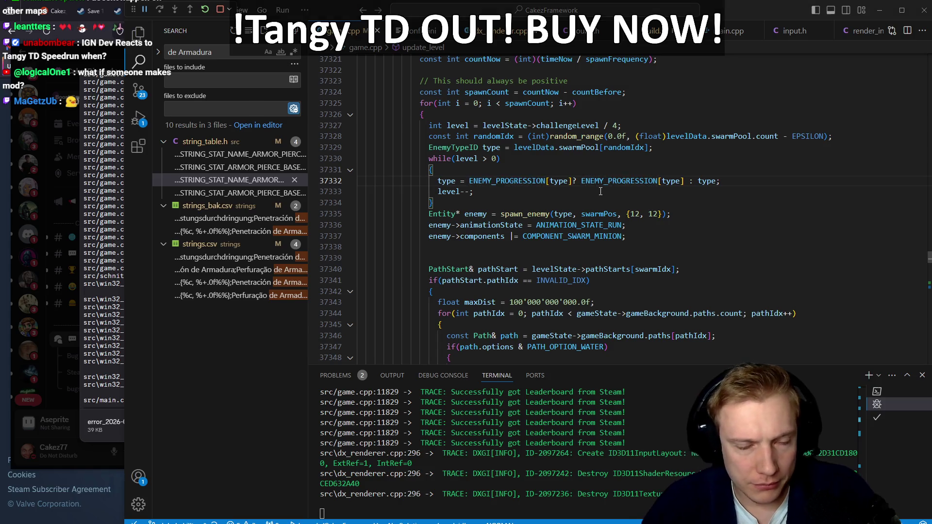
Glance at the Discord crash log again and return to game.cpp
key(alt+Tab)
key(alt+Tab)
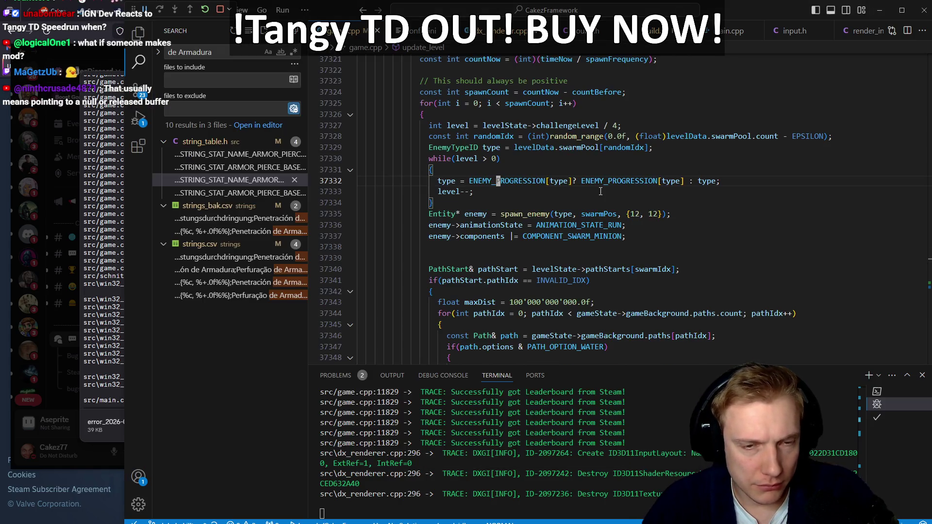
scroll(570, 198, up, 2)
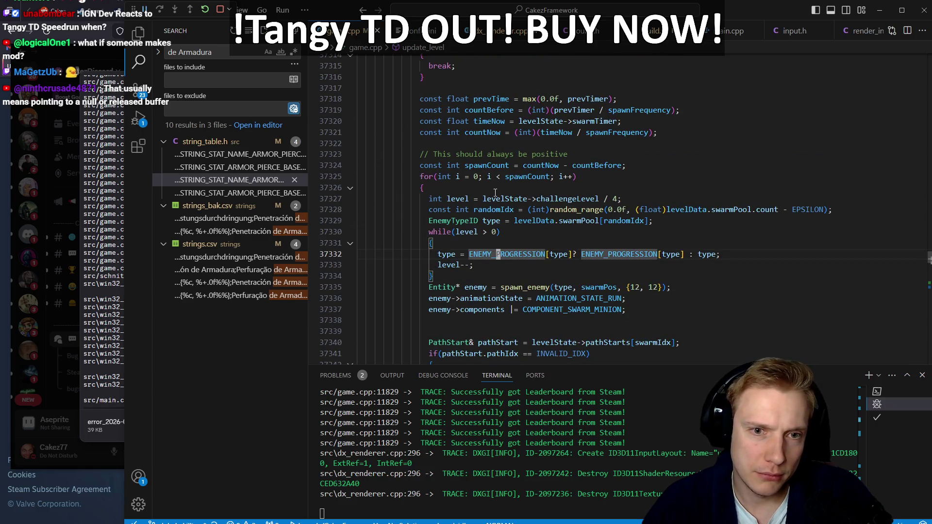
key(alt+Tab)
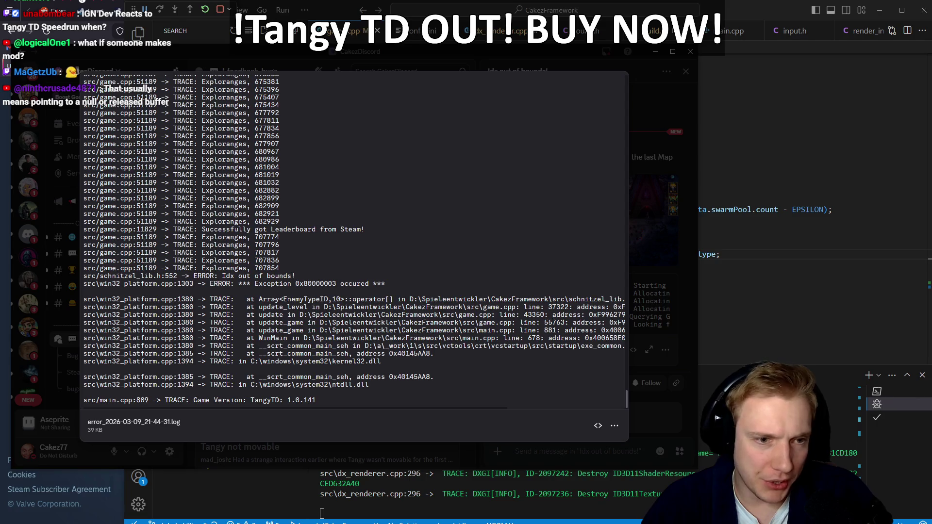
key(alt+Tab)
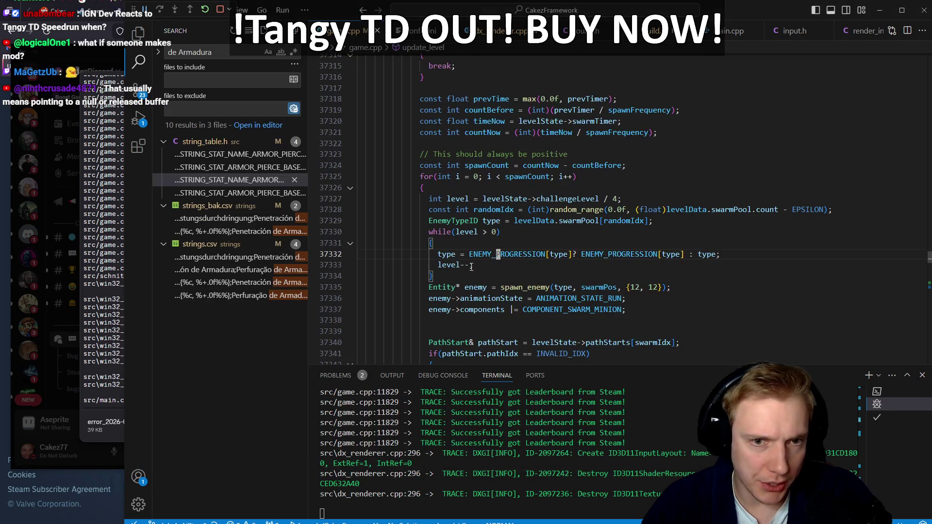
Trace the definitions of ENEMY_PROGRESSION and LevelData's swarmPool field, returning to the spawn loop
ctrl+click(517, 254)
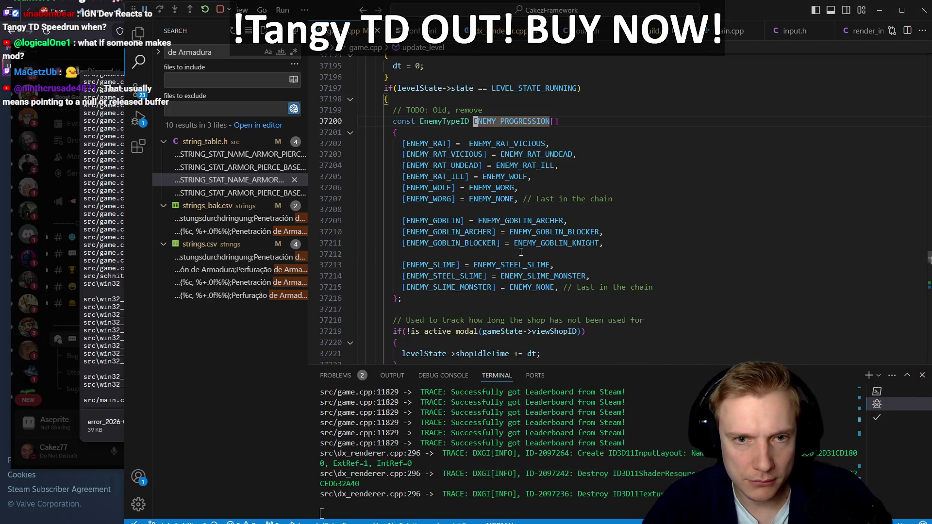
key(alt+Left)
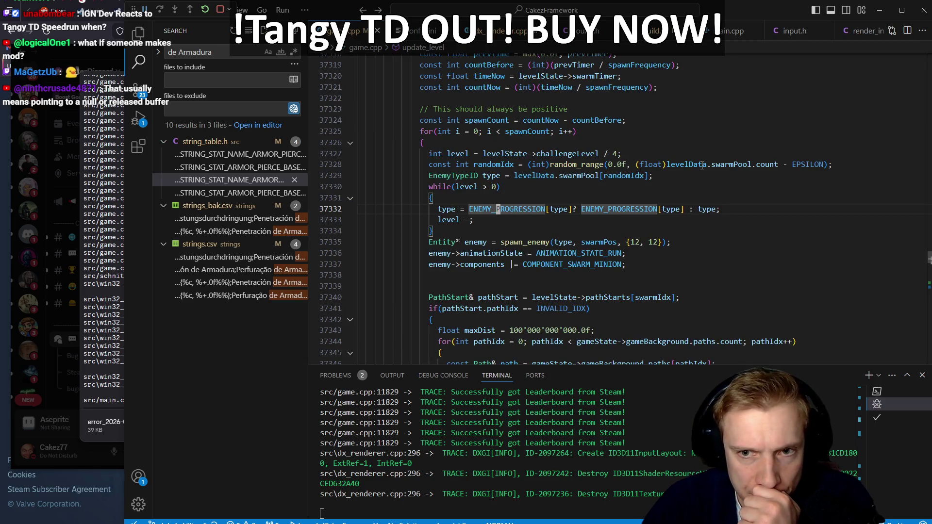
click(613, 177)
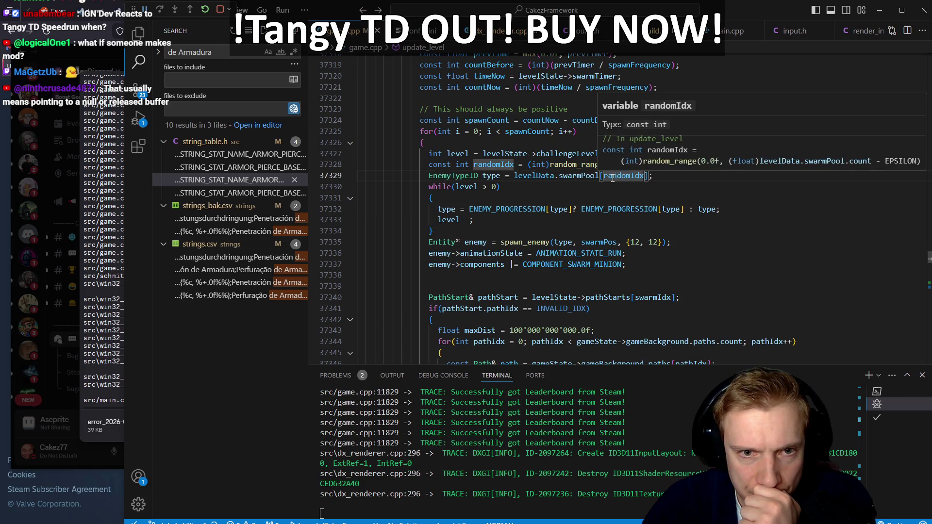
click(583, 177)
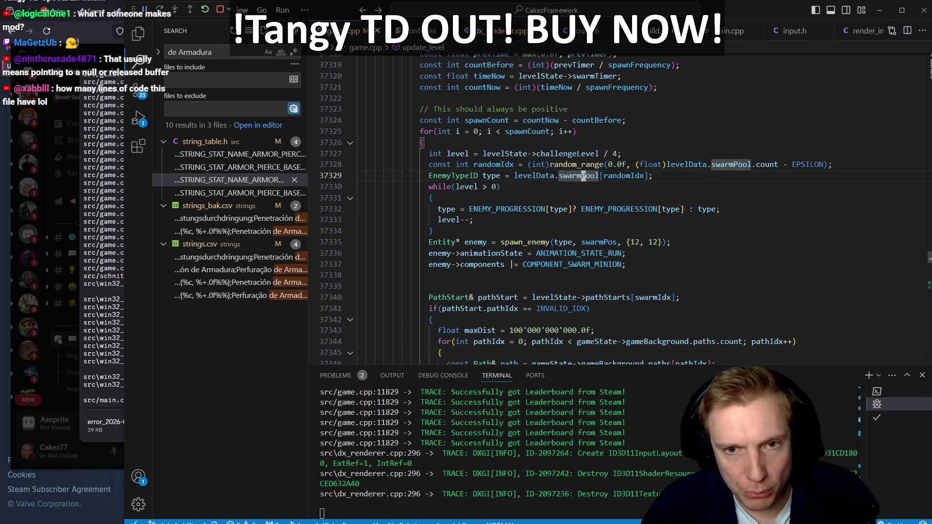
ctrl+click(584, 176)
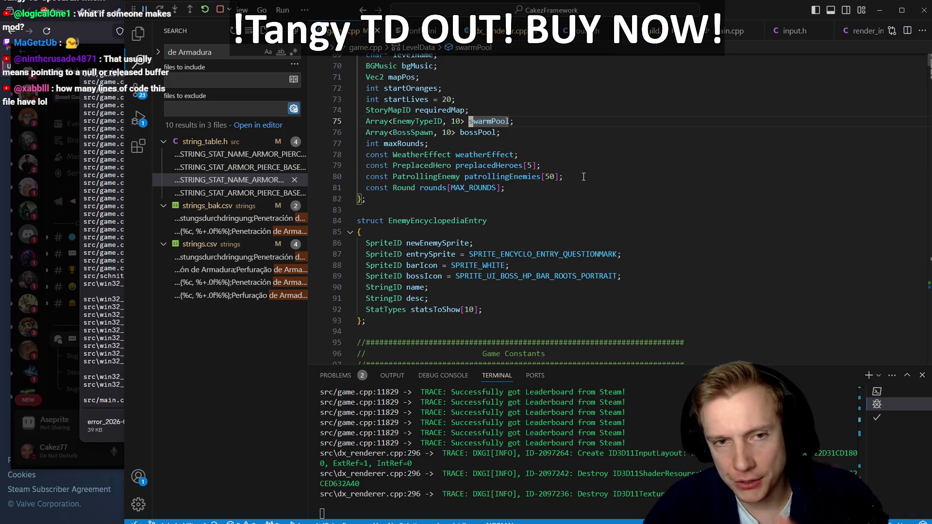
key(alt+Left)
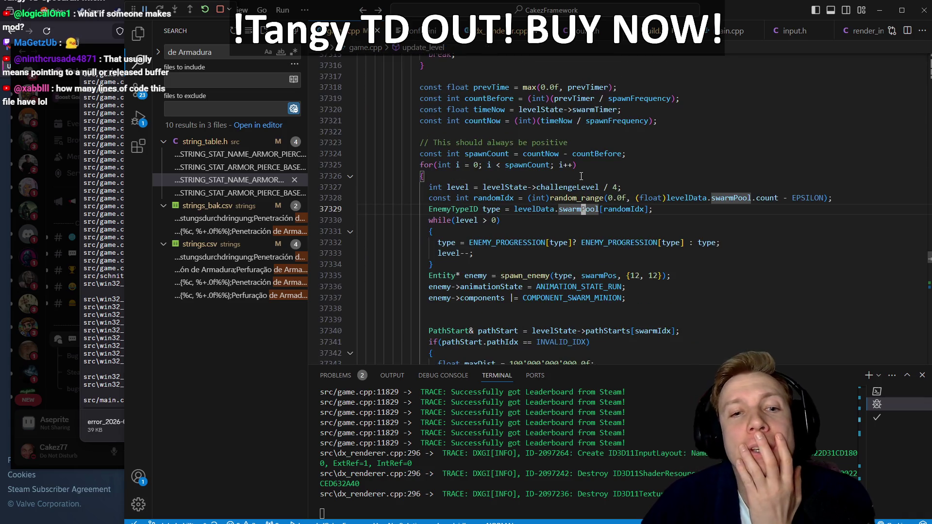
Inspect randomIdx and the swarmPool array type, then widen the code editor by narrowing the sidebar
click(440, 208)
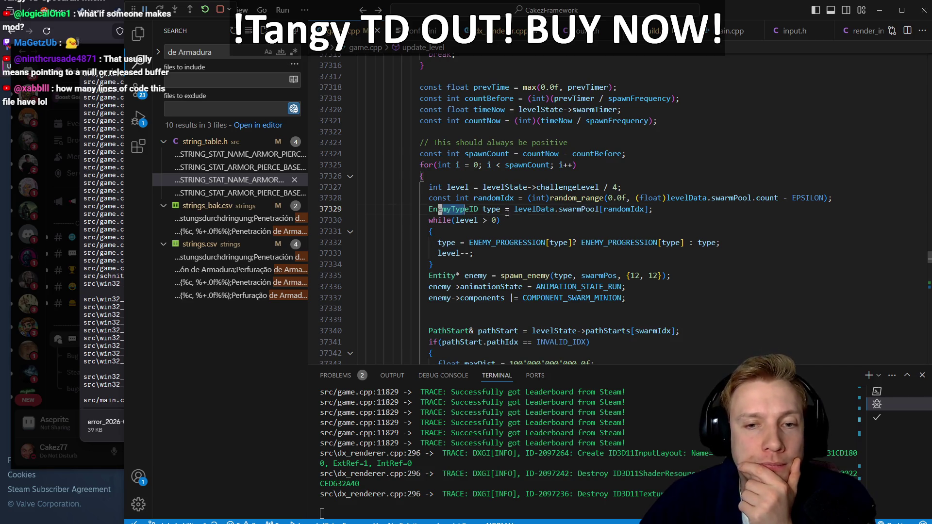
click(619, 209)
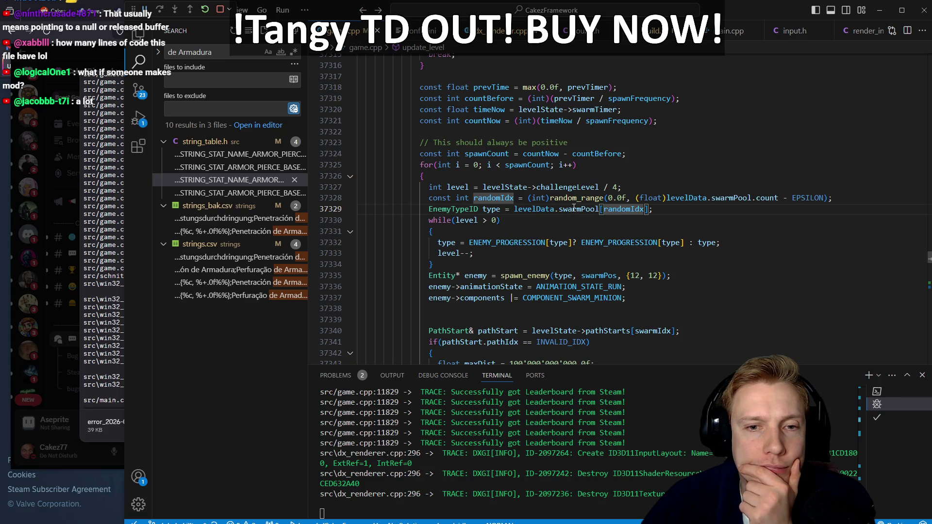
click(597, 210)
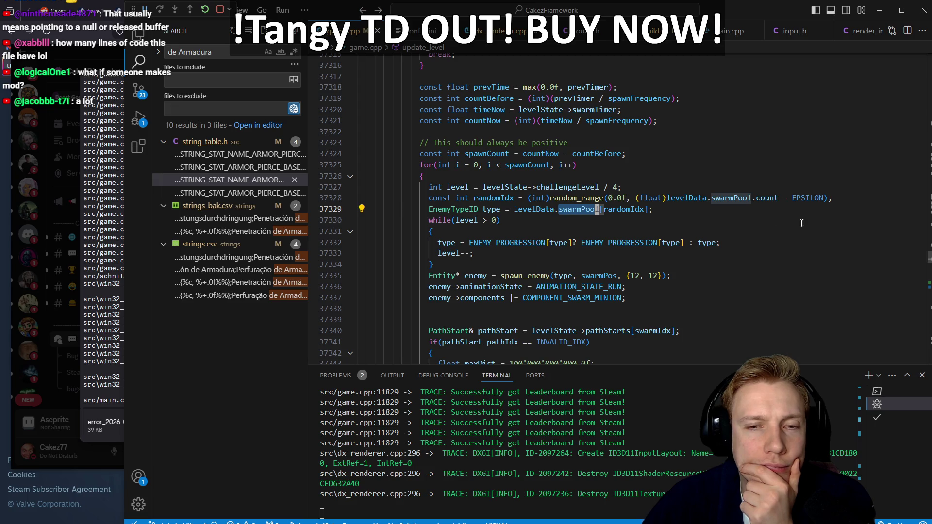
scroll(802, 224, down, 11)
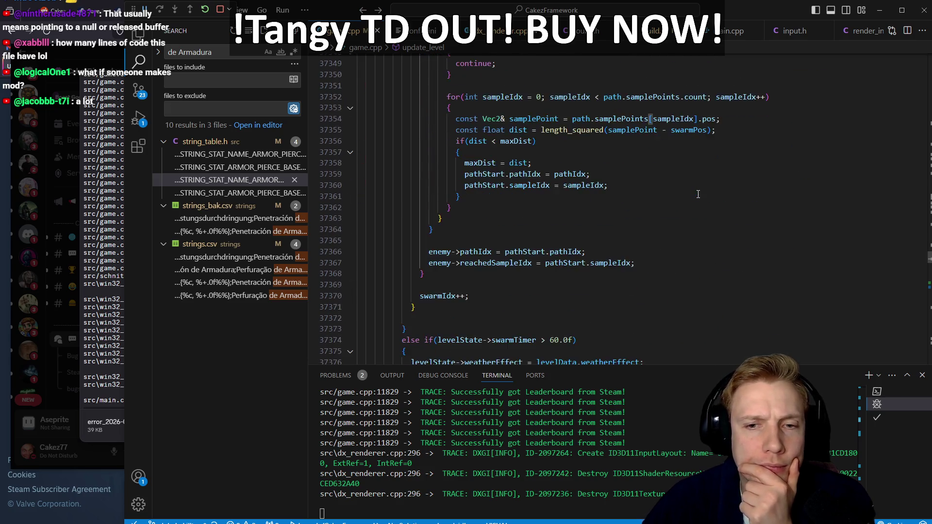
scroll(698, 194, up, 3)
scroll(700, 199, down, 10)
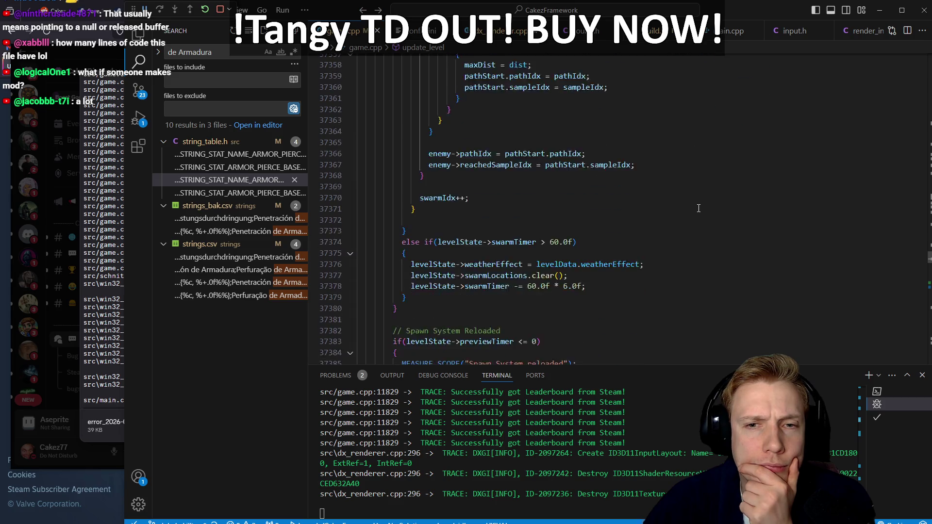
scroll(699, 209, up, 18)
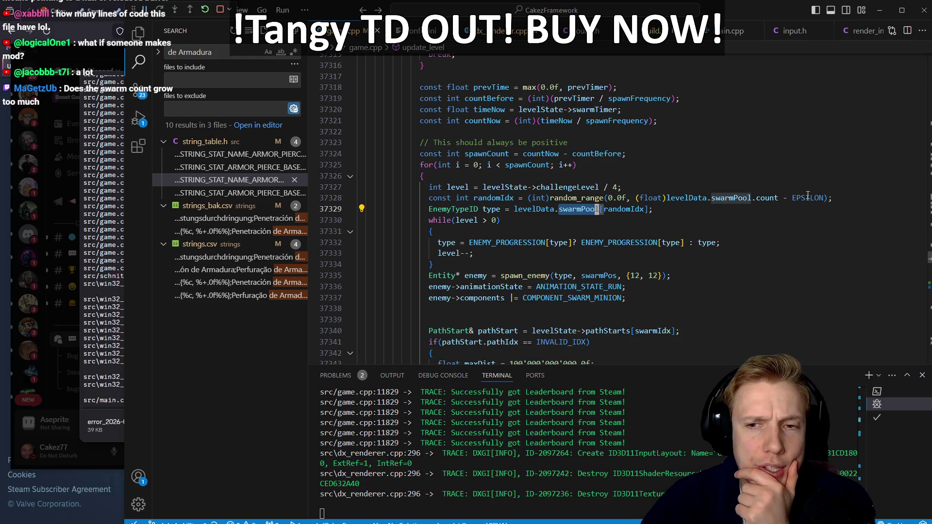
drag(309, 141, 264, 137)
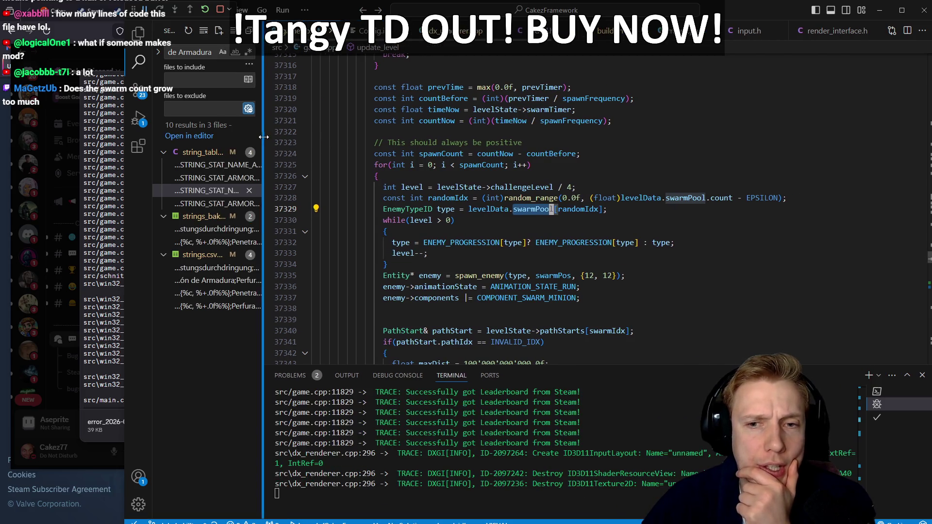
Check the EPSILON and random_range tooltips, then reopen Discord's Round 16 error screenshot full-size
mouse_move(762, 195)
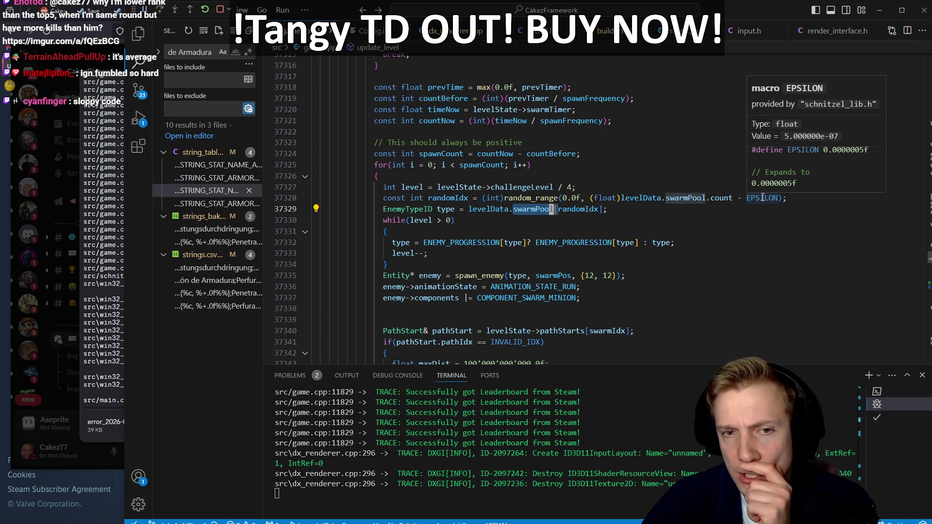
mouse_move(532, 196)
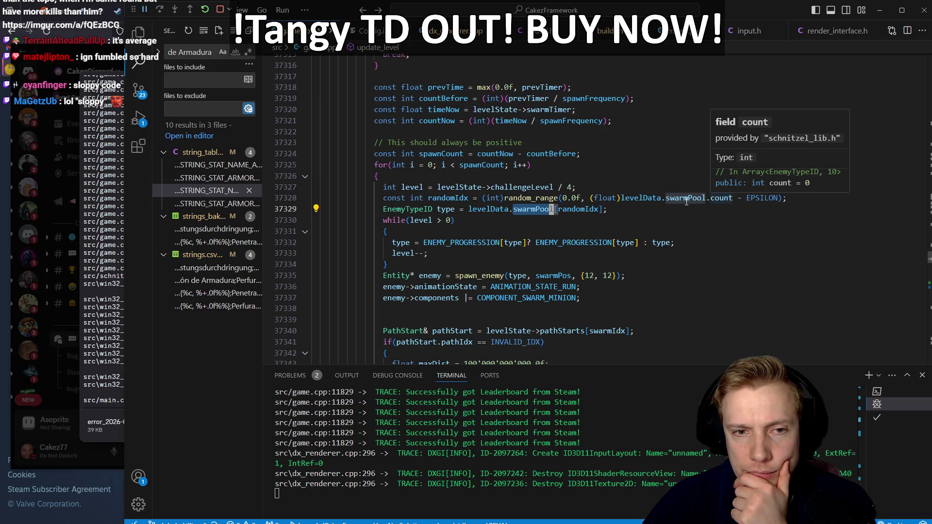
click(100, 51)
click(658, 265)
click(659, 265)
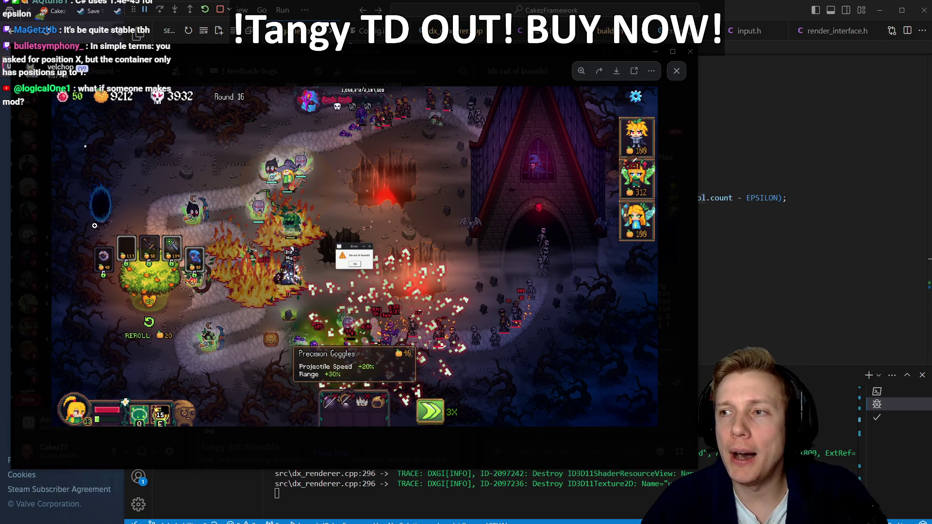
Back in game.cpp, step through SKELETON search matches to the Skeleton_King story map entry
key(alt+Tab)
click(531, 209)
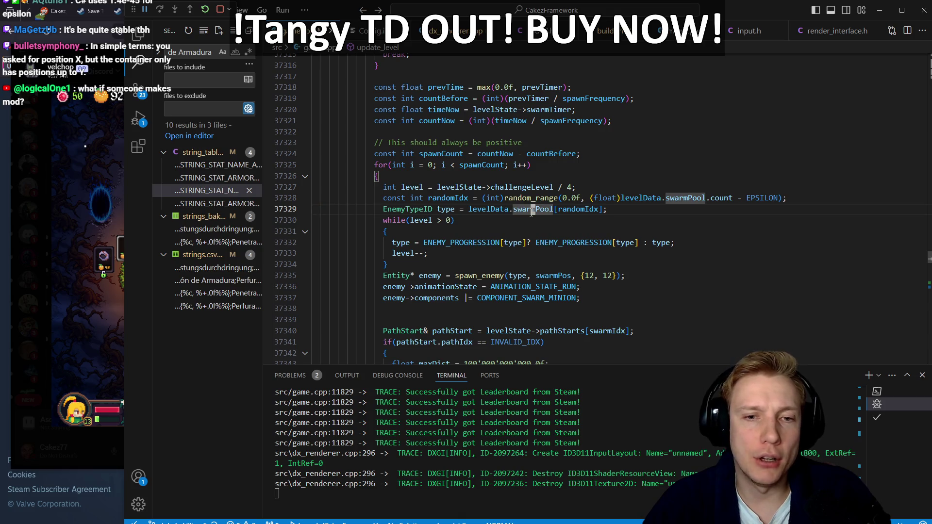
click(561, 220)
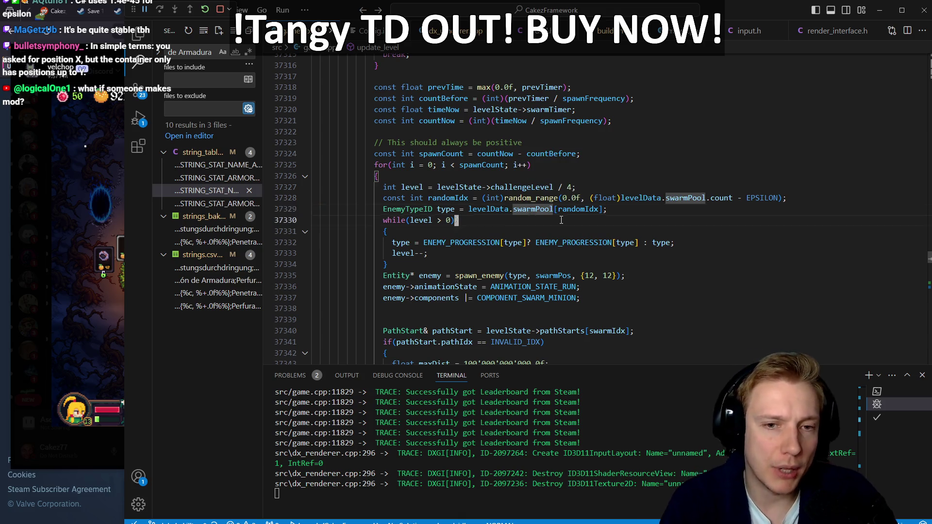
key(k)
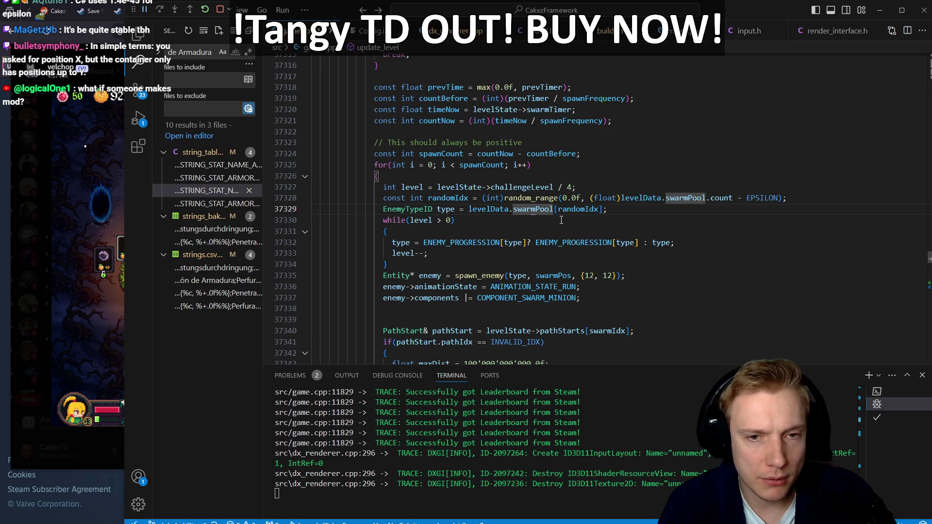
key(n)
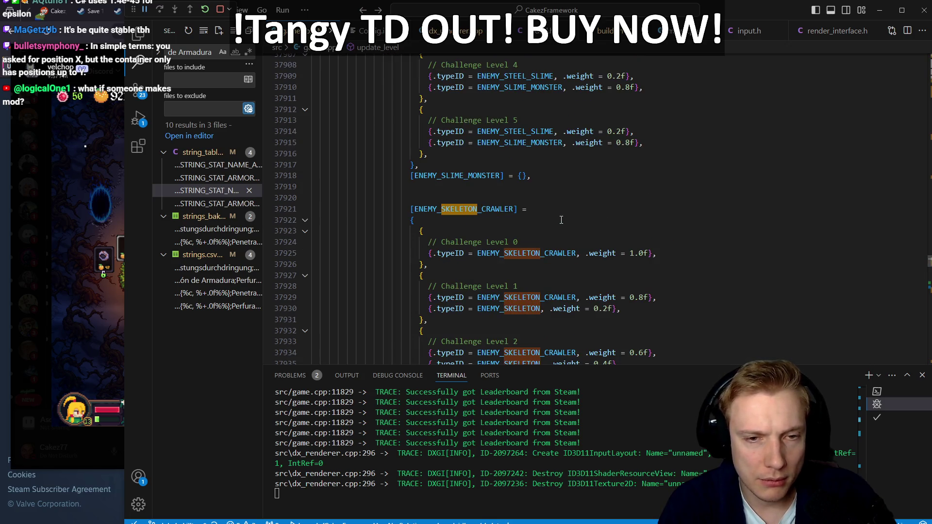
key(n)
key(n)
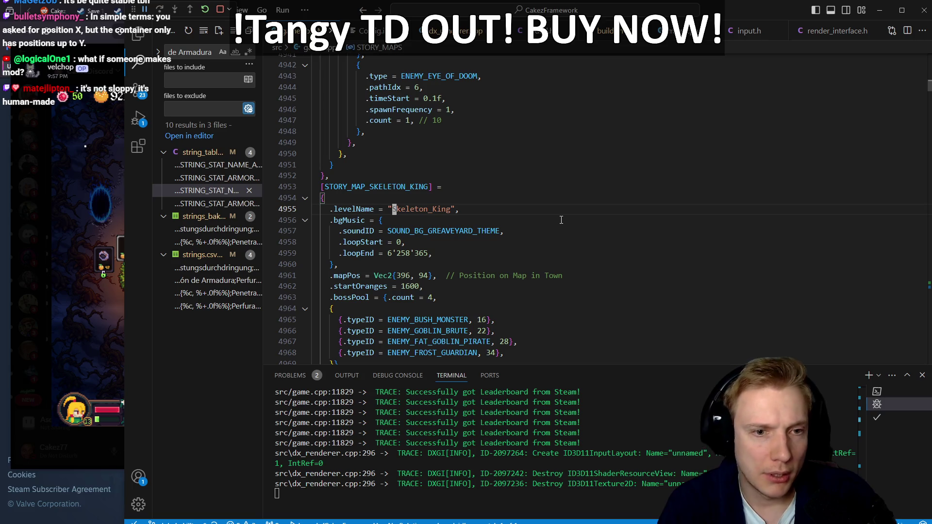
key(j)
key(j)
key(j)
key(j)
key(k)
key(k)
key(k)
key(k)
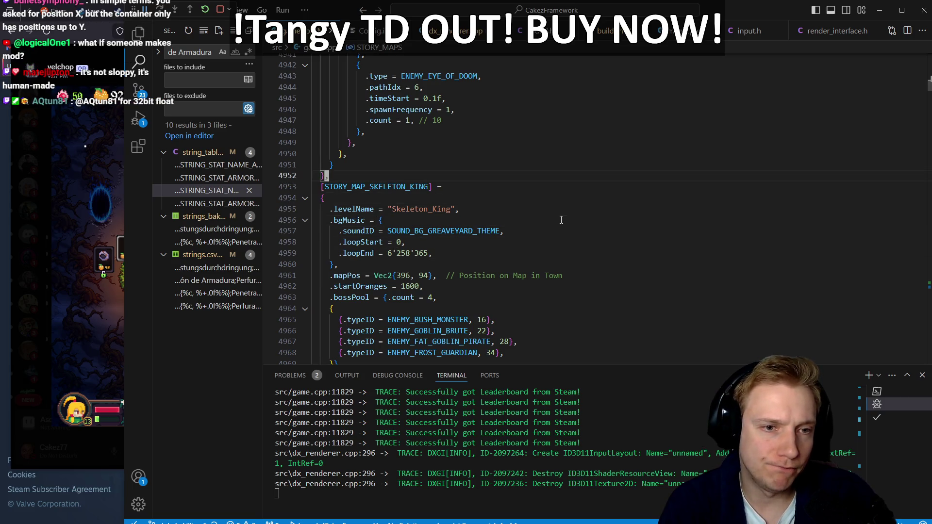
Copy The Pit's .swarmPool line and paste it below Skeleton_King's .mapPos line
key(percent)
key(j)
key(j)
key(j)
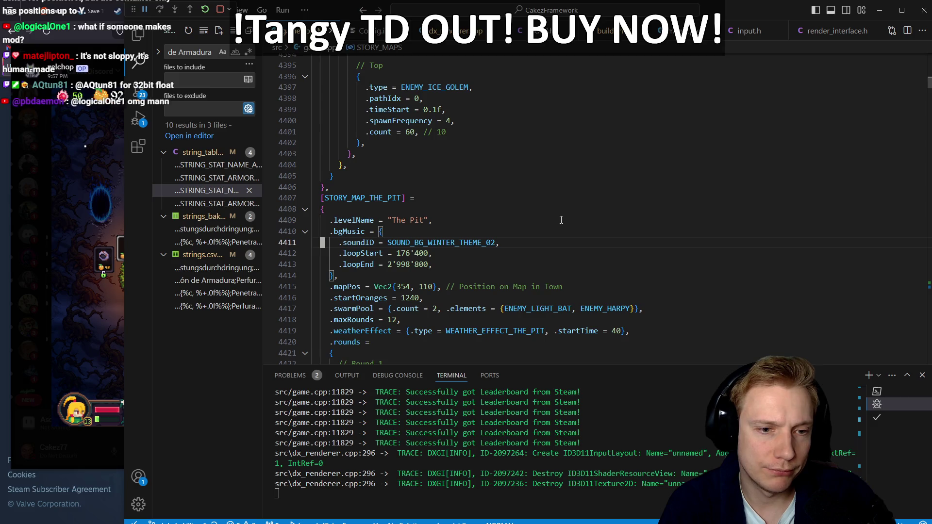
key(k)
key(k)
key(k)
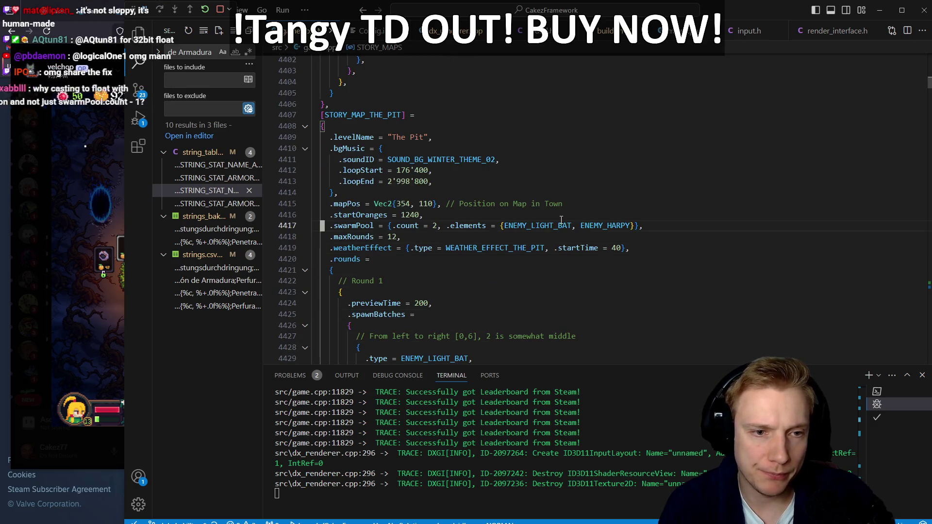
key(k)
key(k)
key(k)
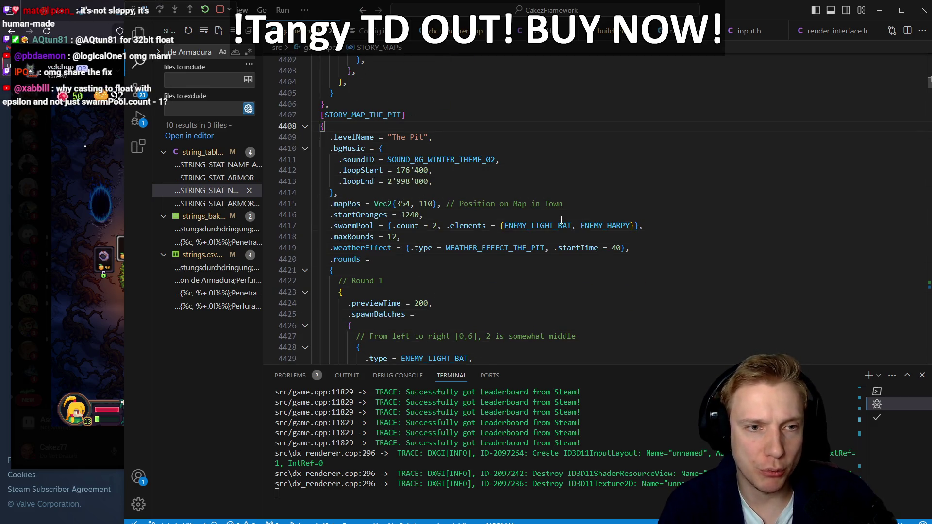
key(percent)
key(j)
key(j)
key(j)
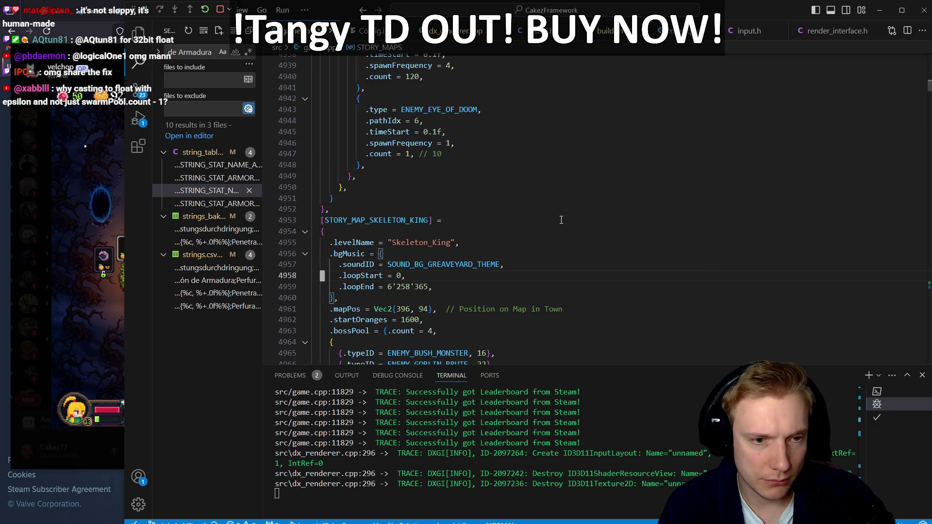
key(p)
key(f)
key(braceright)
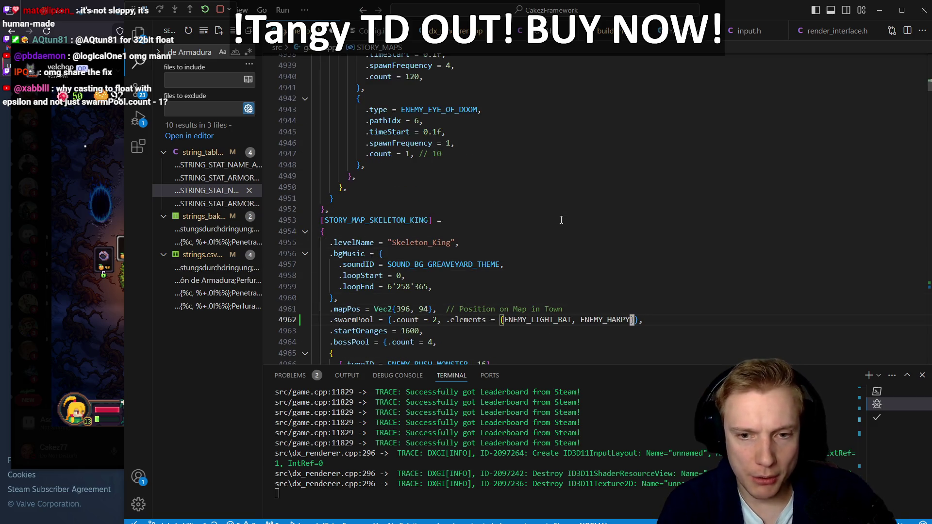
Replace the swarm elements with ENEMY_SKELETON_CRAWLER, ENEMY_SKELETON, ENEMY_SKELETON_BONER and ENEMY_ORK
key(c)
key(i)
key(braceleft)
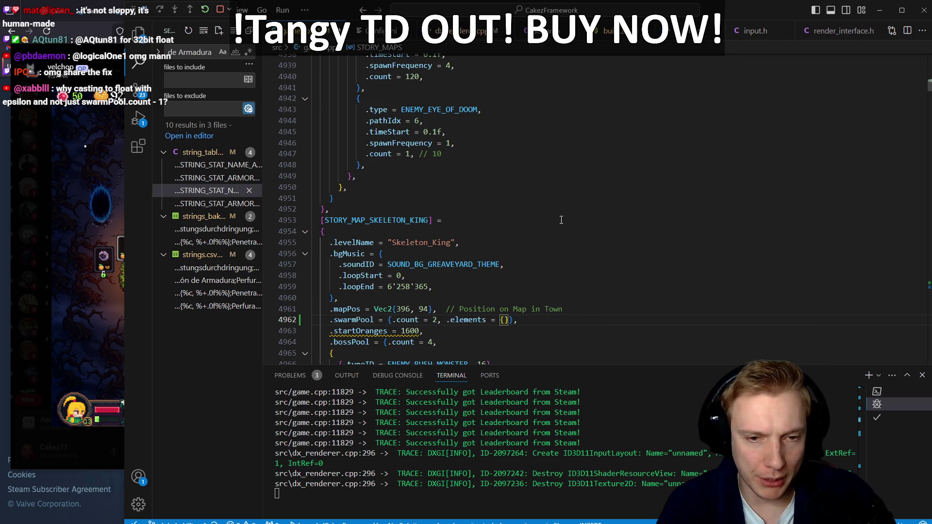
text(enemy_sk)
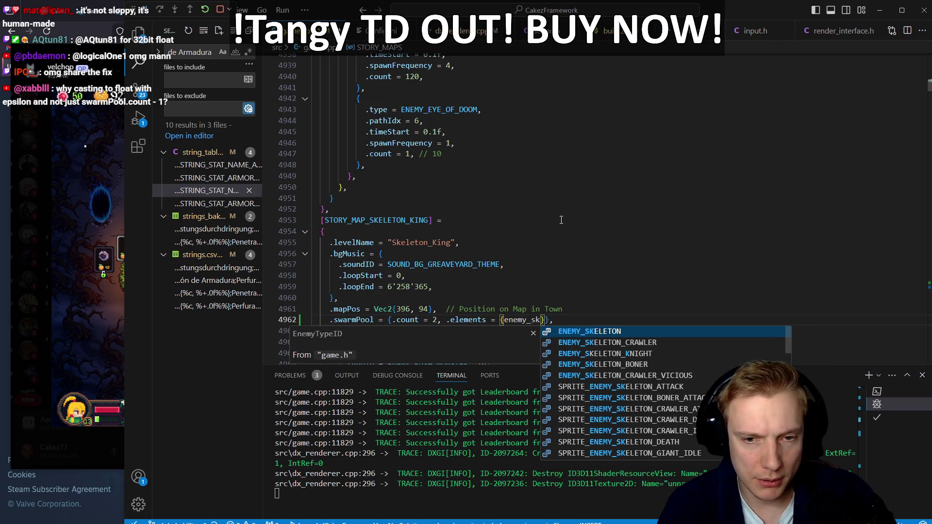
key(Down)
key(Tab)
text(, enemy_sk)
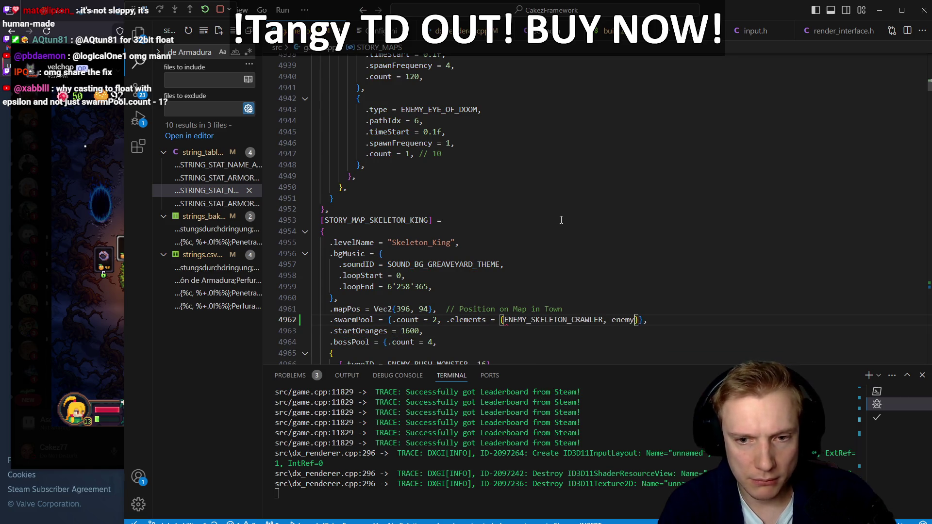
key(Down)
key(Down)
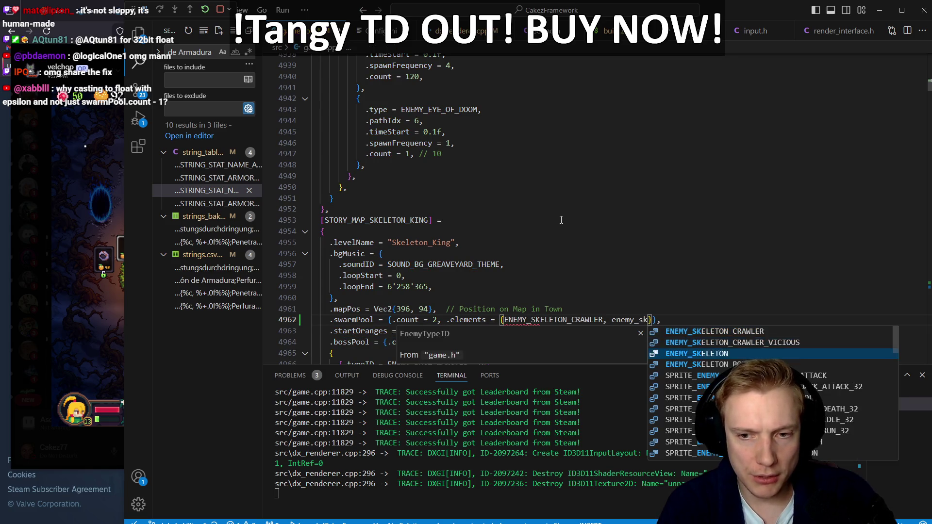
key(Tab)
text(, enemy_skel)
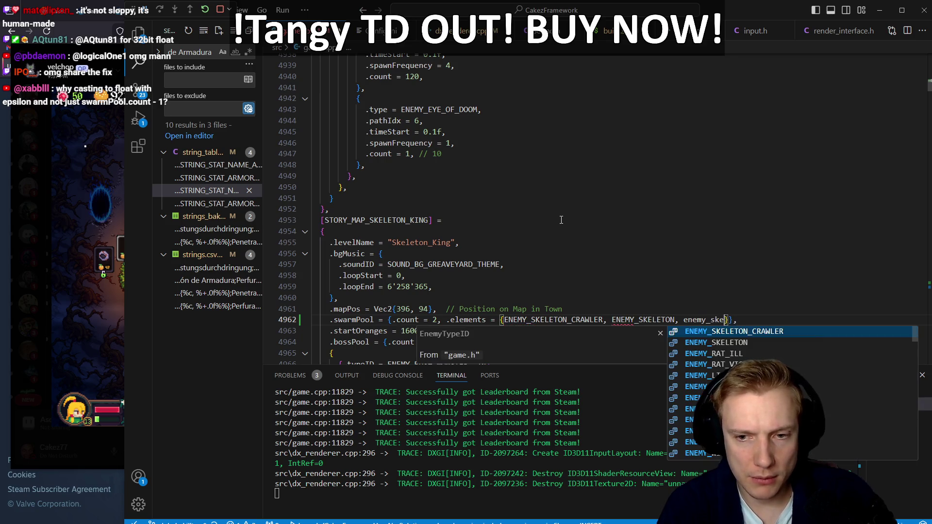
key(Down)
key(Down)
key(Down)
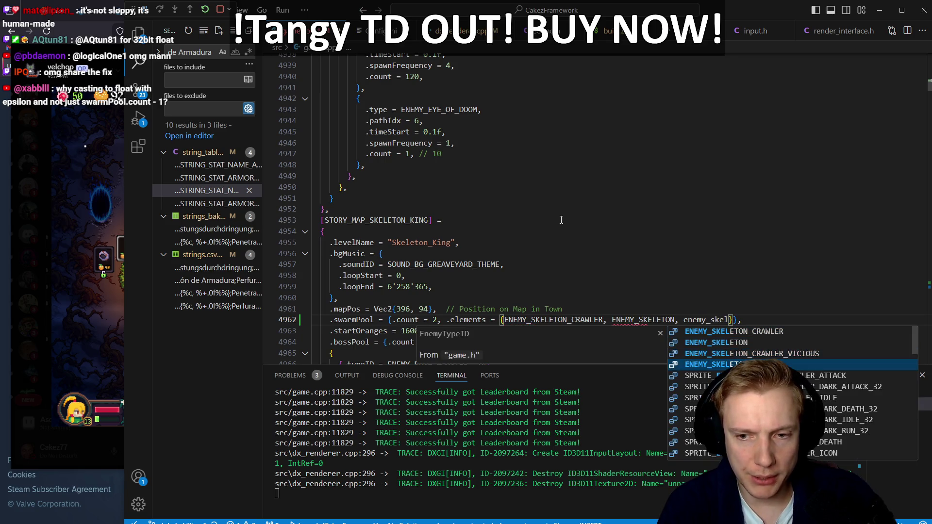
key(Tab)
text(, enemy_or)
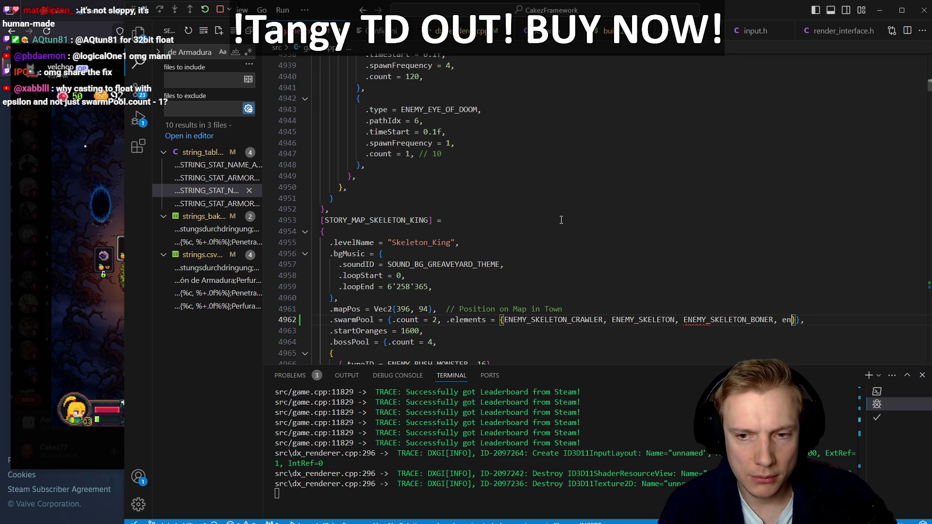
text(c)
key(Tab)
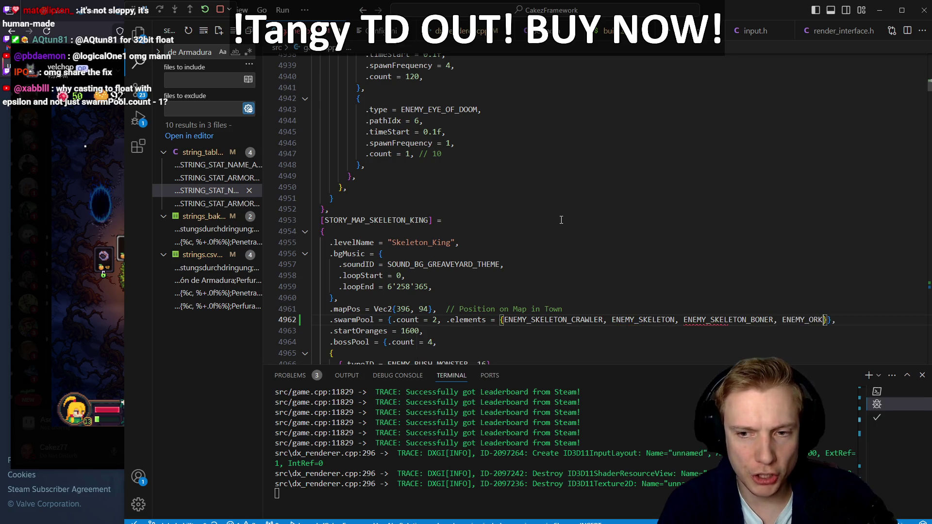
key(Escape)
Add ENEMY_CRIMSON_BAT and ENEMY_BAT to the Skeleton_King swarm element list
key(^)
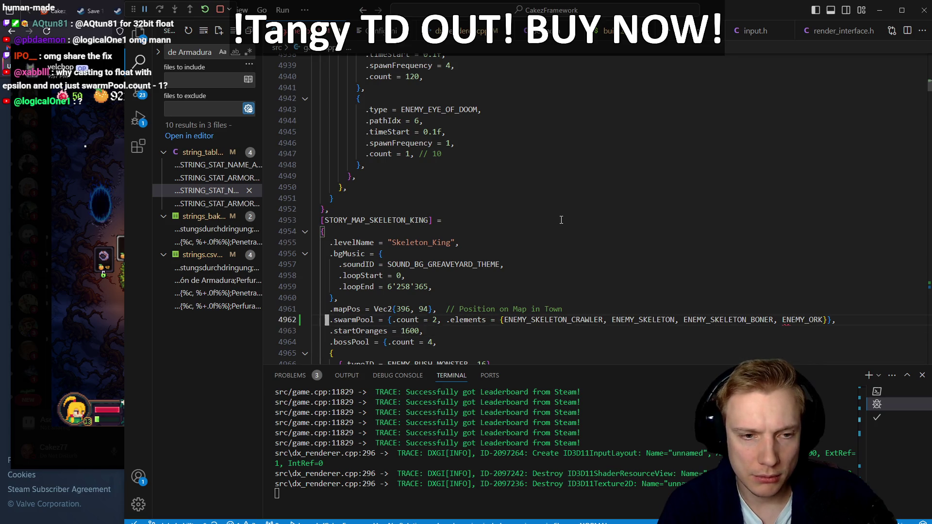
key(e)
key(e)
key(e)
text(ws4f)
key(braceright)
text(i, enemy_crim)
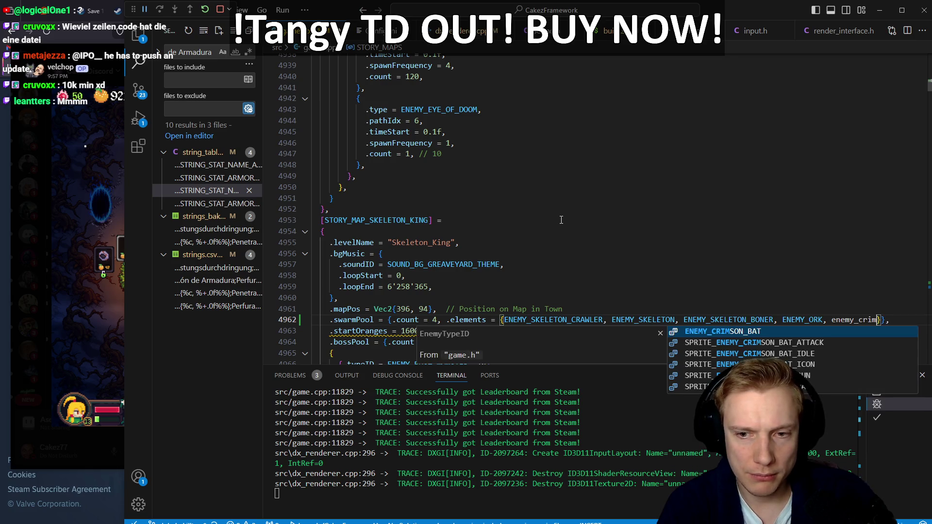
key(Tab)
key(Escape)
key(b)
key(b)
text(enemy_bat)
key(Tab)
key(Escape)
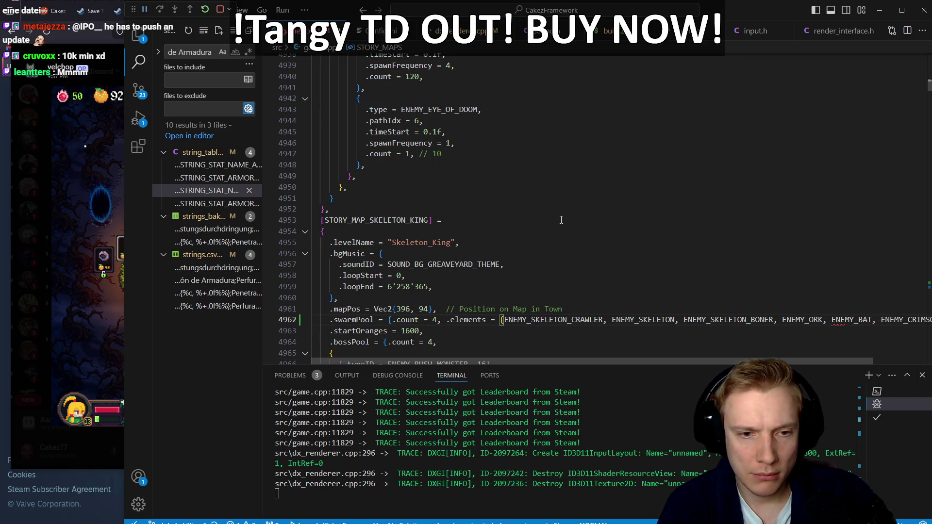
Set .count to 6, move the swarmPool line below .startOranges, then save and build
key(asciicircum)
key(l)
key(l)
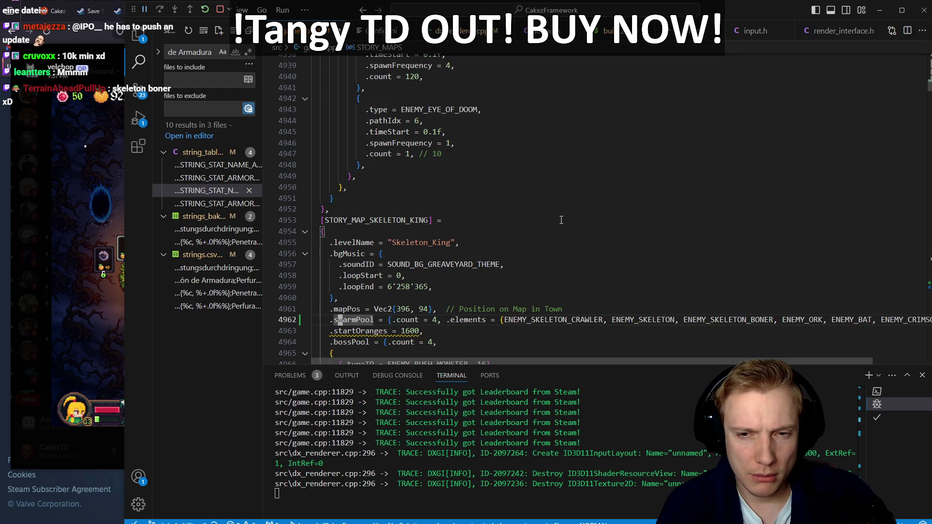
key(dollar)
key(b)
key(b)
key(b)
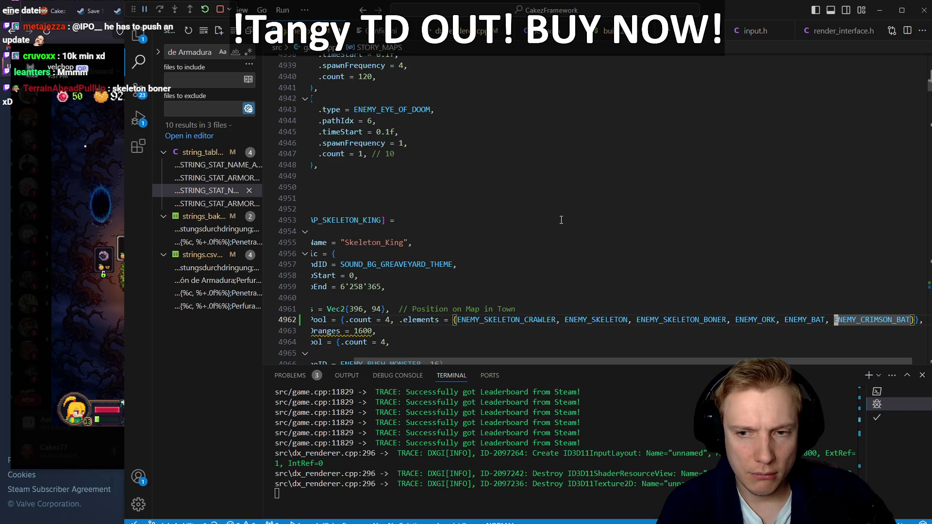
key(b)
key(b)
key(b)
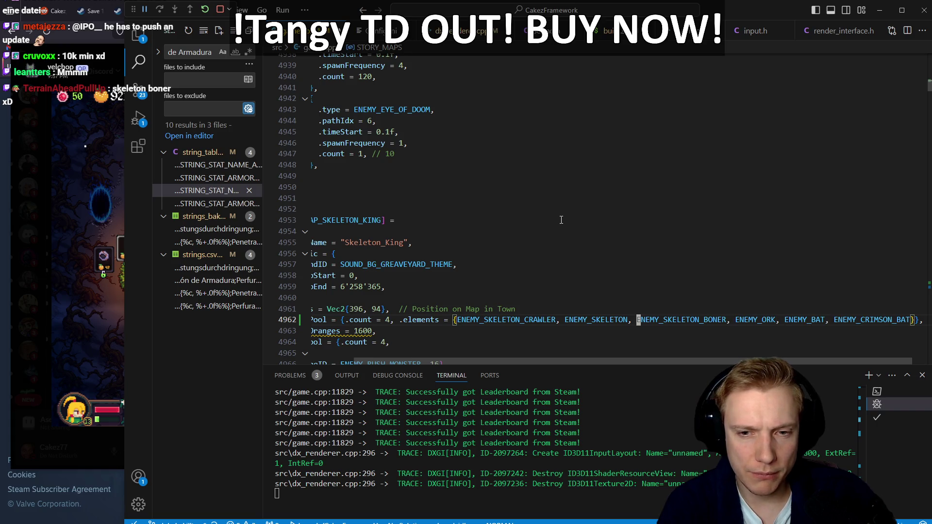
key(b)
key(b)
key(b)
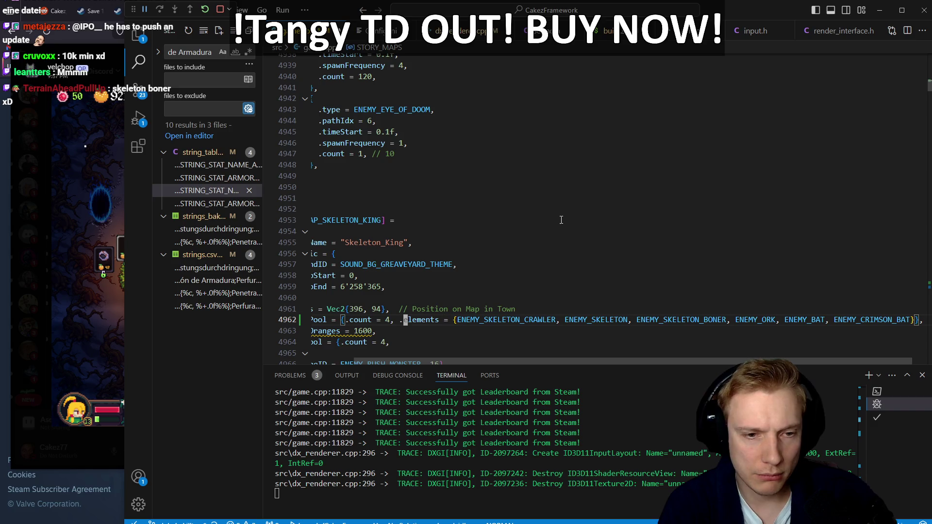
text(s65)
key(BackSpace)
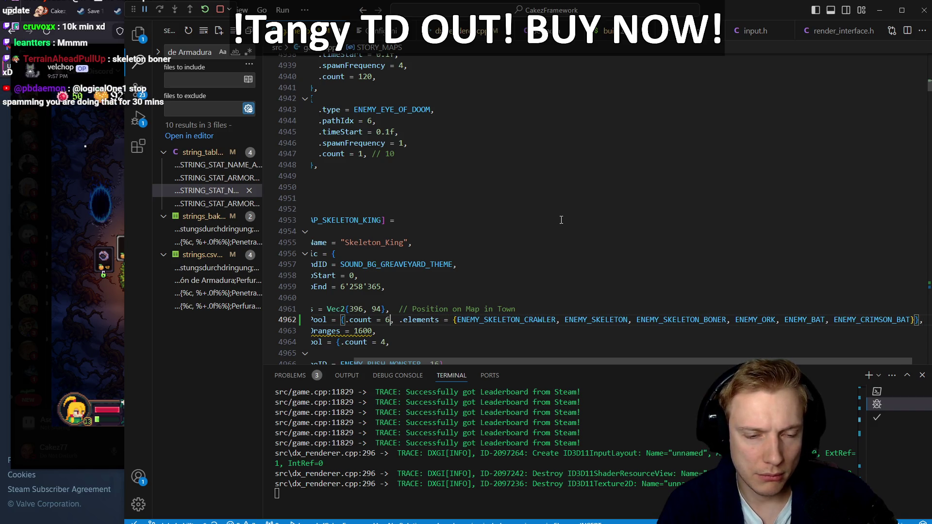
key(Down)
key(alt+Up)
key(Home)
key(Escape)
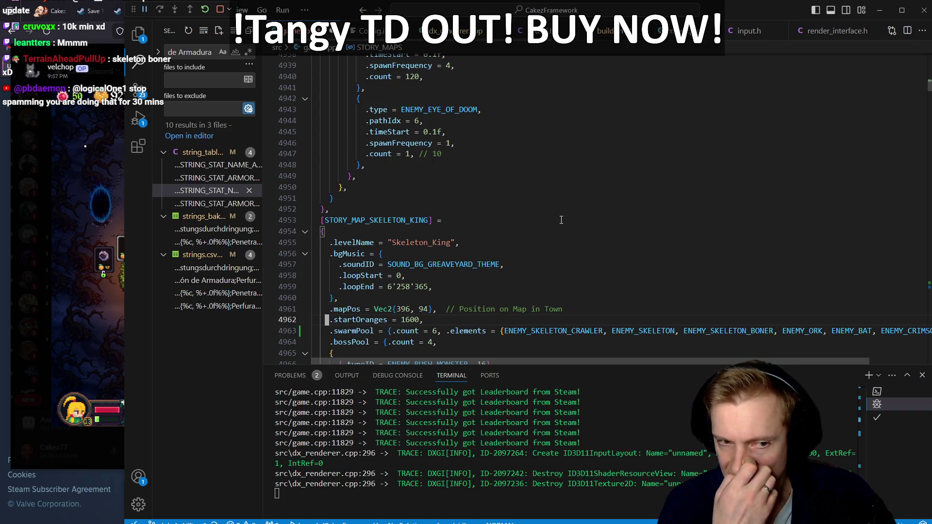
key(ctrl+s)
key(ctrl+shift+b)
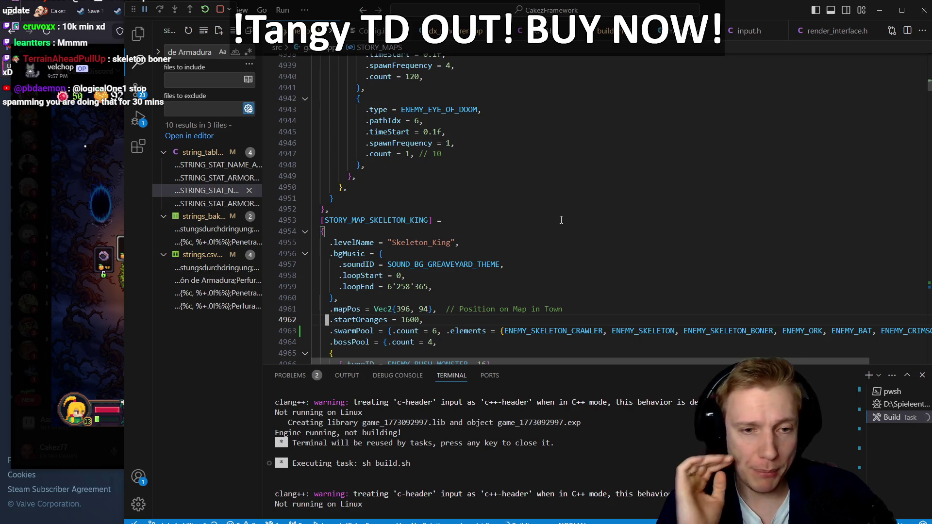
Review ENEMY_SKELETON_CRAWLER in the new swarm list, then switch to Tangy TD's upgrade-tree screen
scroll(586, 227, down, 2)
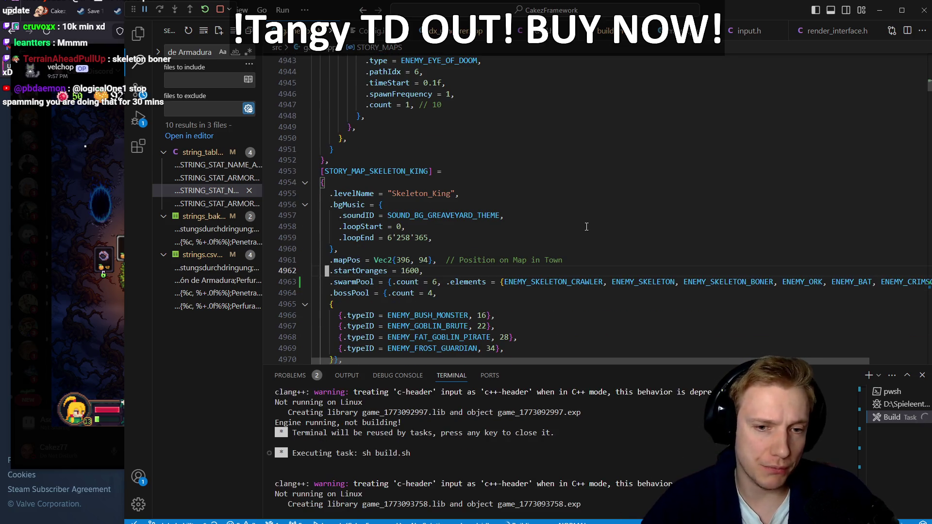
double_click(523, 285)
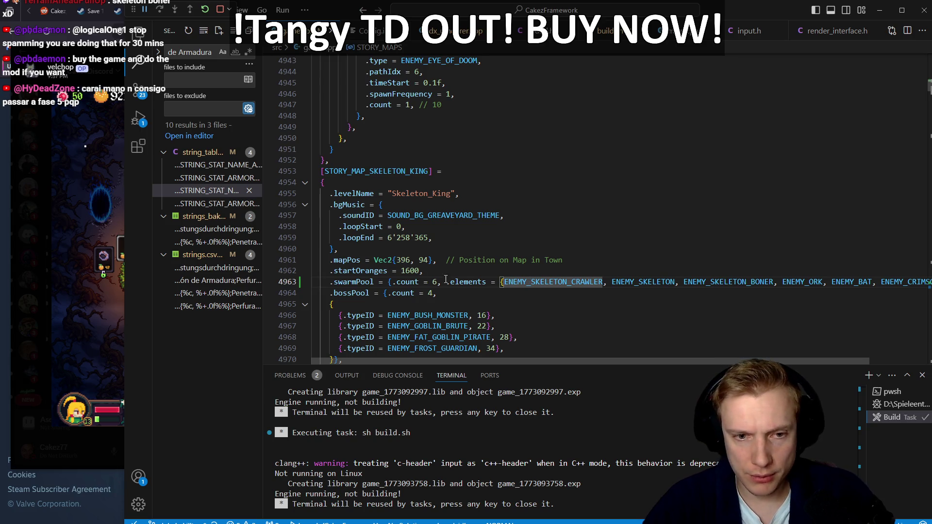
click(474, 281)
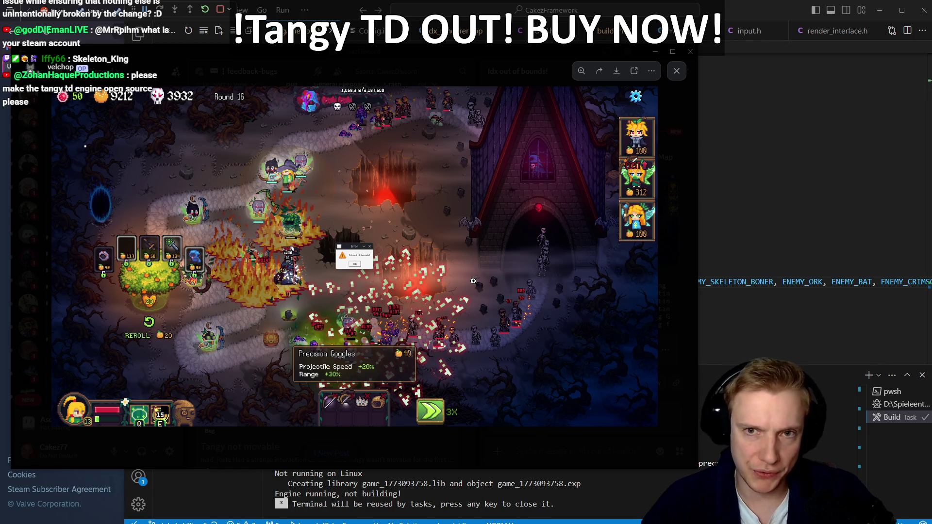
click(764, 215)
key(j)
key(j)
key(j)
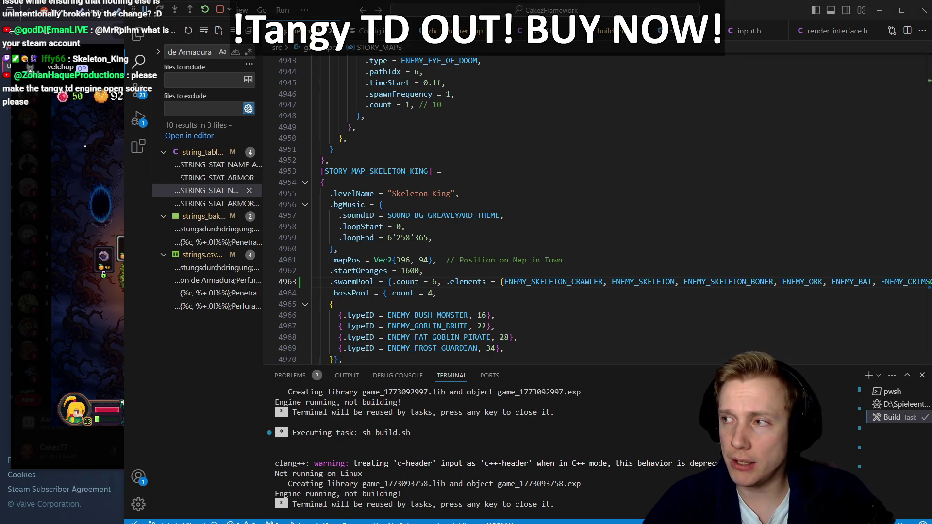
key(alt+Tab)
mouse_move(380, 231)
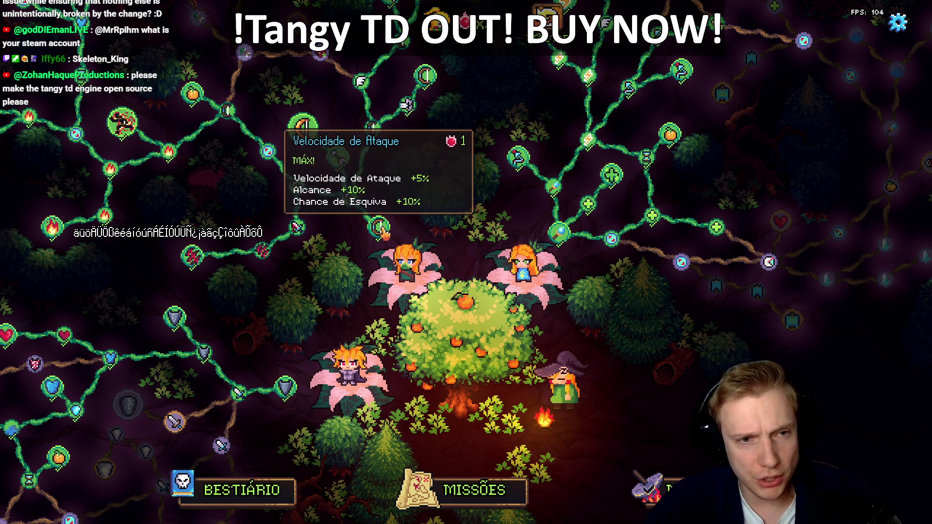
In Tangy TD, check a skill-tree node's cost, the tower-upgrade panel and the Missões world map
mouse_move(337, 162)
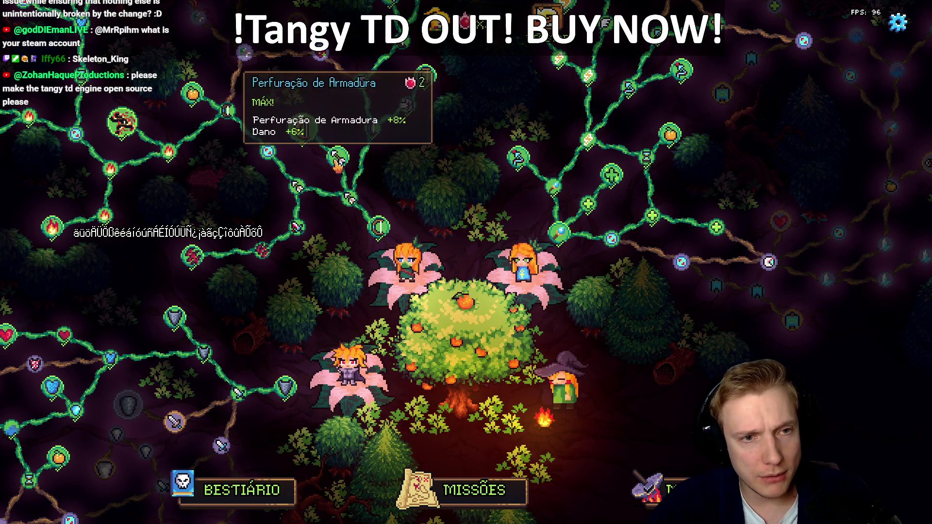
click(302, 127)
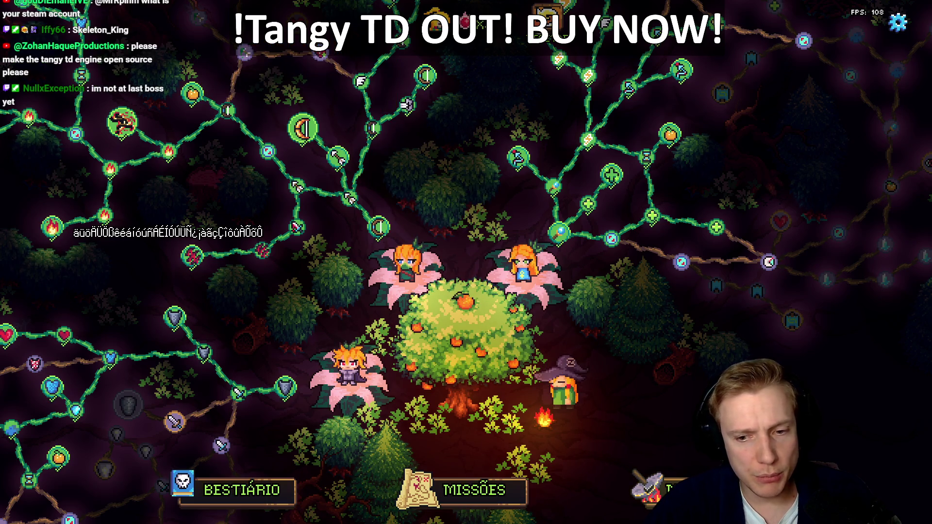
key(t)
click(753, 50)
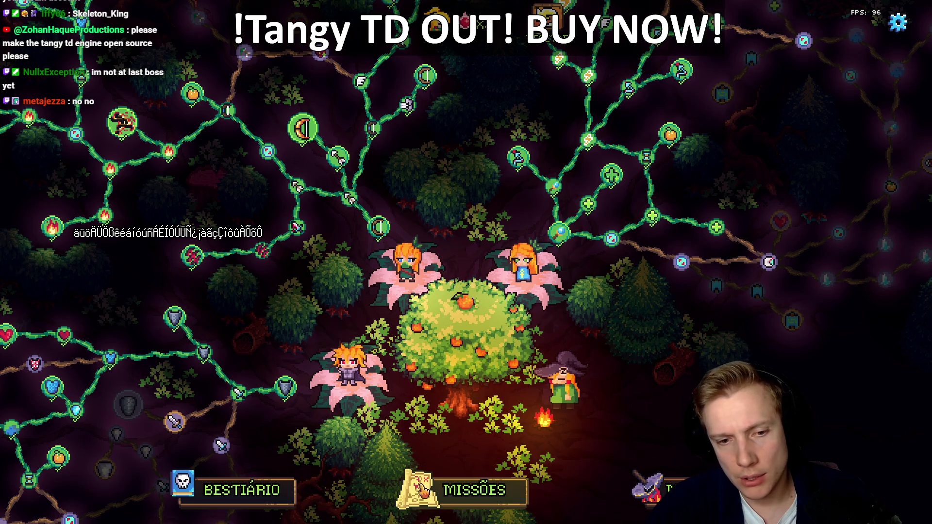
click(423, 489)
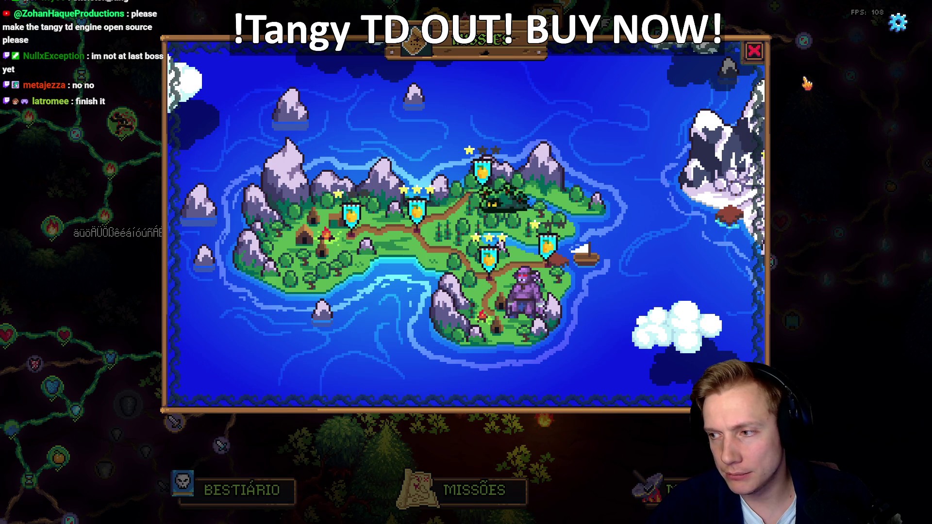
click(755, 51)
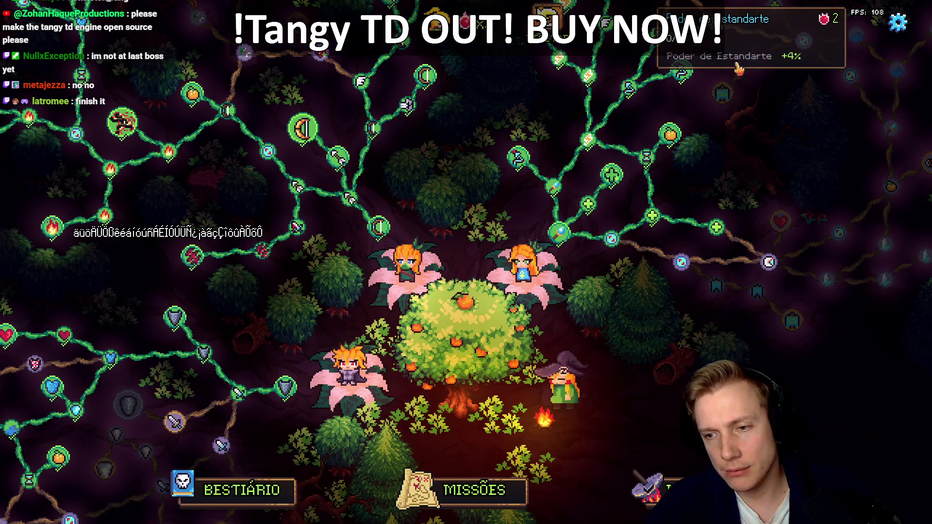
Switch from the game to Firefox, viewing the ChatGPT chat and then the BitFontMaker2 tab
mouse_move(521, 282)
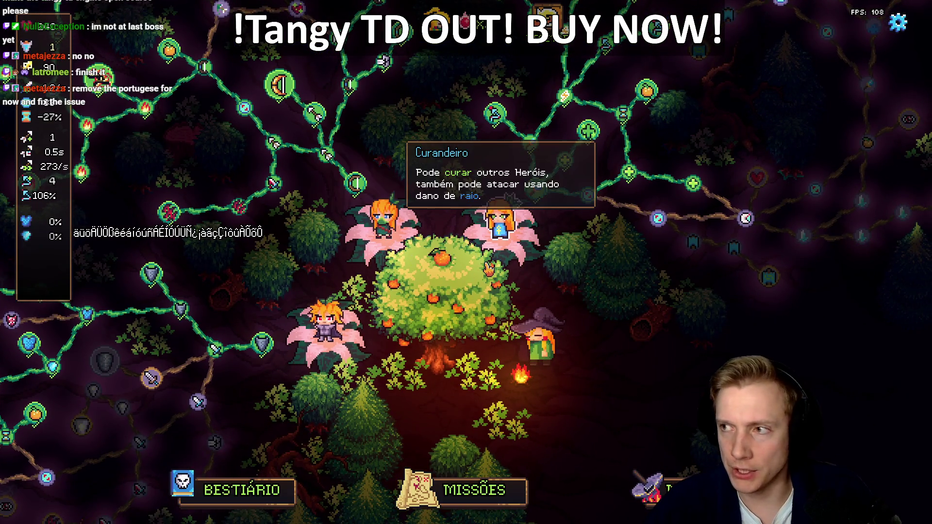
key(alt+Tab)
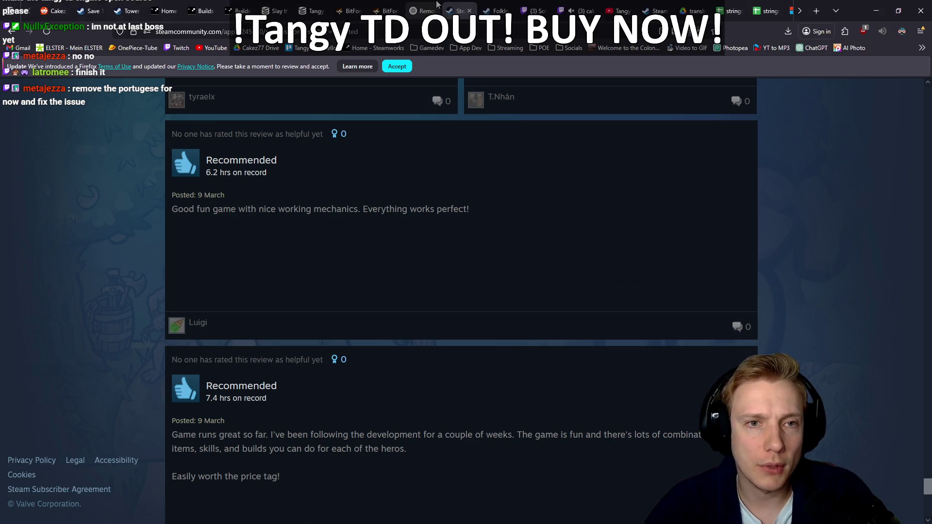
click(436, 5)
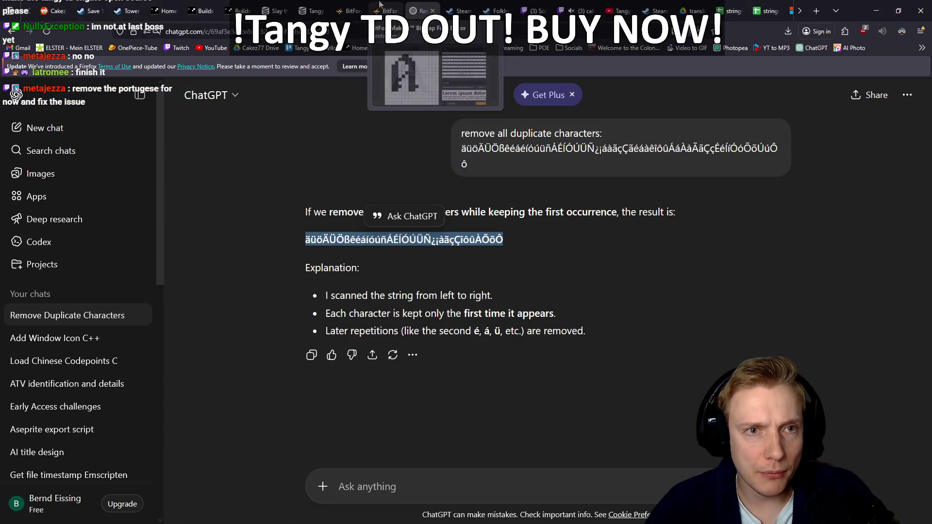
click(380, 6)
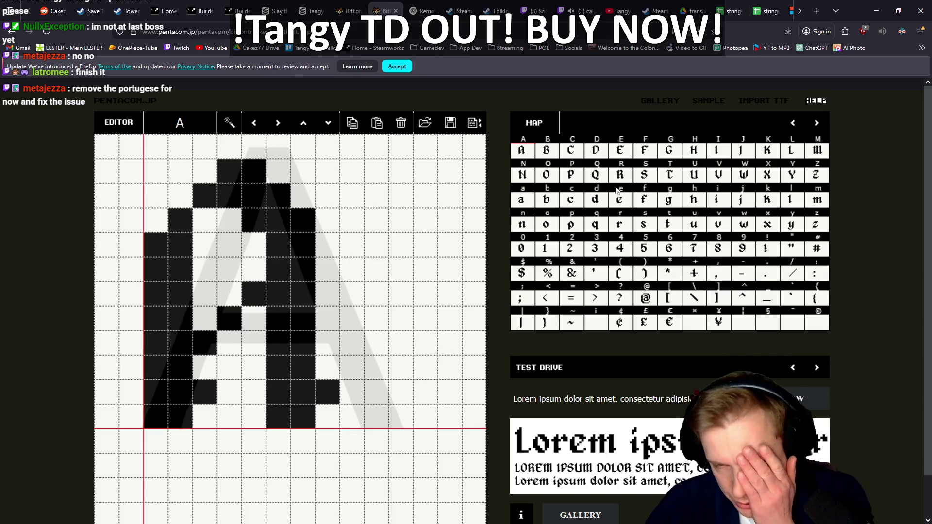
On the accented-character page, paste the pixel A glyph into the empty À, Á and Â slots
click(818, 124)
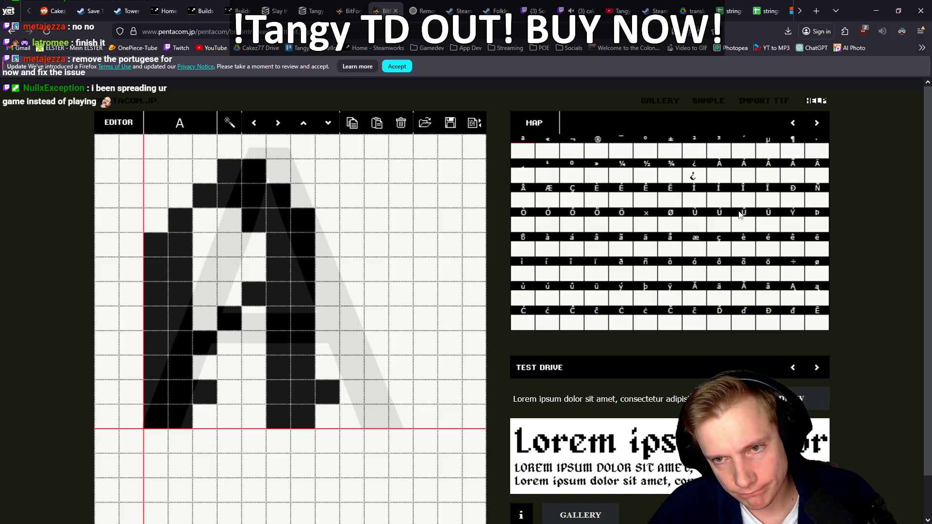
click(727, 177)
key(ctrl+v)
click(747, 176)
key(ctrl+v)
click(772, 176)
key(ctrl+v)
Paste the A glyph into Ã and Ä, then open ptoys BitFont Import in a new tab
click(788, 180)
key(ctrl+v)
click(812, 179)
key(ctrl+v)
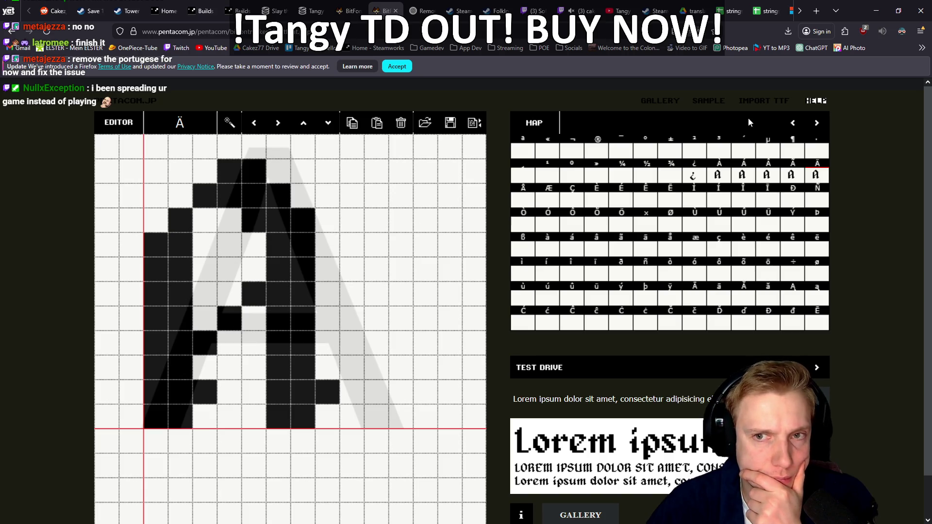
click(764, 100)
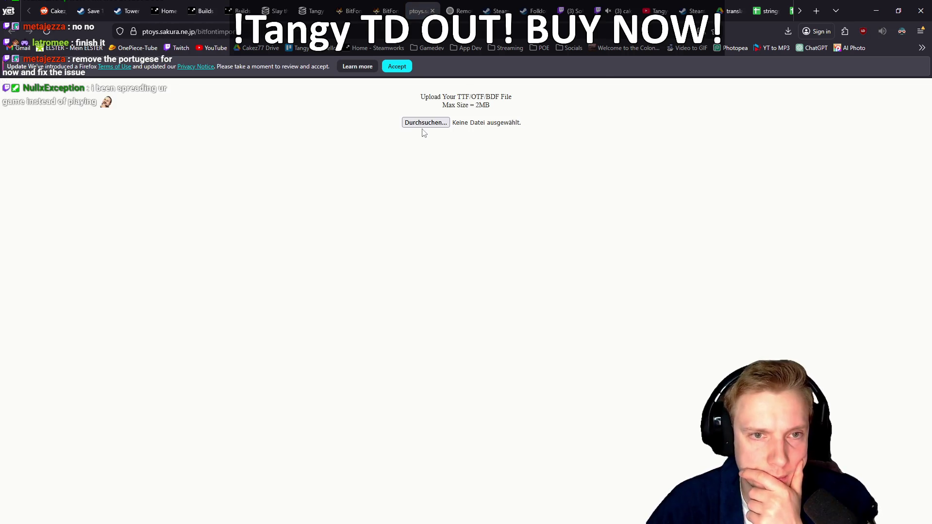
Upload alagard.ttf through the Durchsuchen file dialog
click(425, 125)
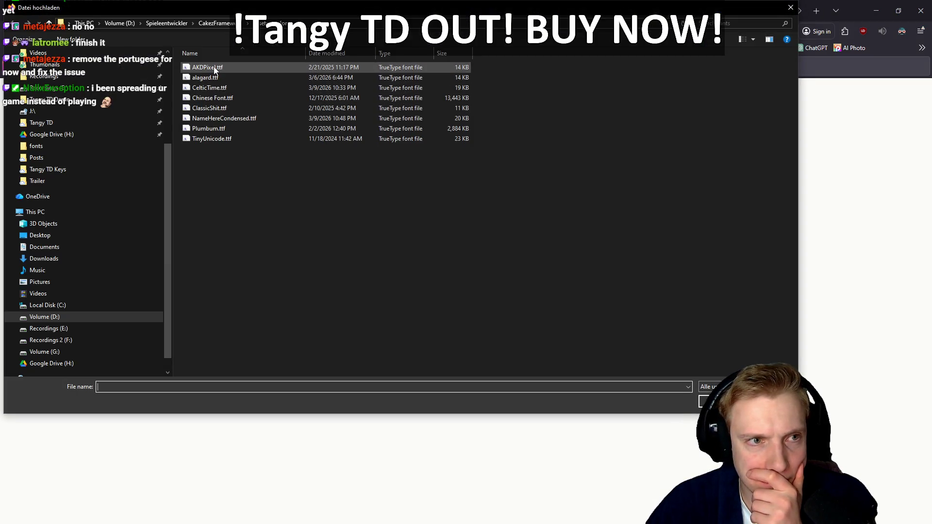
double_click(226, 79)
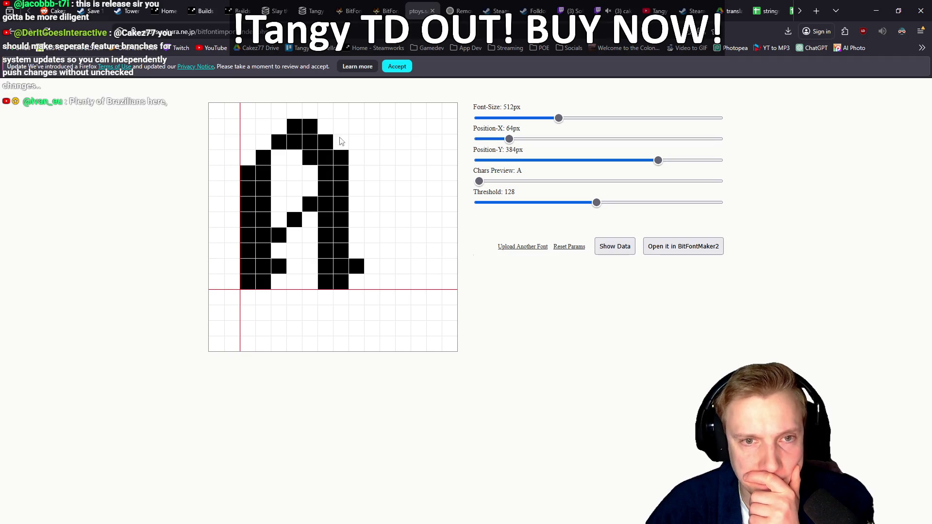
Enlarge the rendered font with the Font-Size slider and shift the glyph left on the grid
mouse_move(560, 120)
mouse_down()
mouse_move(631, 124)
mouse_move(547, 121)
mouse_up()
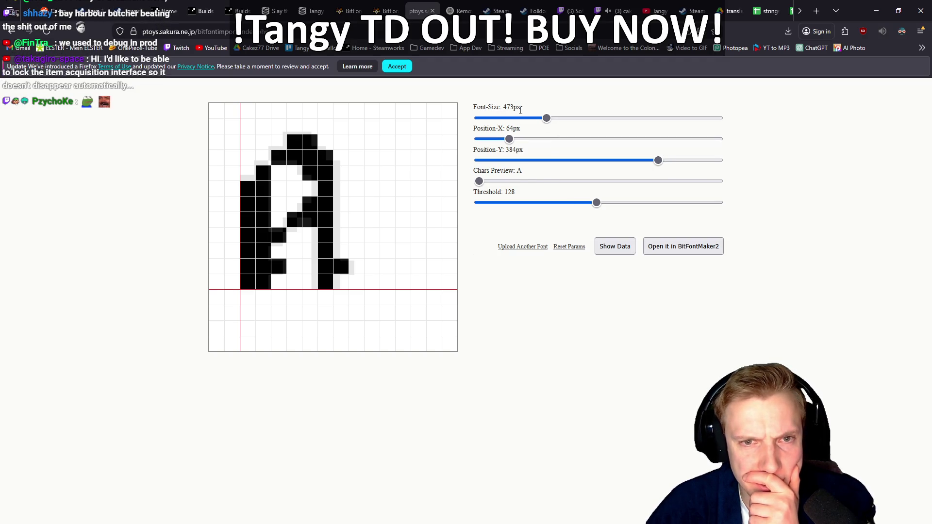
mouse_move(547, 118)
mouse_down()
mouse_move(568, 119)
mouse_move(533, 119)
mouse_move(558, 140)
mouse_move(525, 139)
mouse_up()
double_click(507, 130)
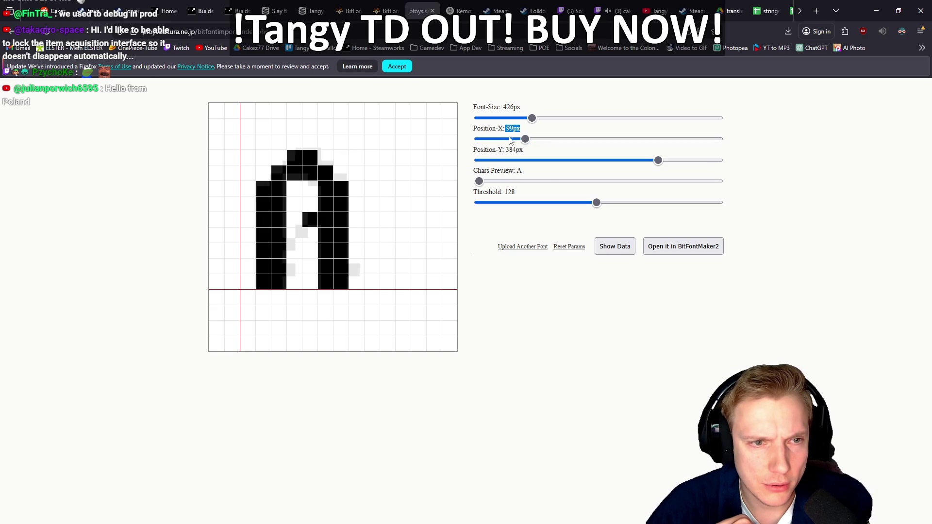
click(510, 140)
Nudge the glyph right and down, preview the Z glyph, then restart with Upload Another Font
mouse_move(513, 144)
mouse_down()
mouse_move(497, 141)
mouse_move(532, 140)
mouse_up()
drag(658, 161, 699, 162)
drag(479, 181, 576, 181)
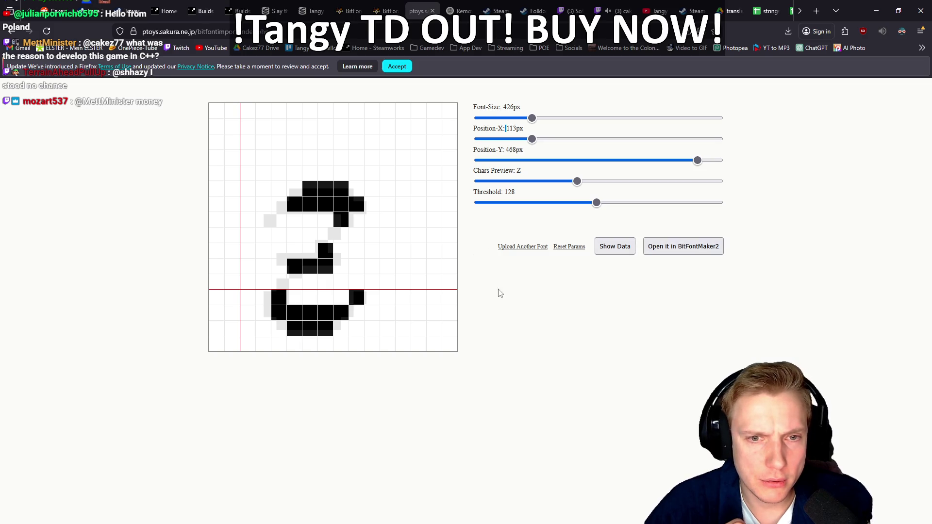
click(515, 249)
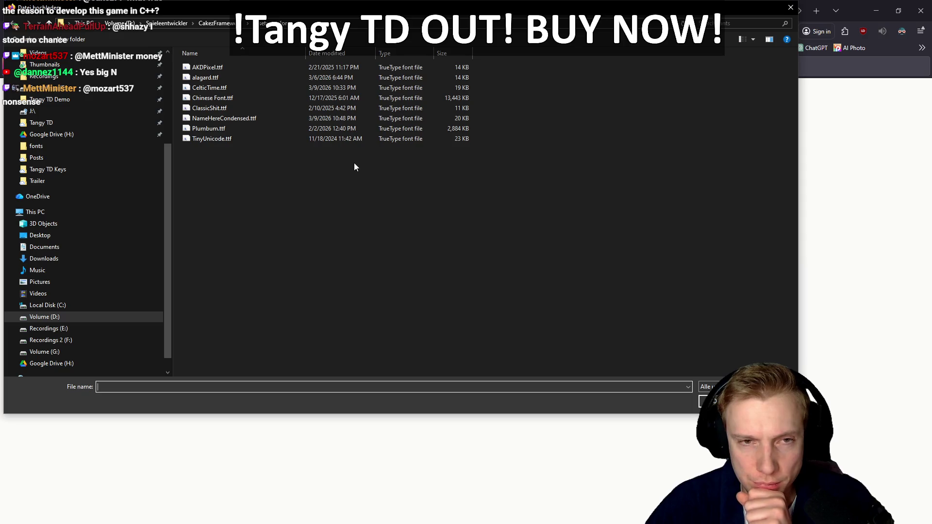
Re-upload alagard.ttf, tweak the pixel Threshold slider, and show the generated glyph data
double_click(192, 78)
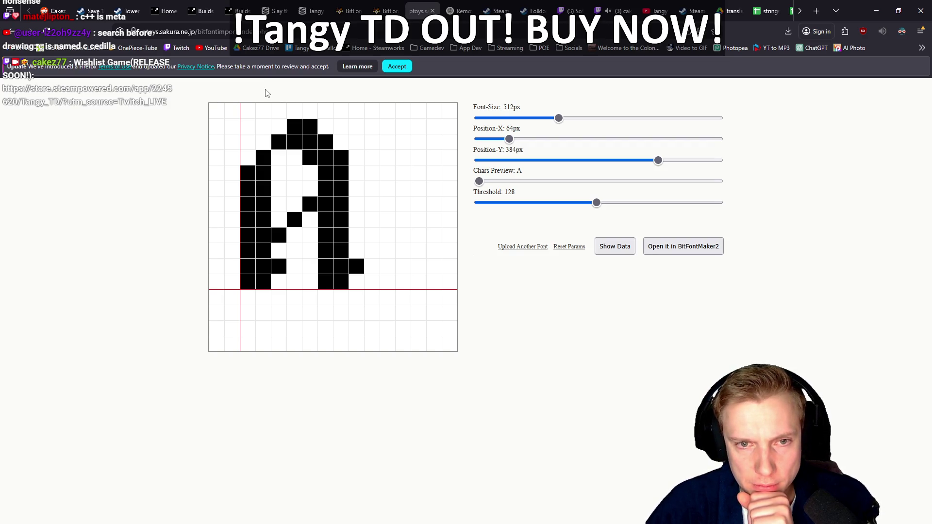
mouse_move(590, 202)
mouse_down()
mouse_move(718, 204)
mouse_move(597, 209)
mouse_up()
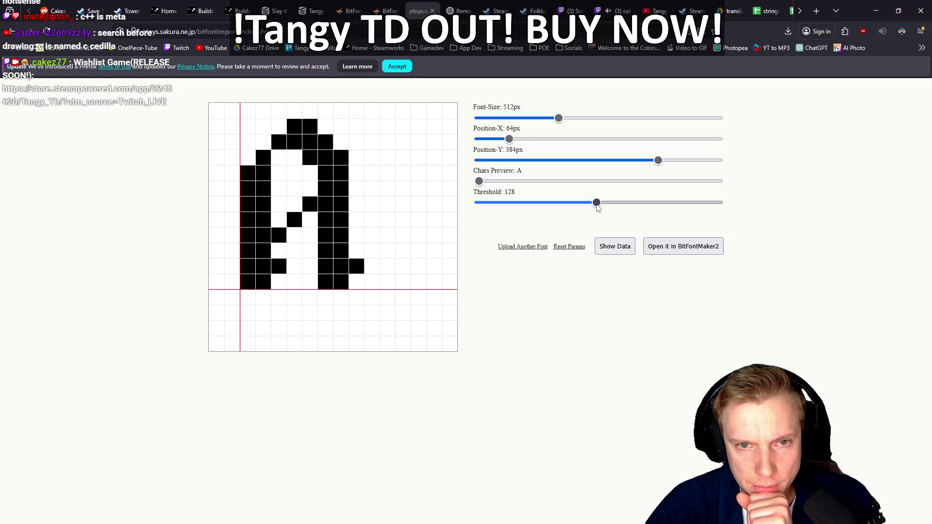
click(614, 250)
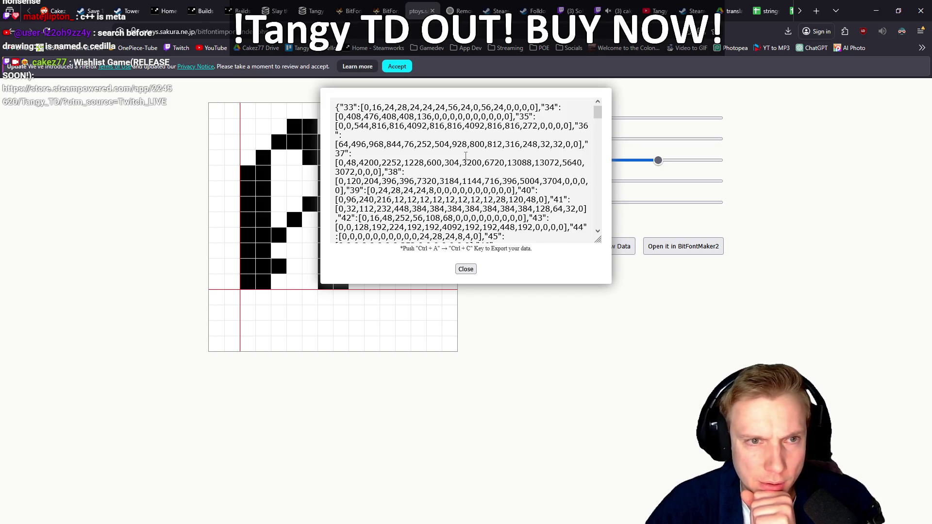
Scroll through the glyph JSON, close it, and open the imported font in BitFontMaker2
scroll(468, 158, down, 3)
scroll(476, 160, up, 3)
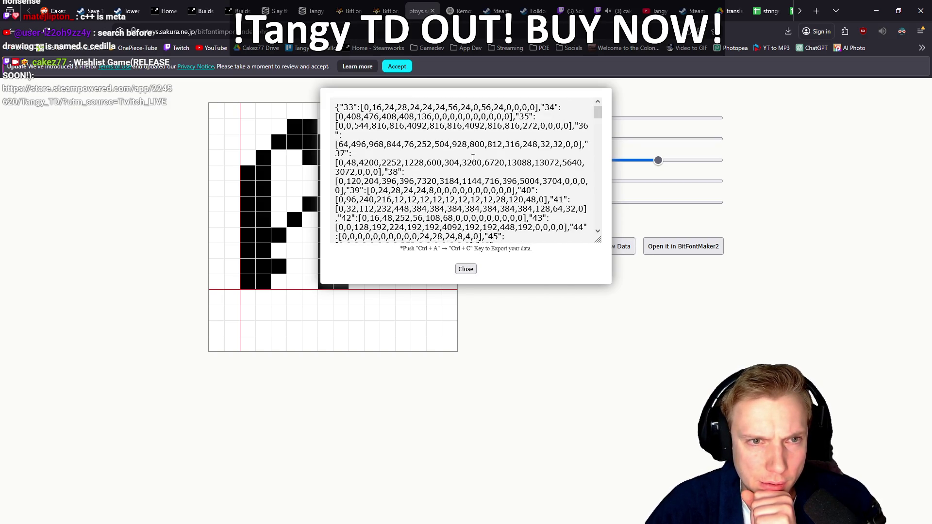
scroll(528, 193, down, 15)
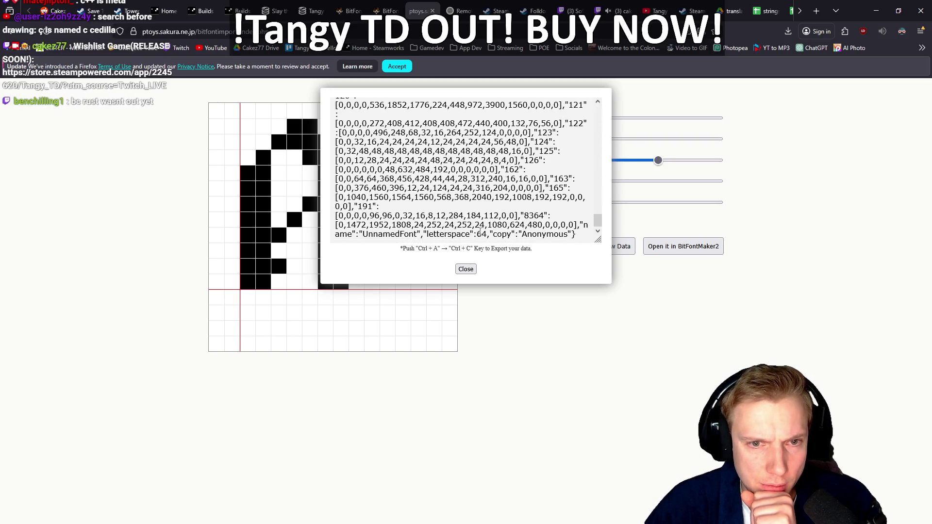
drag(597, 221, 608, 106)
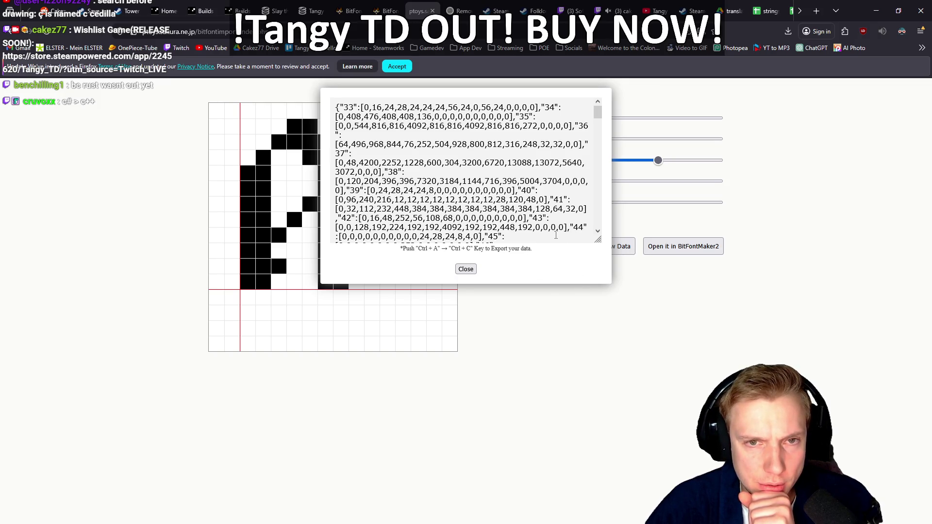
drag(598, 114, 606, 235)
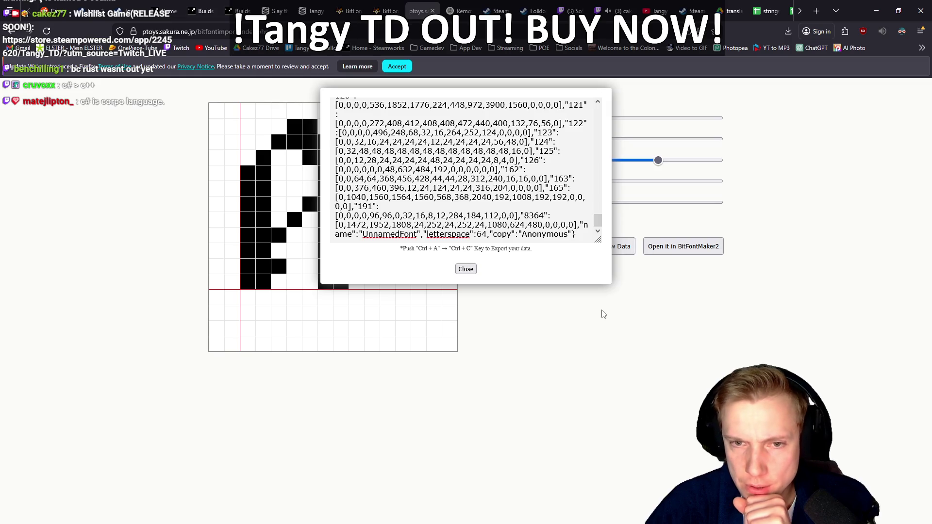
click(466, 269)
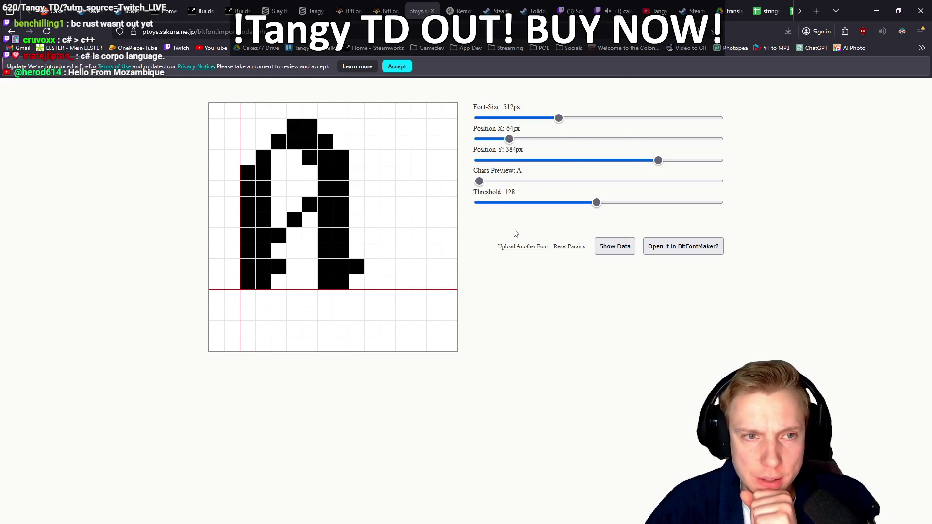
click(679, 256)
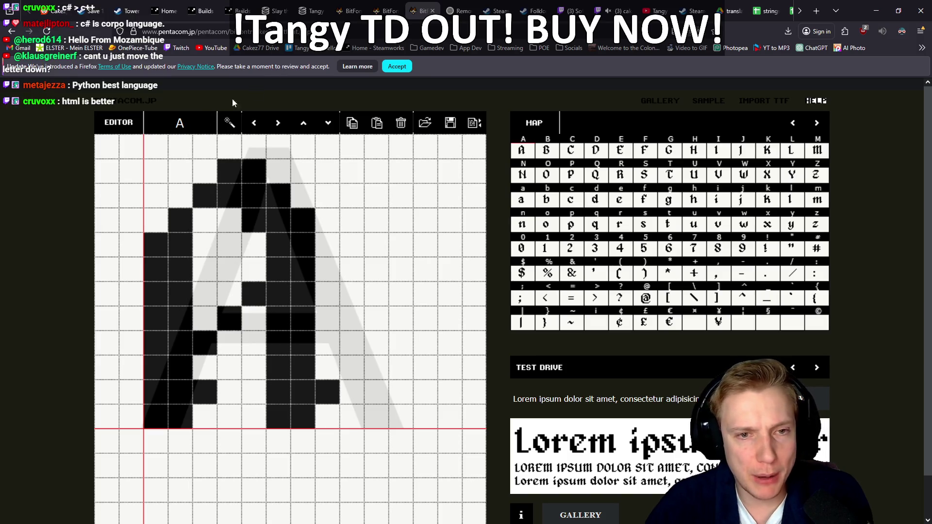
Go to the accented glyph page of the character map and open À for editing
scroll(403, 347, down, 1)
scroll(403, 348, up, 1)
scroll(403, 346, down, 1)
scroll(402, 348, up, 1)
scroll(398, 340, down, 1)
scroll(394, 327, up, 1)
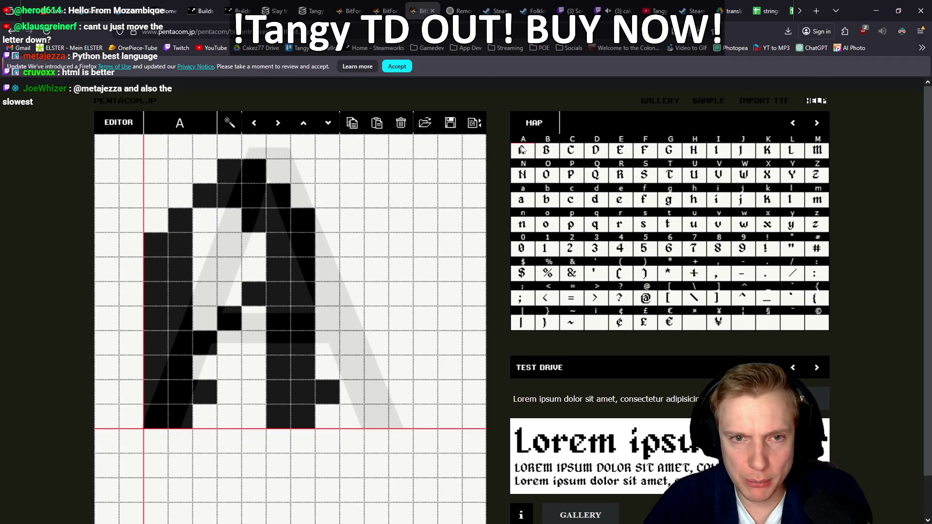
click(817, 123)
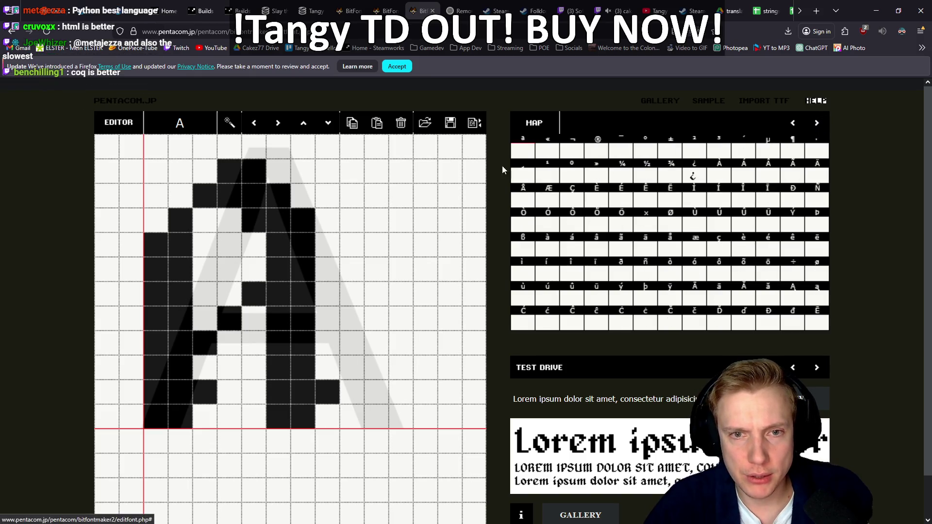
click(720, 177)
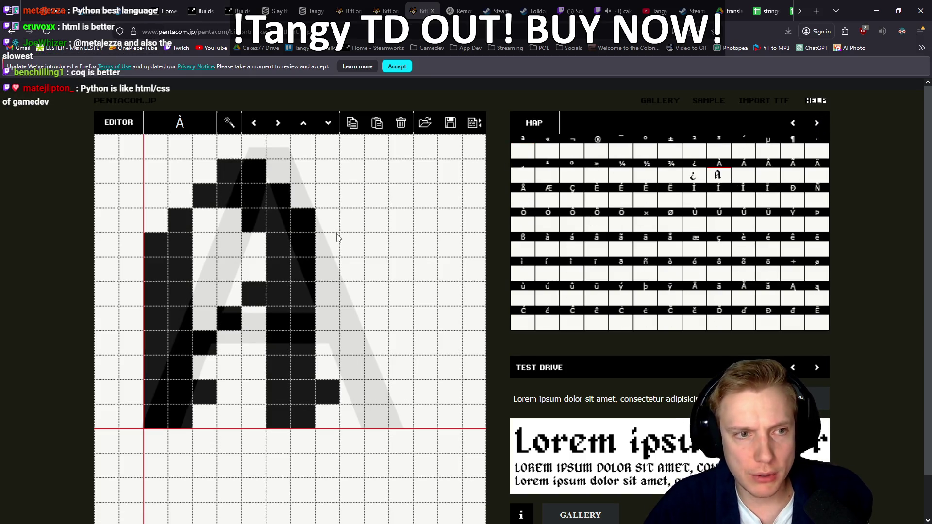
Fill and then clear the top pixel of the À glyph
click(254, 147)
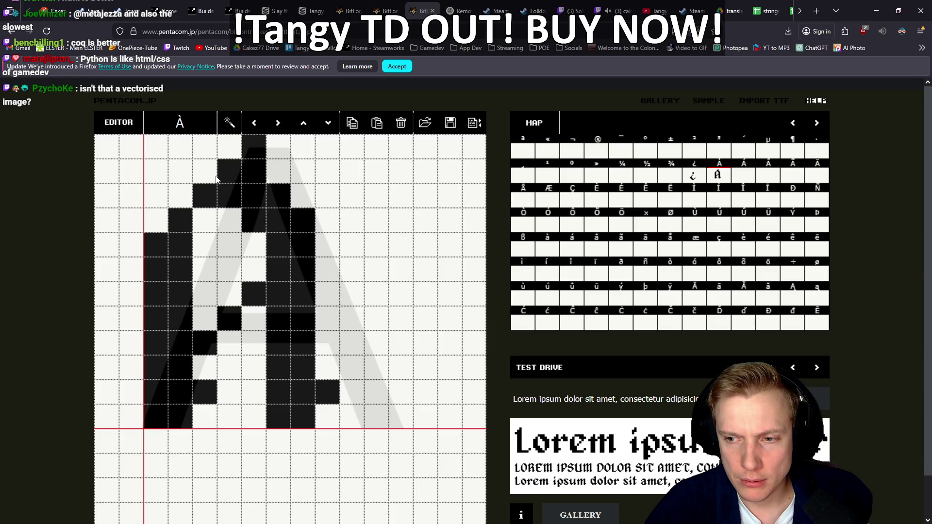
click(256, 152)
scroll(349, 237, down, 1)
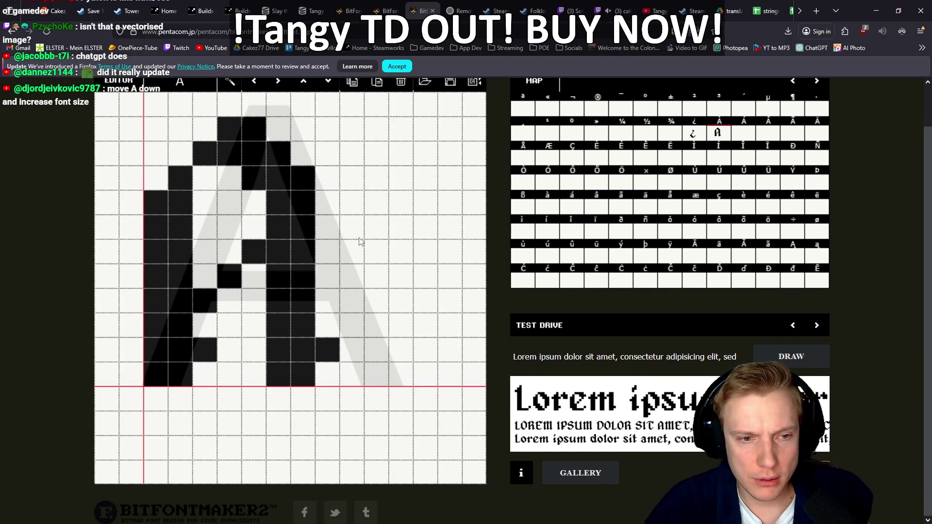
scroll(359, 242, up, 1)
scroll(357, 241, down, 1)
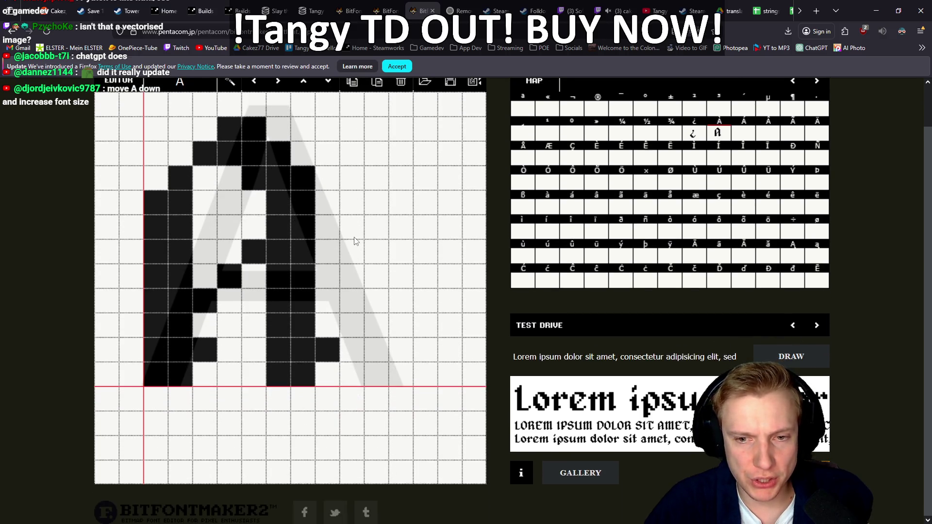
scroll(355, 241, up, 1)
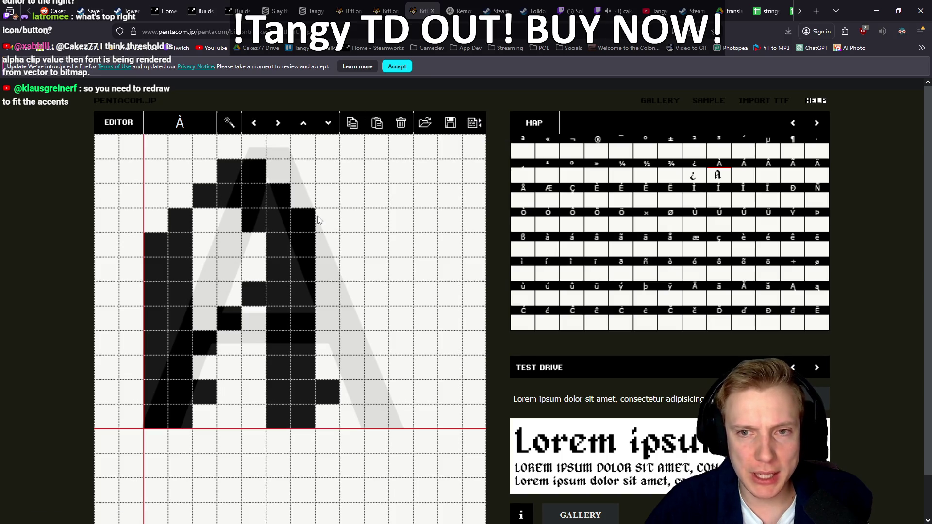
Fill one more grid pixel in the lower part of the À glyph
click(244, 219)
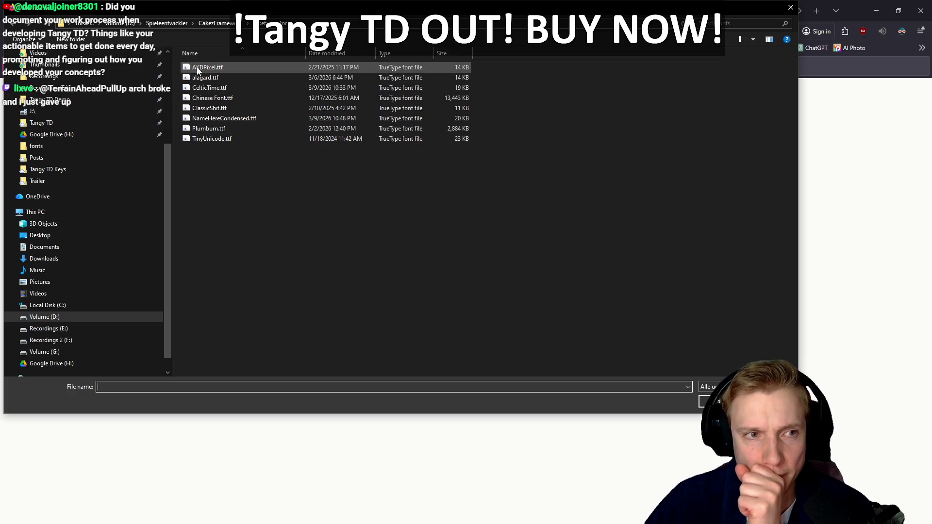
Load alagard.ttf, set Position-Y to 450px, send it to BitFontMaker2, and reload the editor
double_click(202, 78)
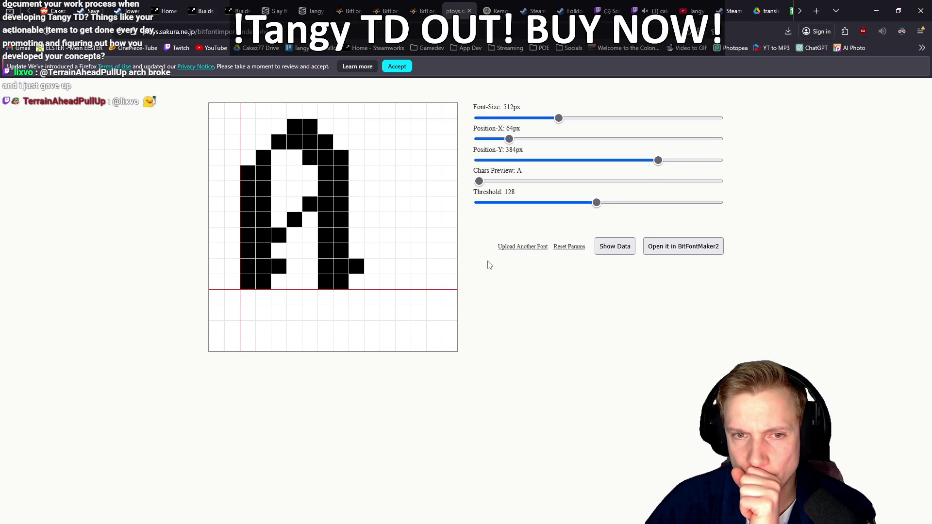
drag(660, 165, 690, 166)
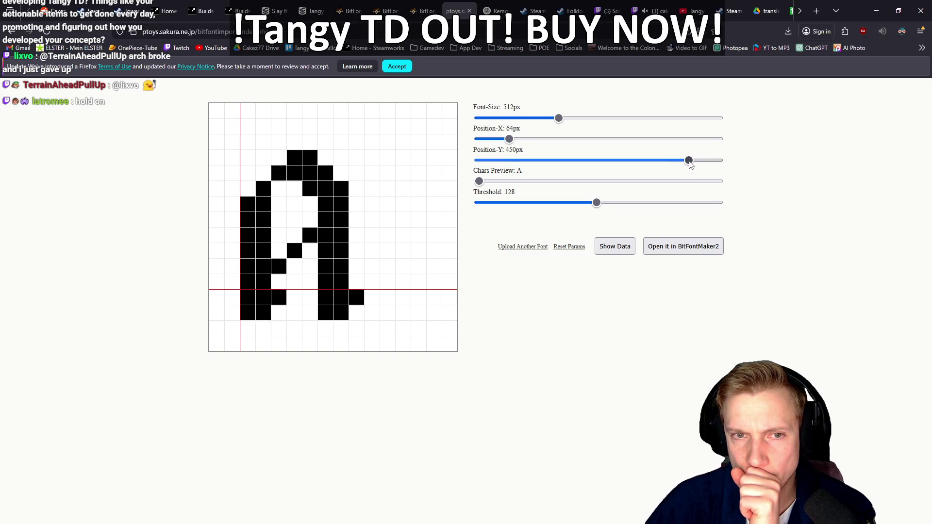
click(683, 246)
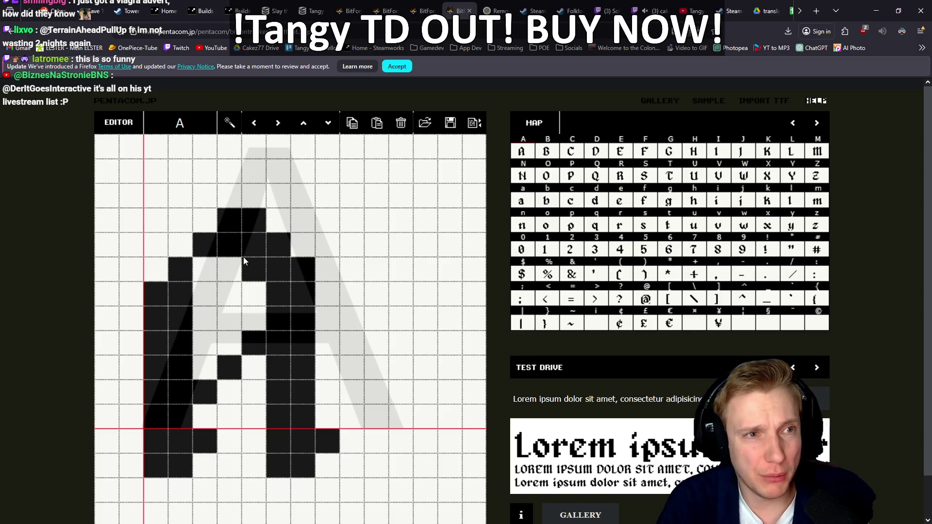
key(F5)
key(Escape)
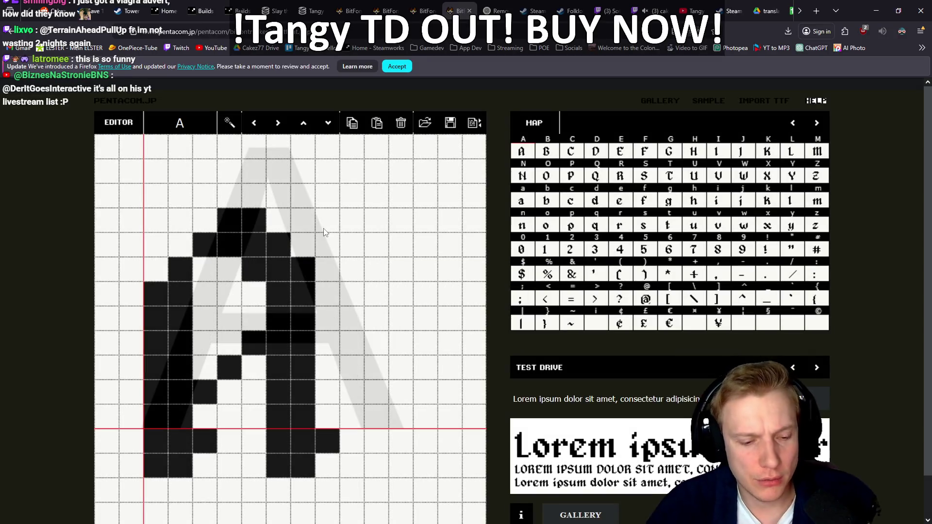
key(ctrl+t)
text(jb fon)
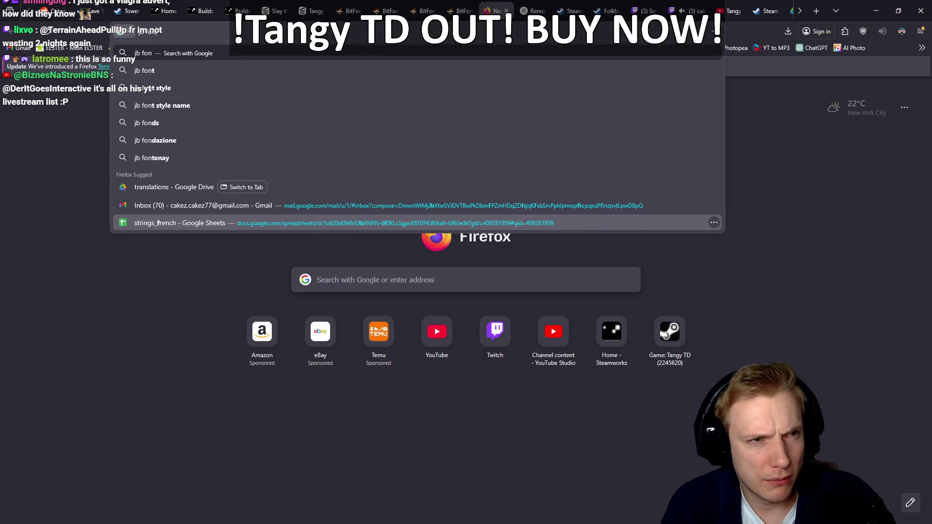
text(t creator)
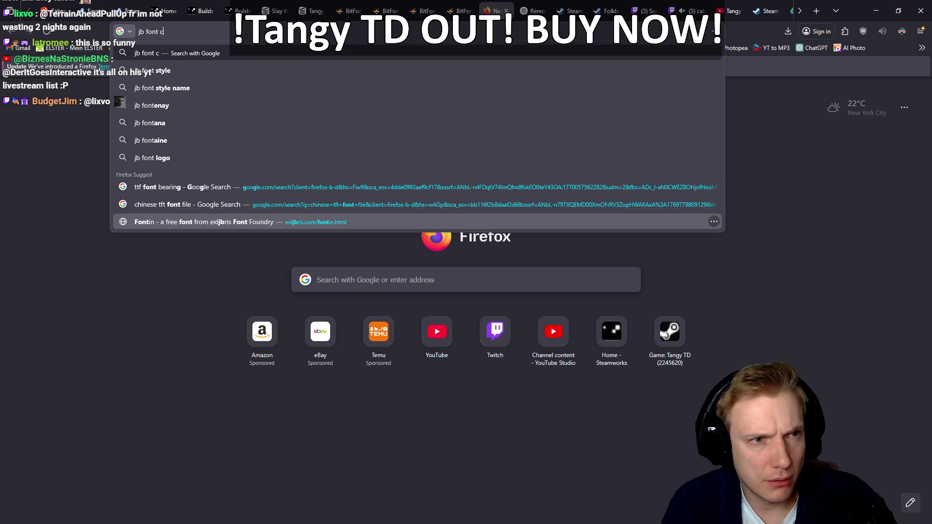
key(Escape)
key(Return)
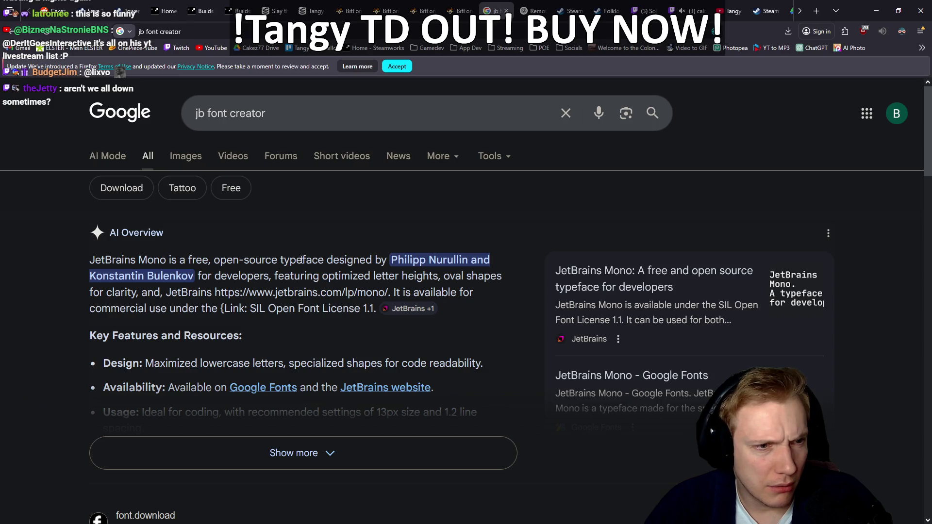
scroll(38, 257, down, 5)
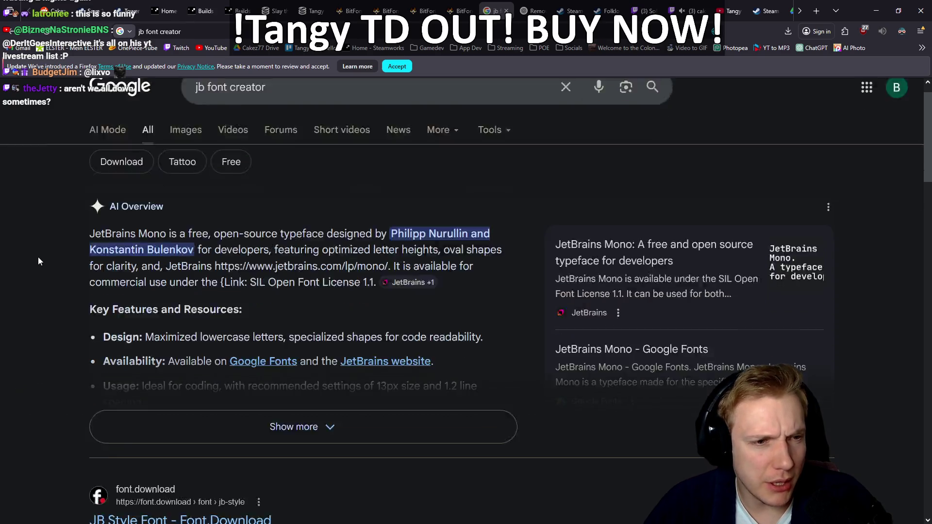
scroll(40, 261, down, 3)
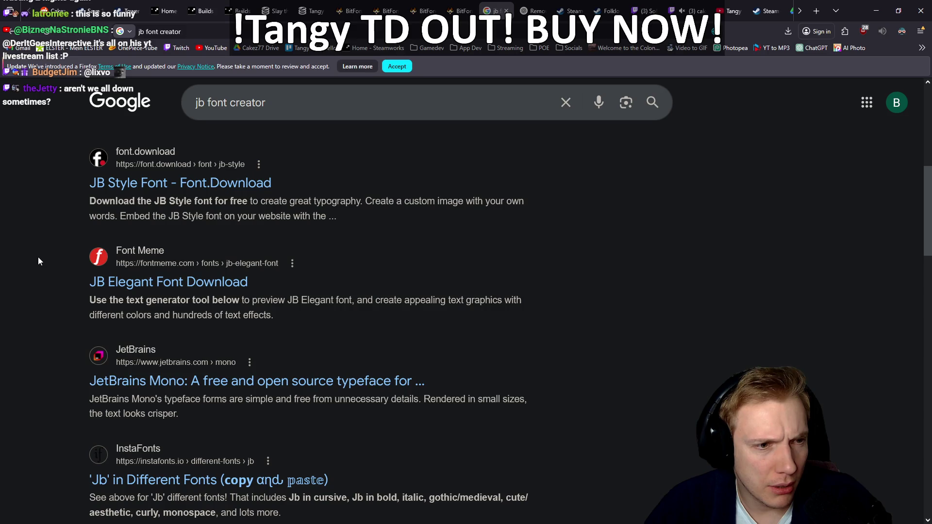
scroll(39, 261, up, 2)
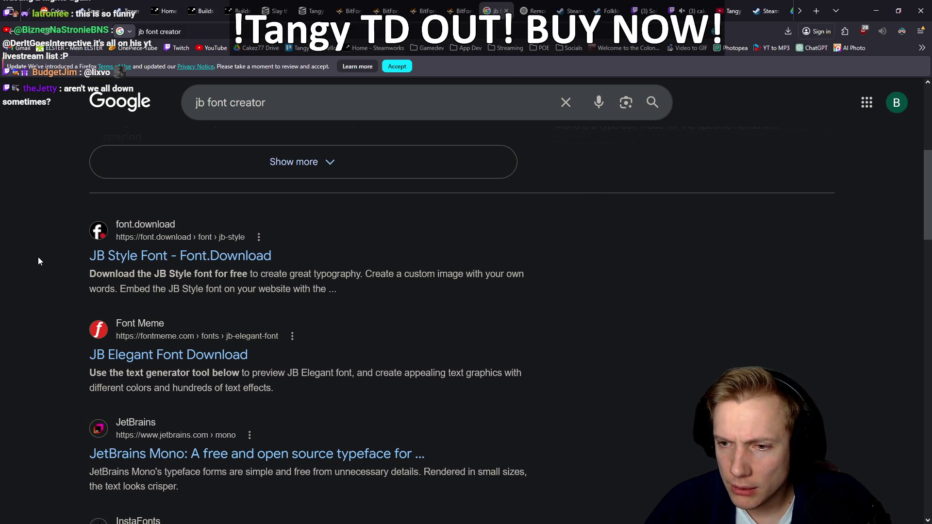
scroll(39, 262, up, 6)
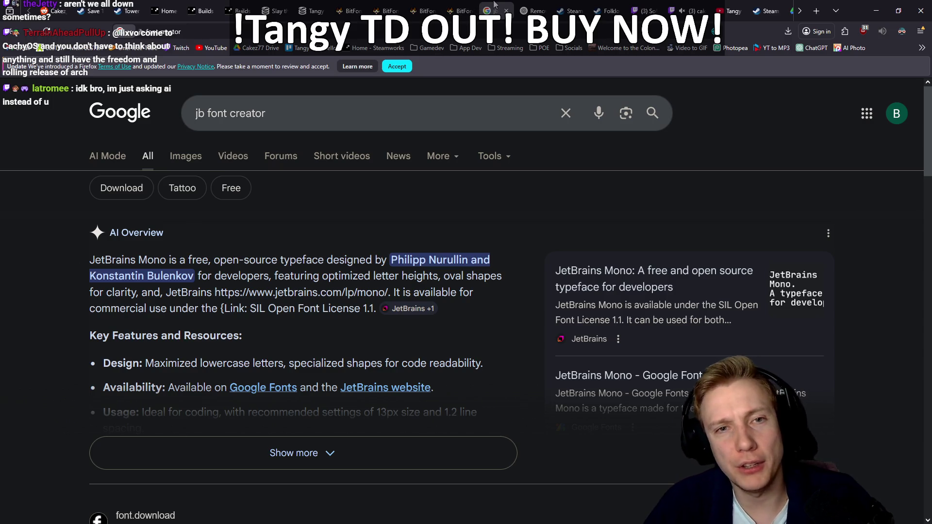
click(507, 10)
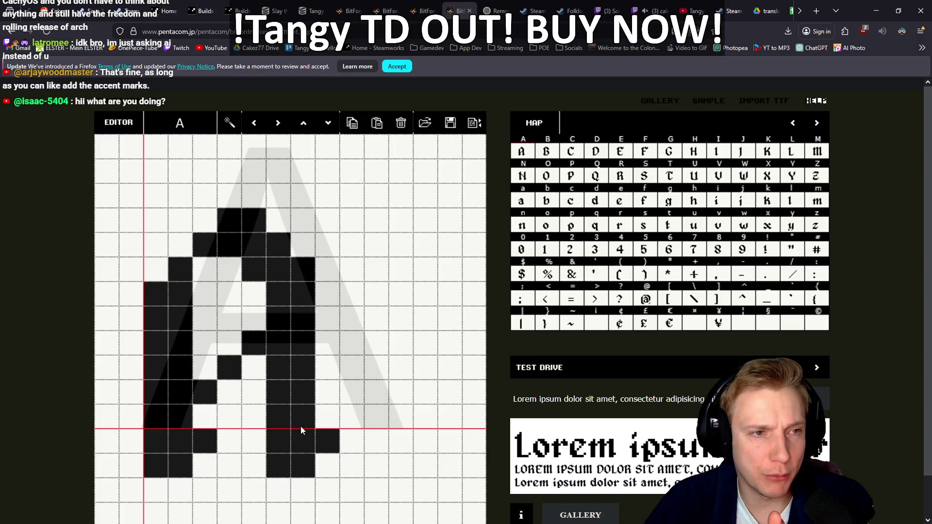
Browse the imported B, O, P and C glyphs in the character map
scroll(340, 395, down, 1)
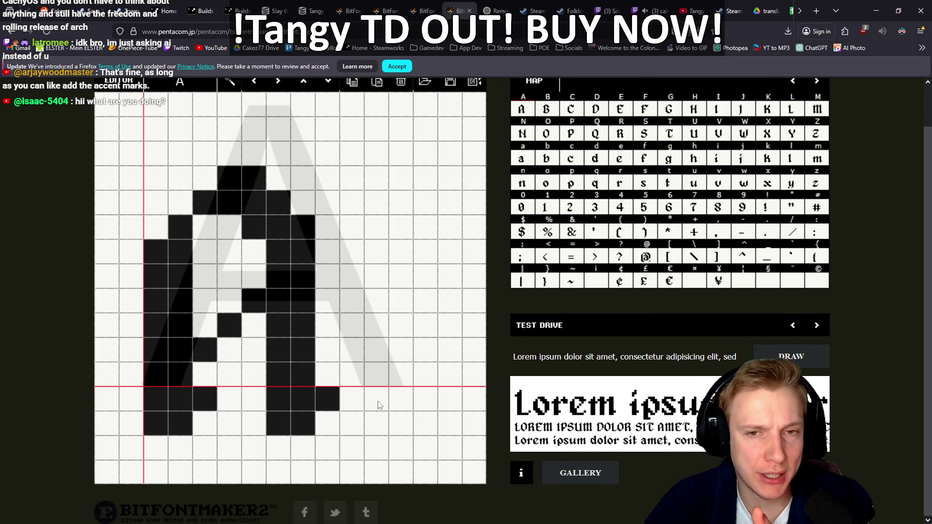
scroll(381, 406, up, 1)
scroll(379, 403, down, 1)
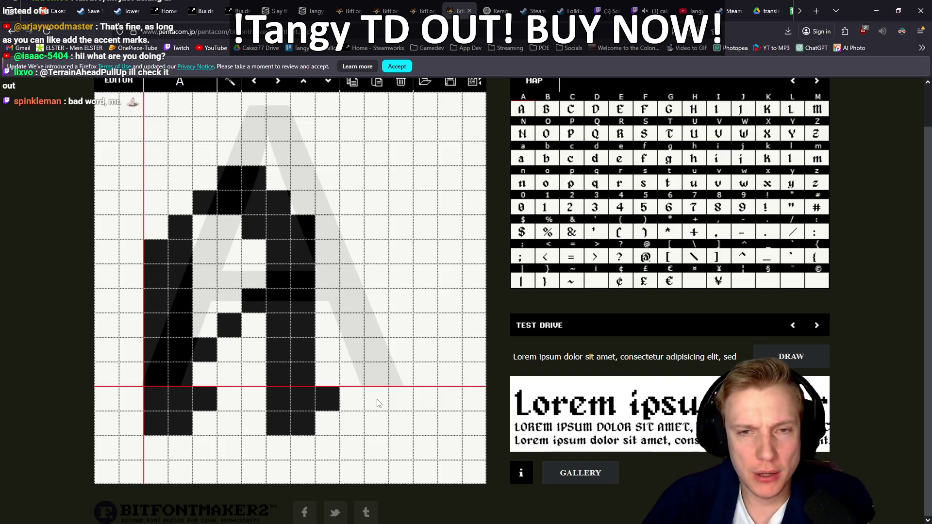
click(550, 113)
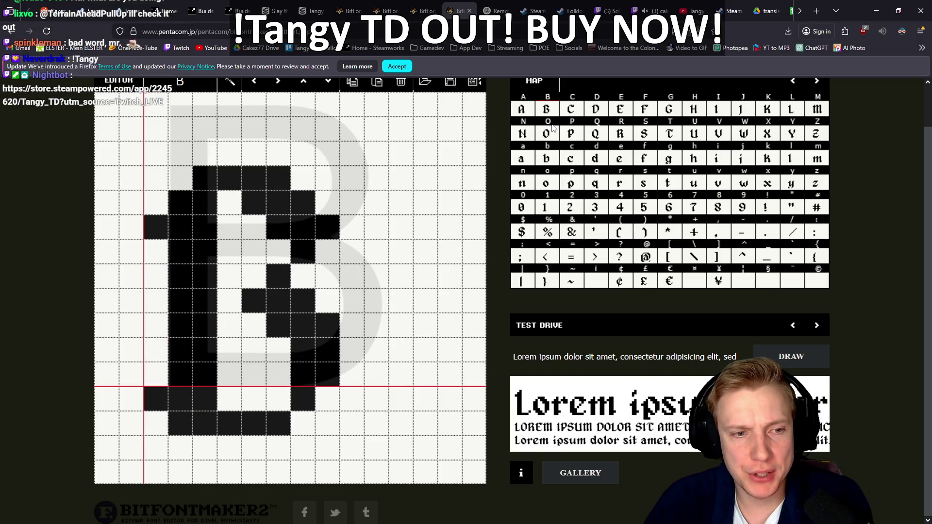
click(552, 130)
click(572, 131)
click(578, 112)
View D, R, E and Q, add a pixel under Q's tail, then switch to Notepad++
click(596, 111)
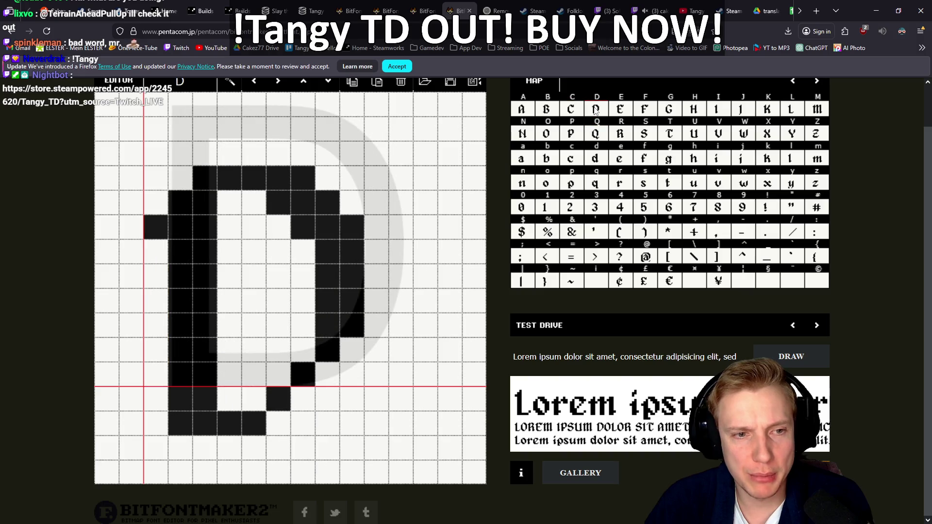
click(620, 136)
click(620, 110)
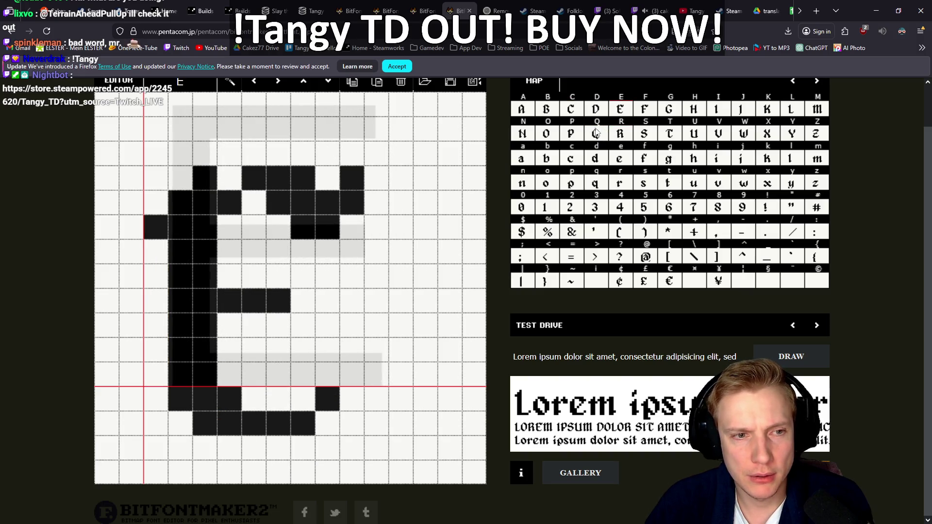
click(597, 132)
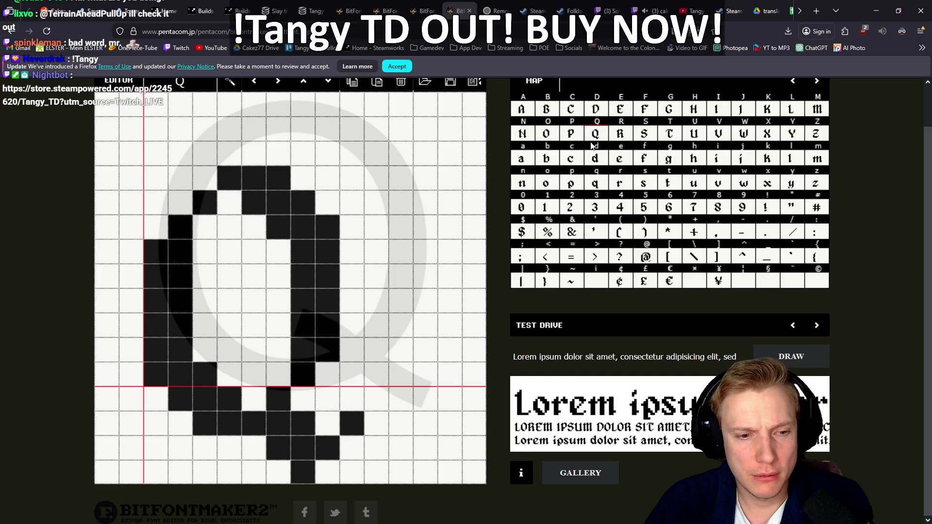
click(306, 477)
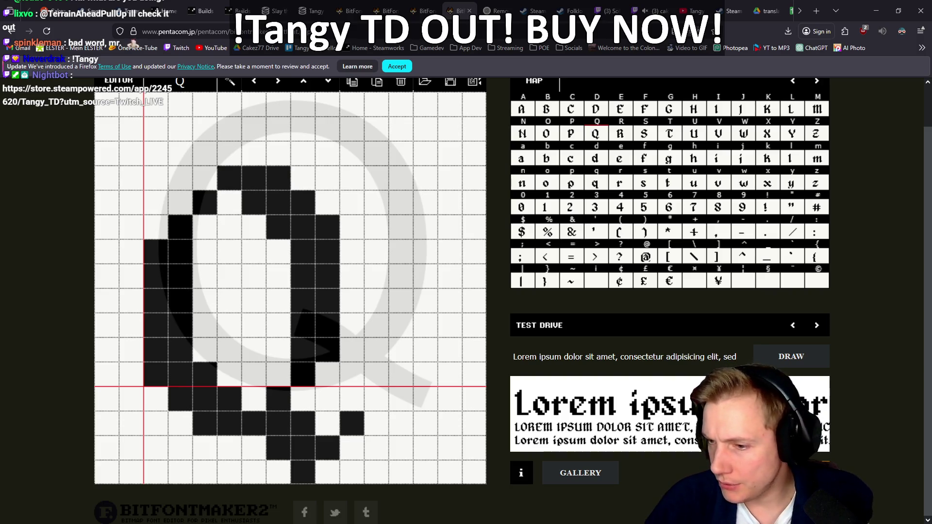
key(alt+Tab)
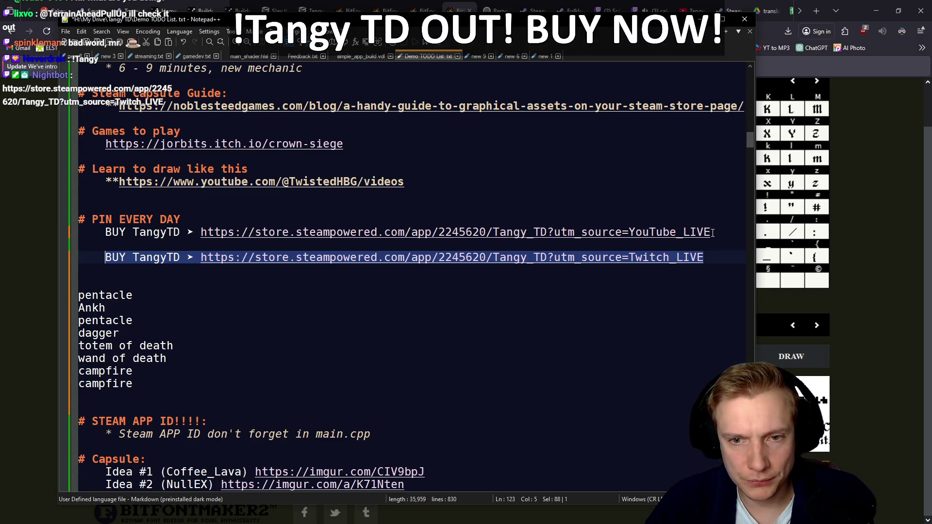
Select the YouTube_LIVE Tangy TD store-link line in the TODO notes, then return to the browser
click(717, 233)
drag(717, 233, 185, 240)
drag(98, 239, 104, 234)
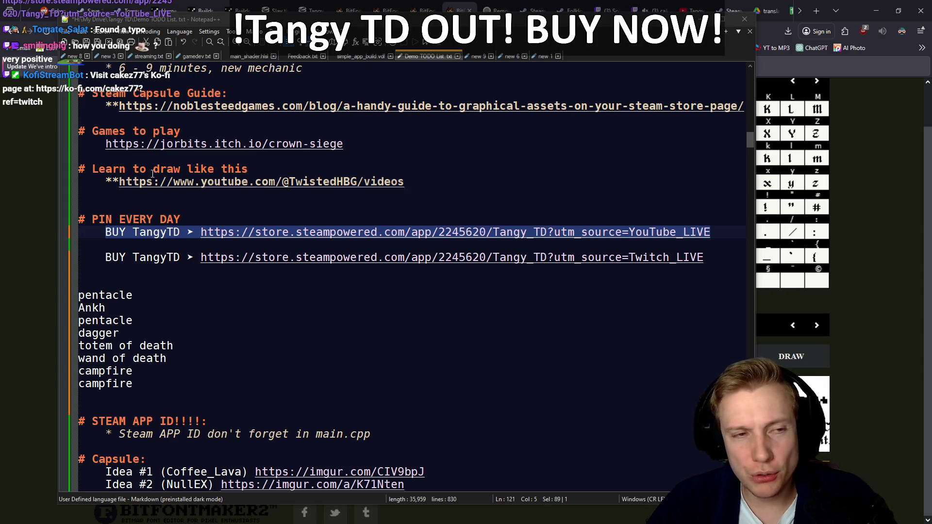
key(alt+Tab)
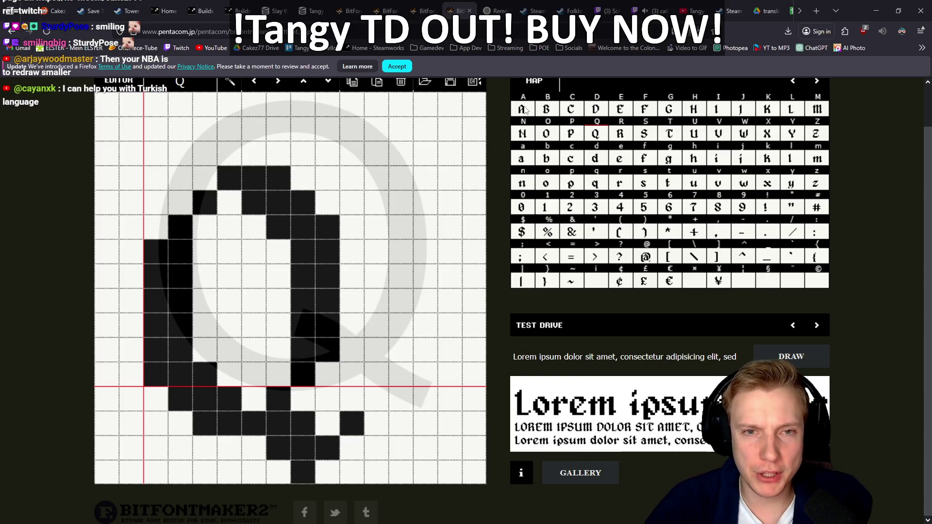
Load the blackletter A glyph into the BitFontMaker2 editor, then switch back to the TODO notes
click(525, 108)
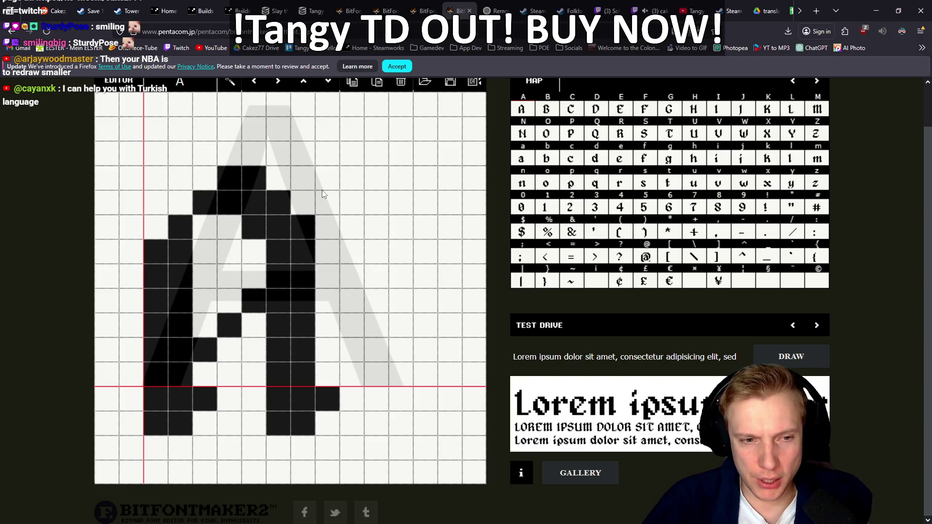
scroll(340, 202, up, 1)
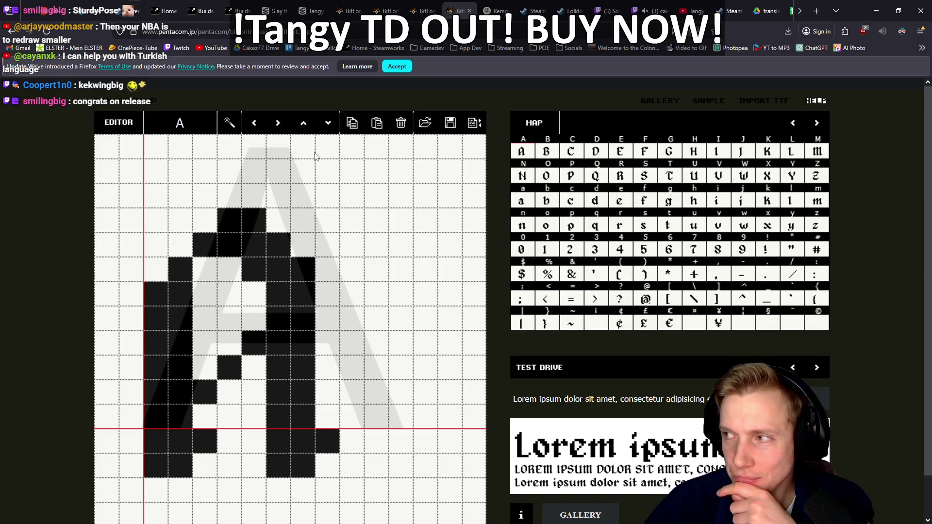
key(alt+Tab)
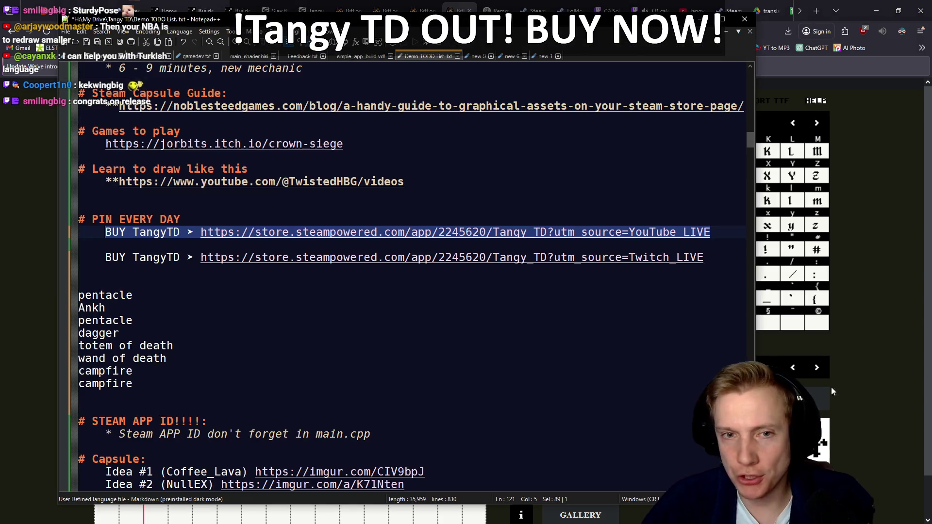
Select the Twitch_LIVE store-link line, then return to BitFontMaker2 and try nudging the A glyph
drag(704, 258, 105, 257)
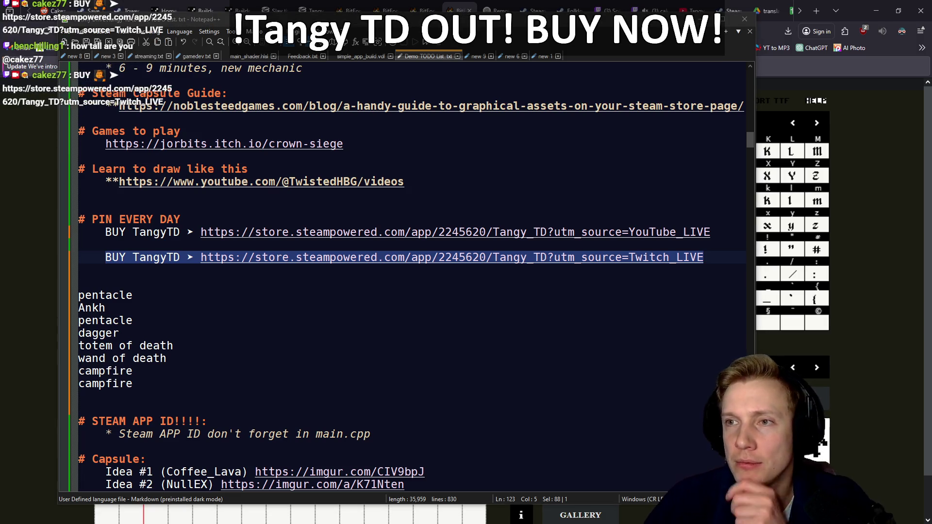
click(462, 10)
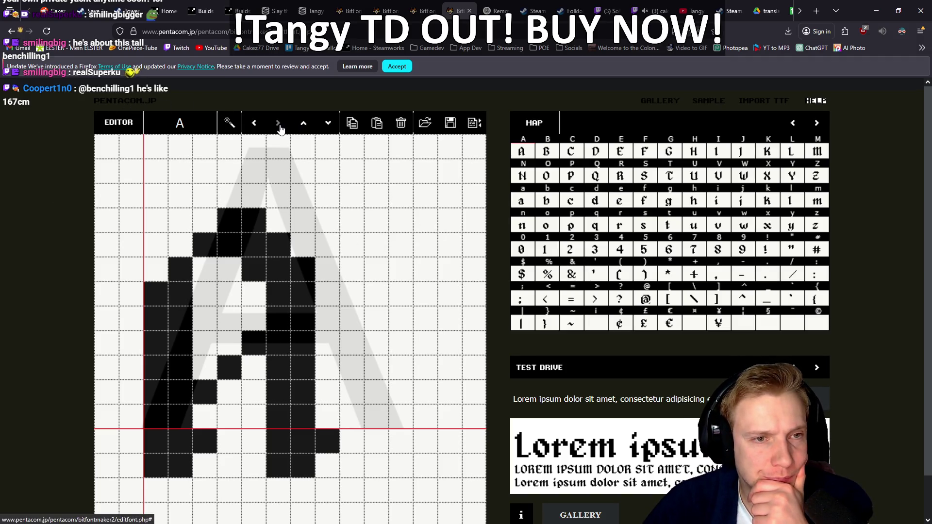
click(325, 126)
Try nudging the glyph a row, then browse the C, E and other letters up to K
click(309, 127)
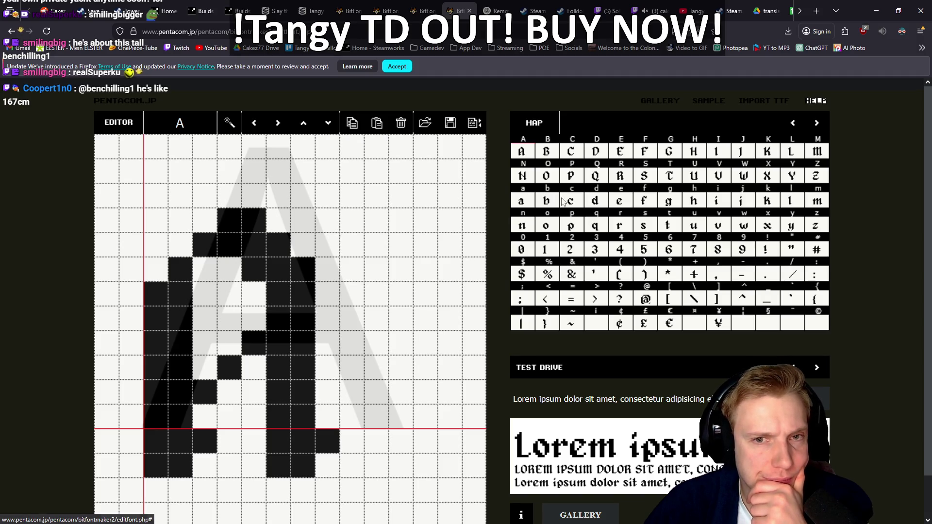
click(568, 154)
click(620, 155)
click(645, 155)
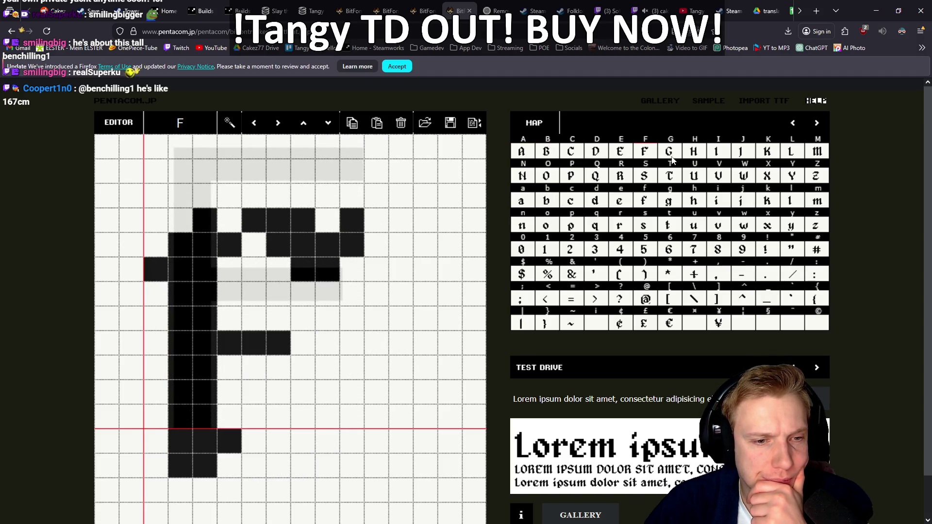
click(719, 153)
click(743, 176)
click(767, 154)
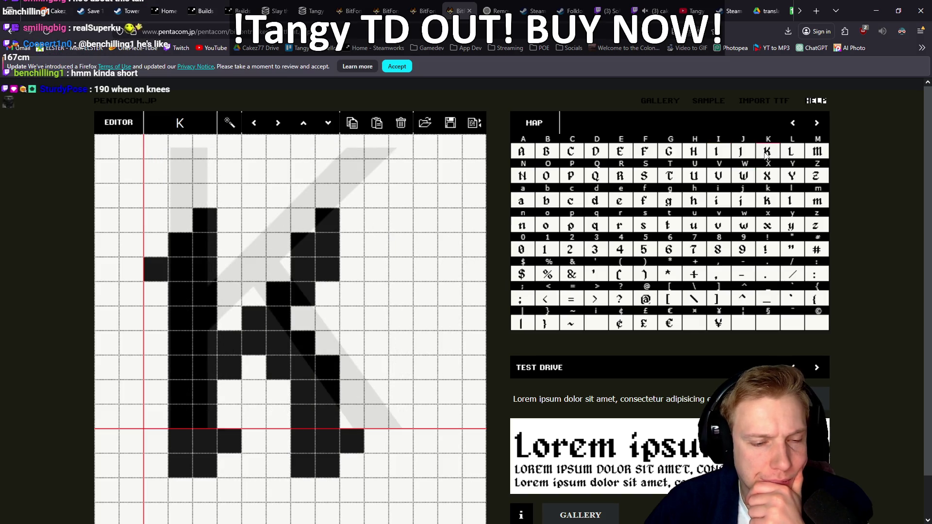
Step through the L, P, S, U, R and Q glyphs
key(shift+l)
key(shift+p)
key(shift+s)
key(shift+u)
key(shift+s)
key(shift+r)
key(shift+q)
Continue through the S, W, Z and b glyphs to the lowercase g
key(shift+s)
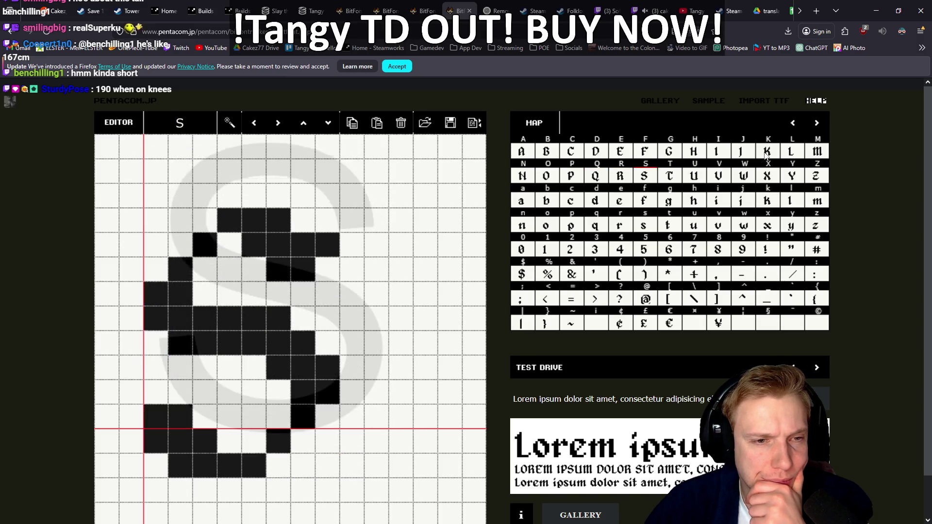
key(shift+w)
key(shift+z)
key(b)
key(g)
scroll(322, 473, down, 1)
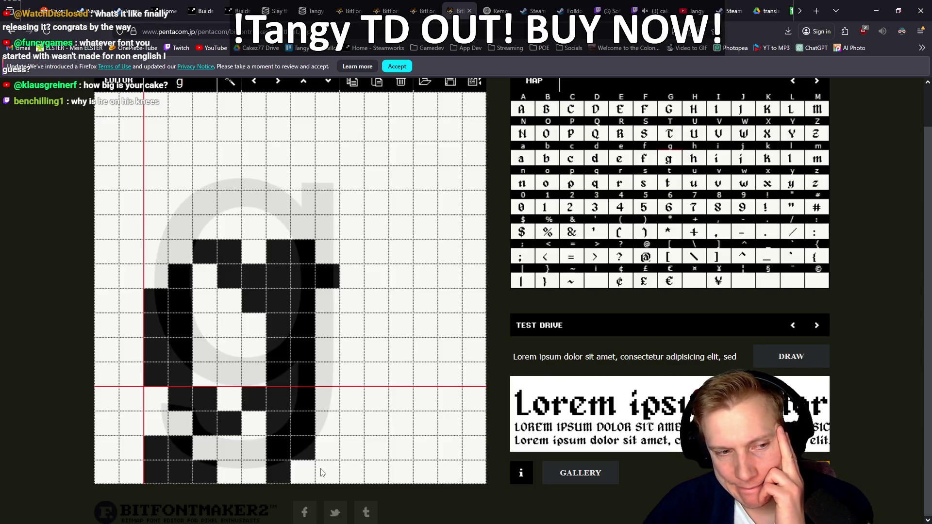
scroll(322, 356, up, 1)
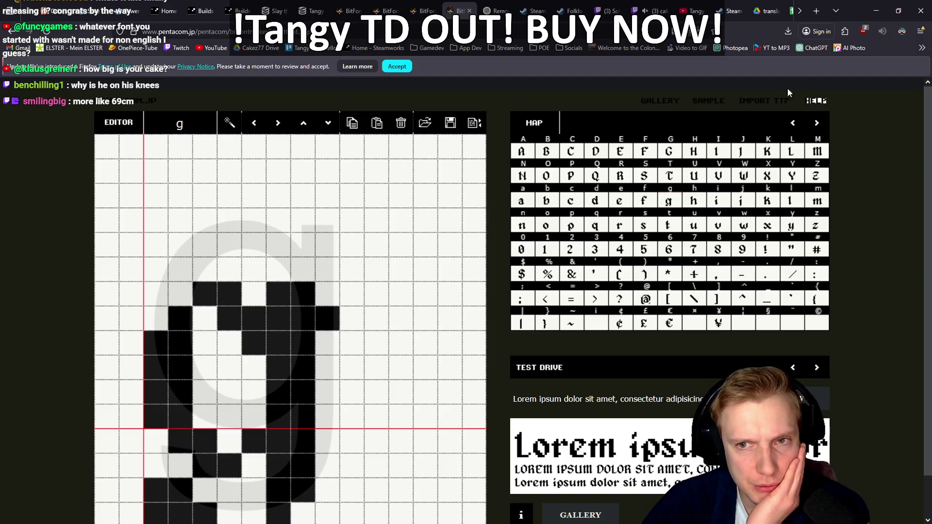
Load the alagard.ttf font file into the BitFontImport TTF importer
click(778, 100)
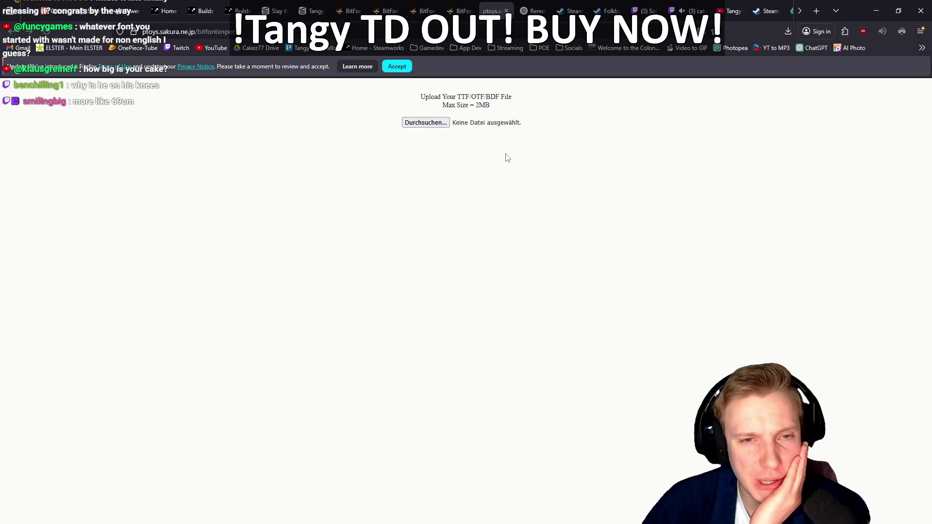
click(416, 126)
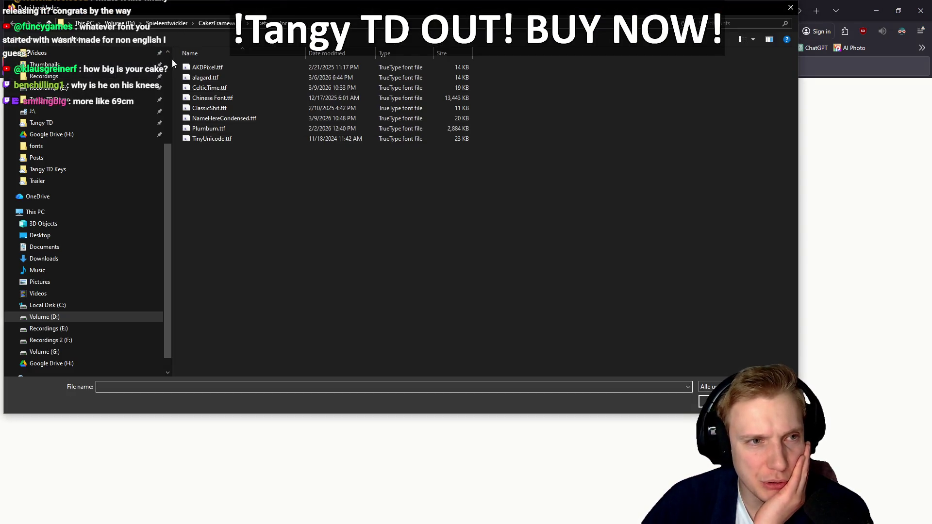
double_click(199, 79)
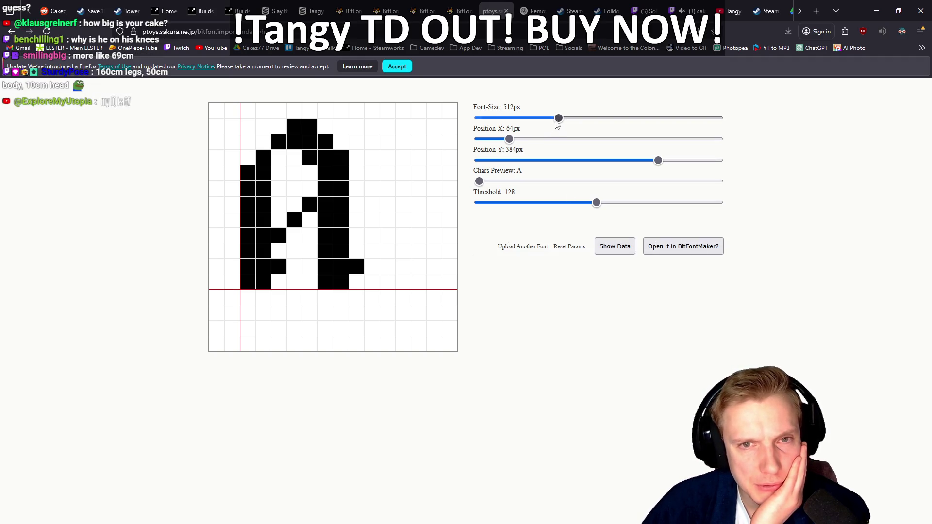
Render at 476px size, X 167px, Y 437px, preview O, then close the importer tab
drag(559, 118, 583, 118)
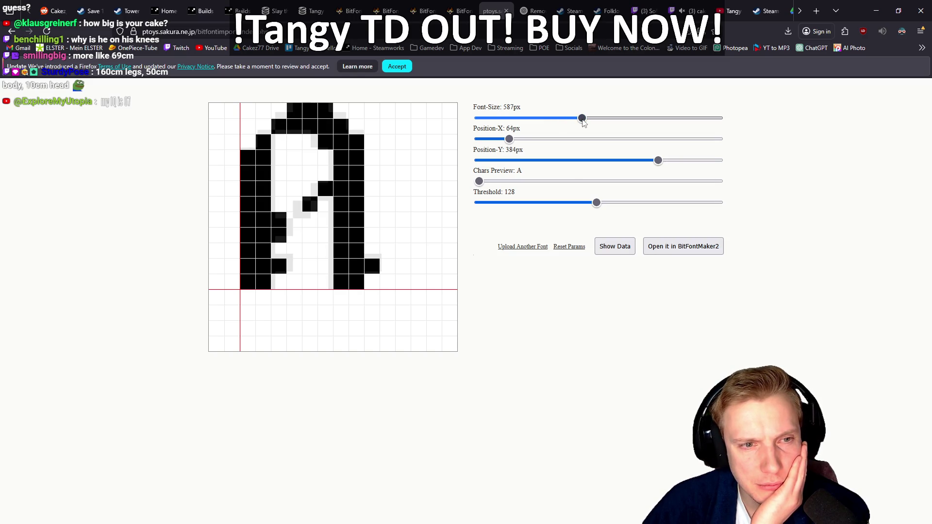
mouse_move(582, 118)
mouse_down()
mouse_move(536, 124)
mouse_move(549, 120)
mouse_move(517, 141)
mouse_move(558, 142)
mouse_up()
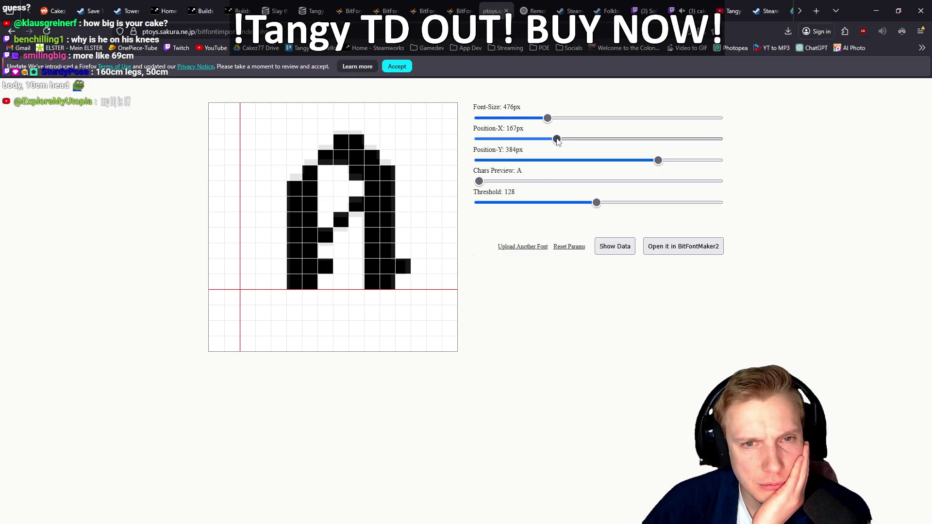
mouse_move(660, 163)
mouse_down()
mouse_move(611, 165)
mouse_move(684, 165)
mouse_up()
drag(478, 181, 534, 182)
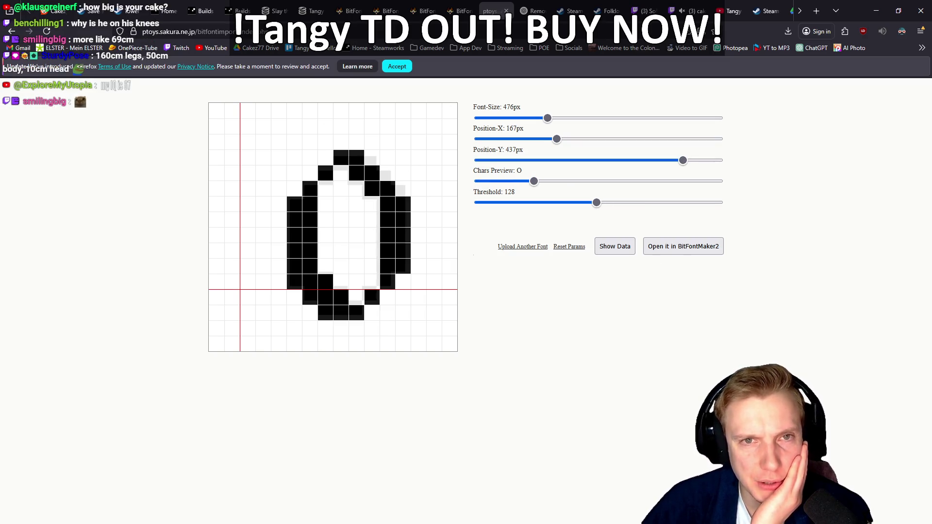
click(506, 11)
click(459, 11)
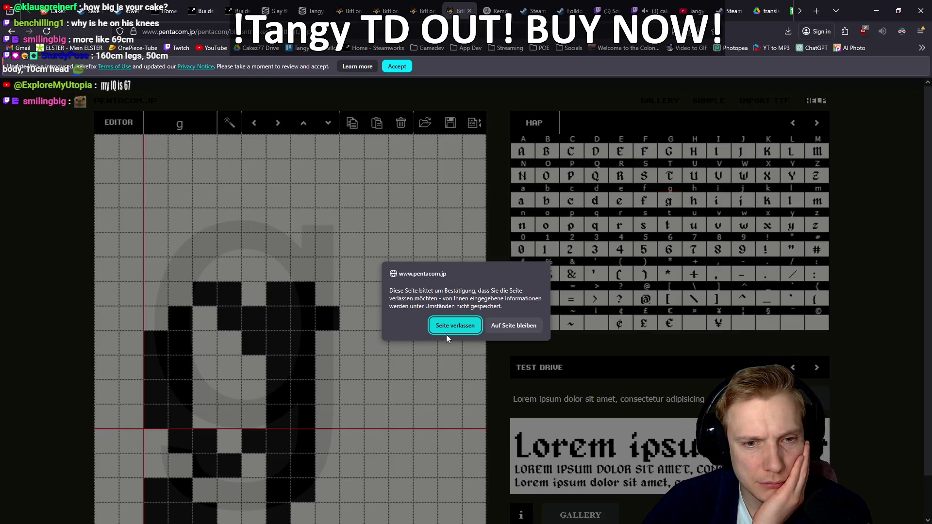
Leave the unsaved pages, close the spare editor tab, and return to the Ä glyph tab
click(449, 326)
click(420, 11)
click(368, 4)
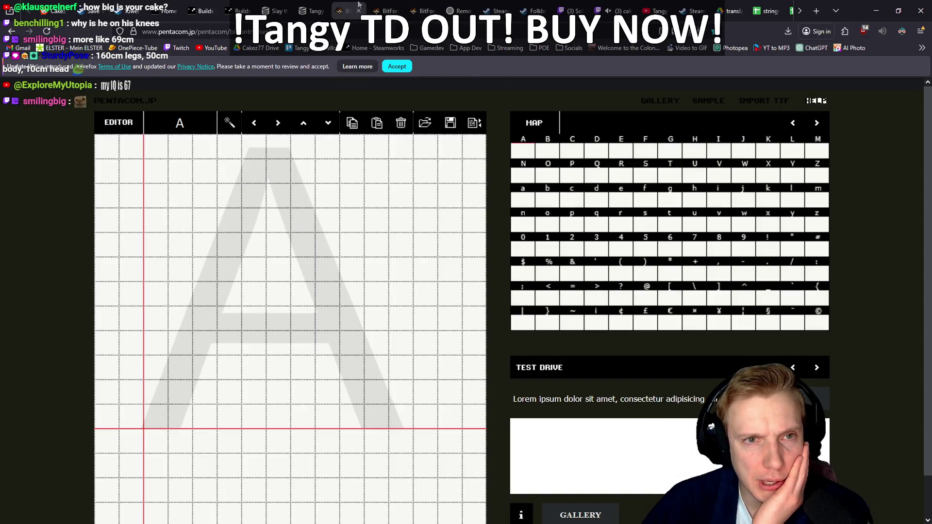
click(386, 6)
click(345, 6)
click(359, 10)
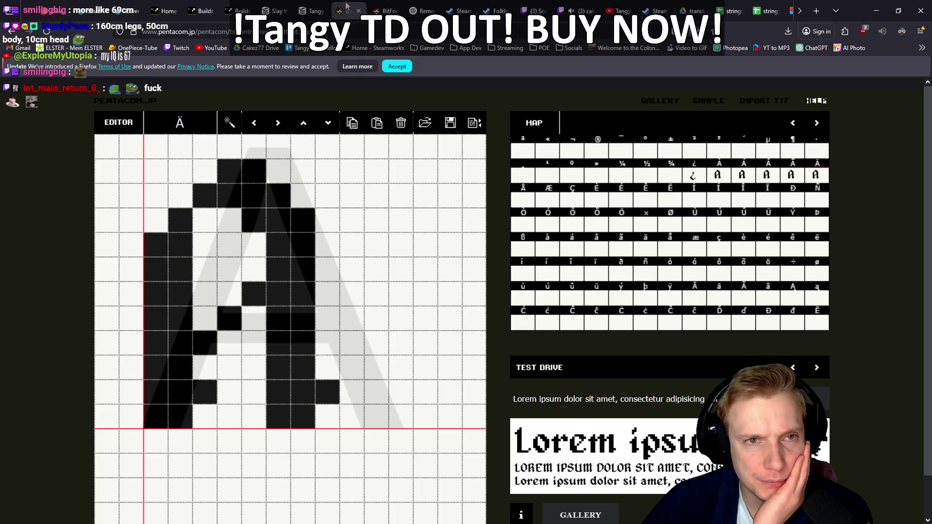
click(358, 6)
key(Return)
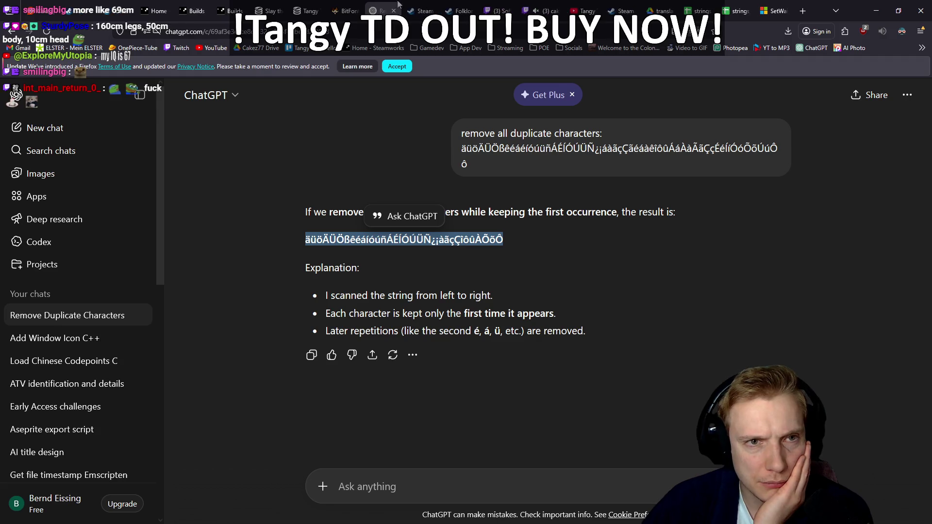
click(353, 4)
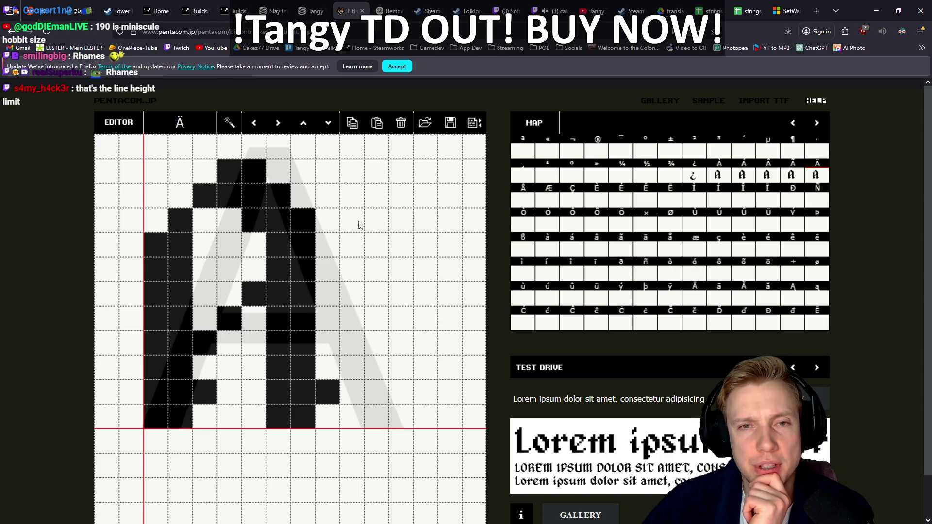
Scroll the YouTube channel's recent Tangy TD videos, then switch to the Twitch stream
click(589, 5)
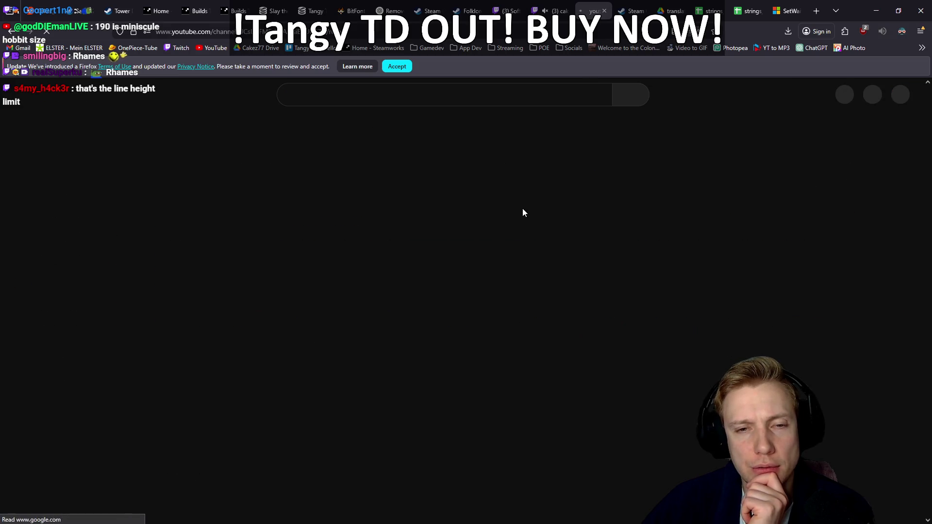
scroll(529, 243, down, 3)
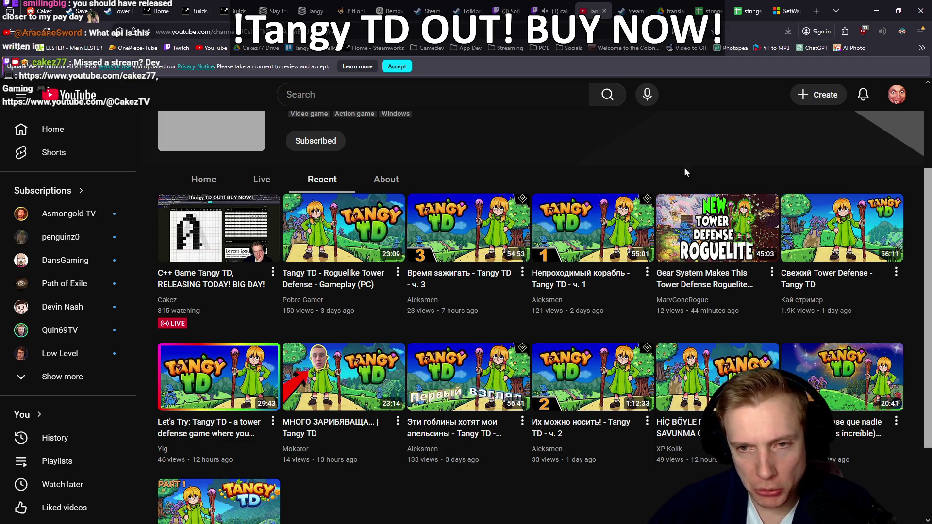
mouse_move(697, 231)
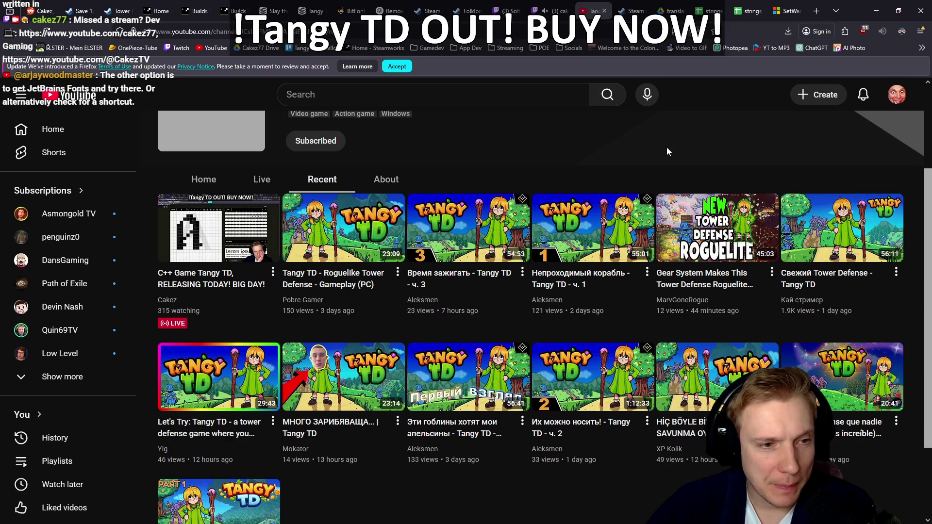
click(553, 11)
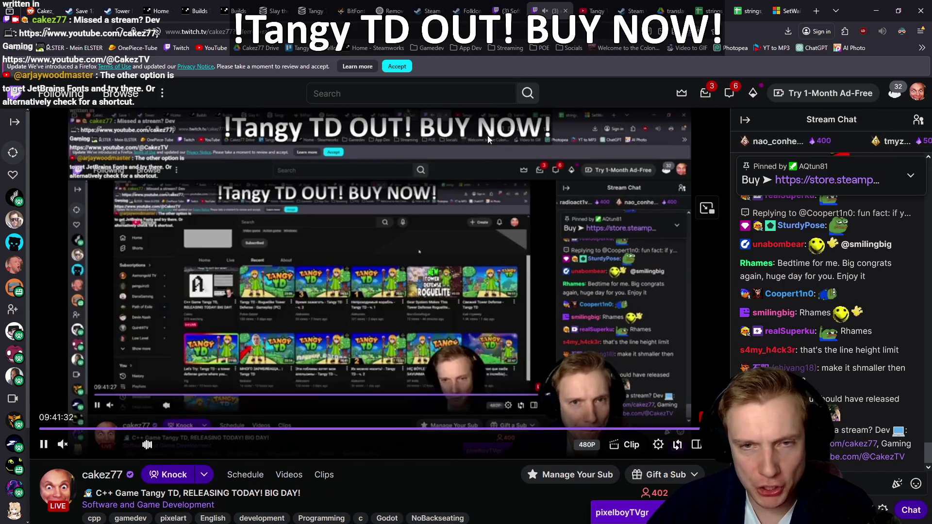
Close the live stream tab, check the font editor, then return to the Software and Game Development directory
click(565, 11)
click(541, 6)
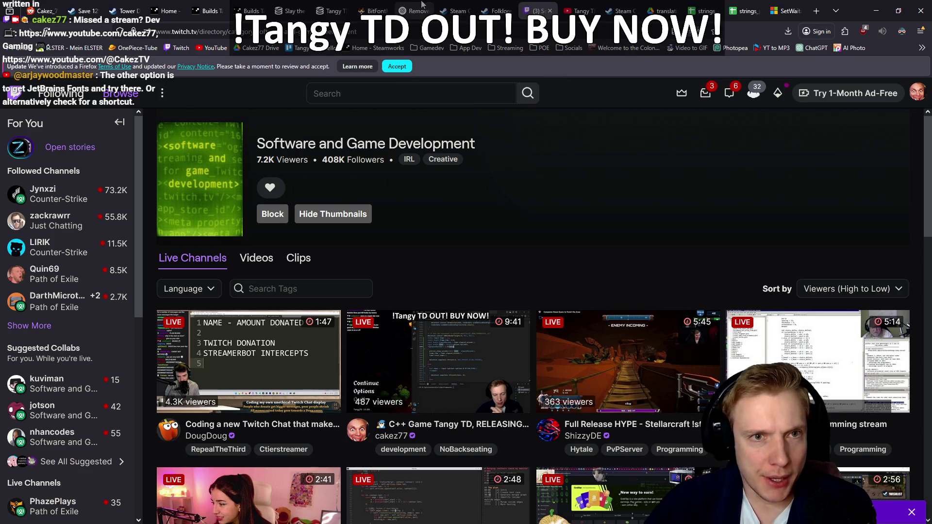
click(374, 5)
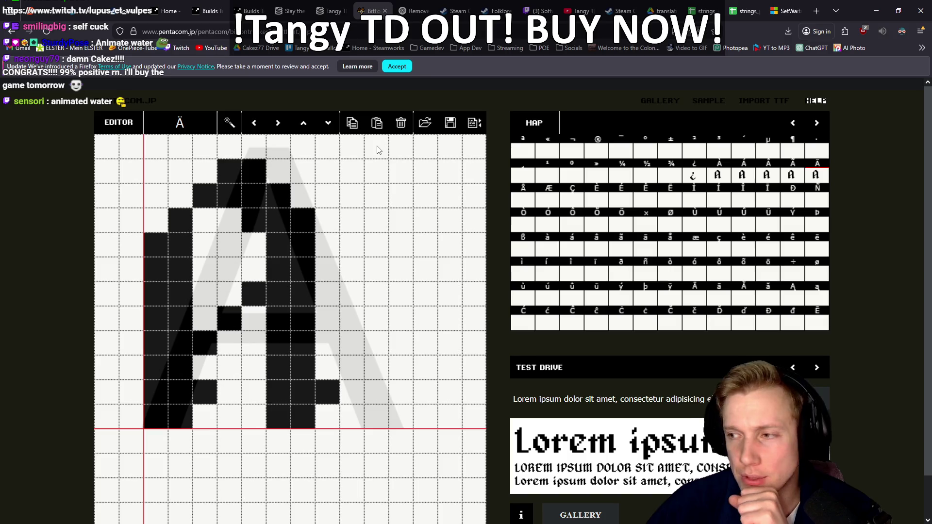
click(538, 5)
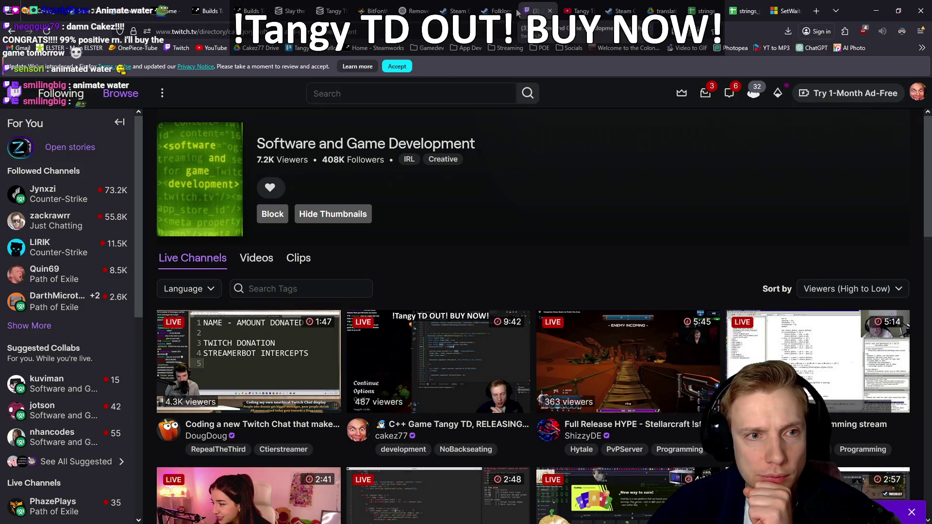
Rerun the 'tangy td' search in a new tab, open the Tangy TD category and its live stream
click(380, 95)
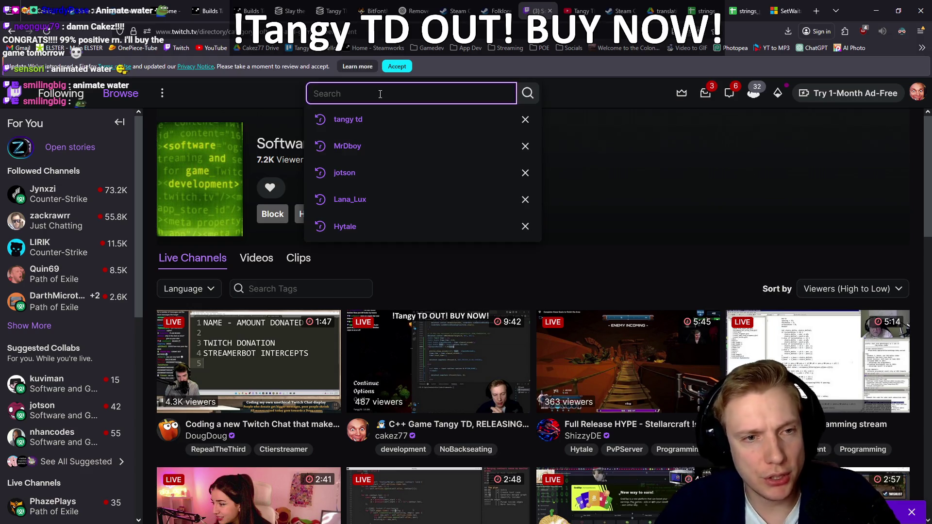
middle_click(347, 122)
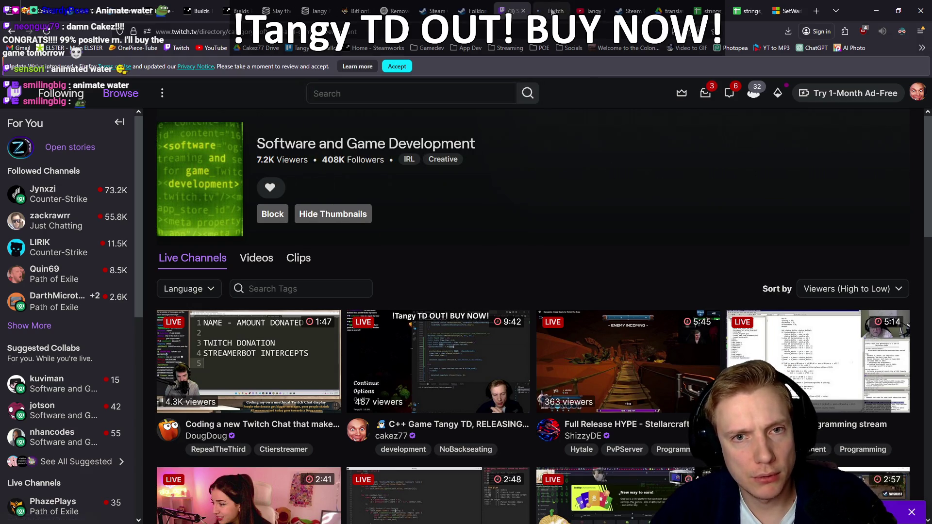
click(552, 11)
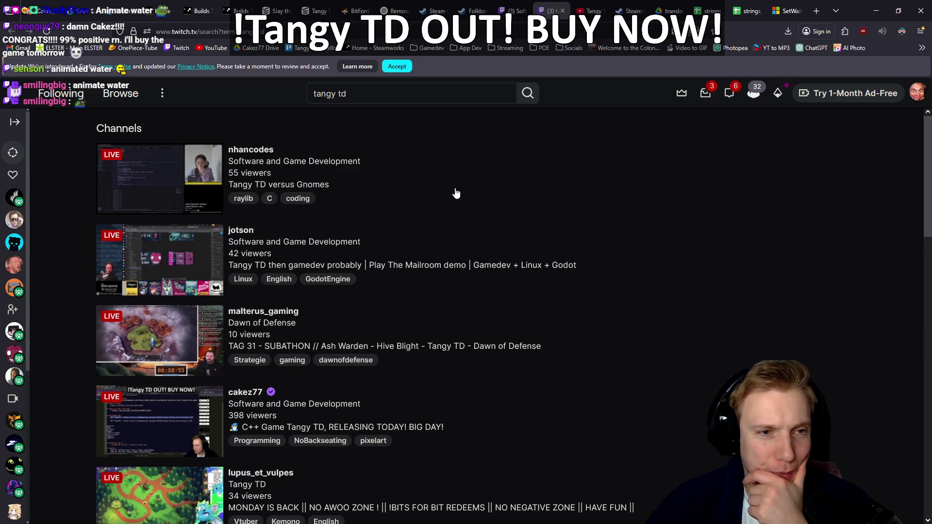
scroll(456, 193, down, 5)
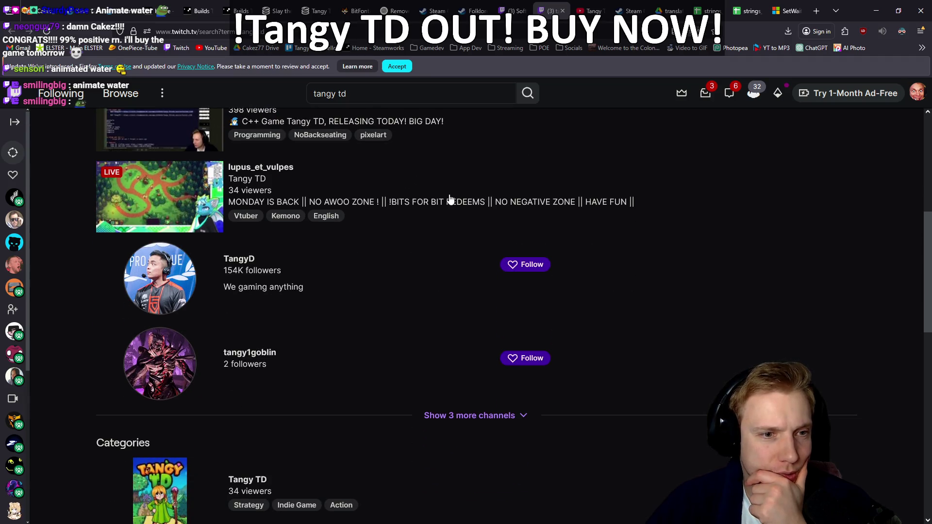
scroll(444, 197, down, 2)
click(236, 357)
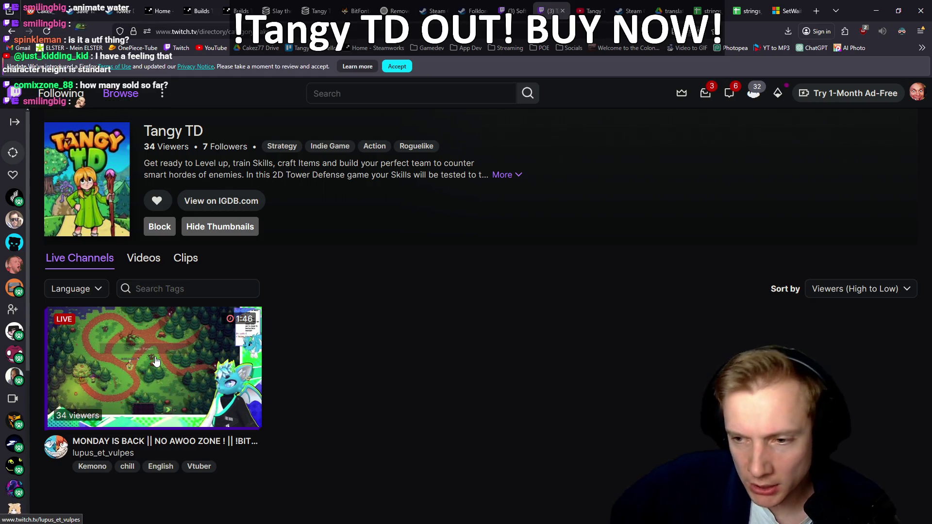
middle_click(158, 360)
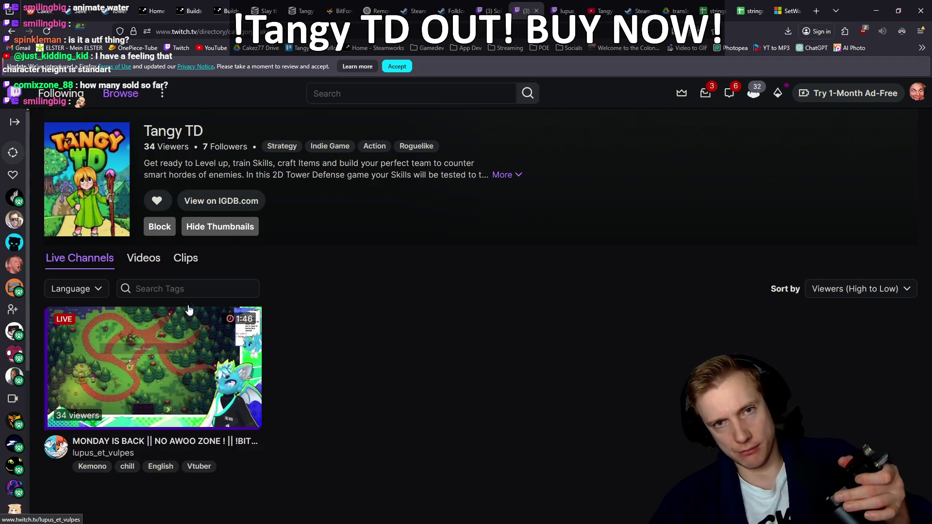
click(563, 10)
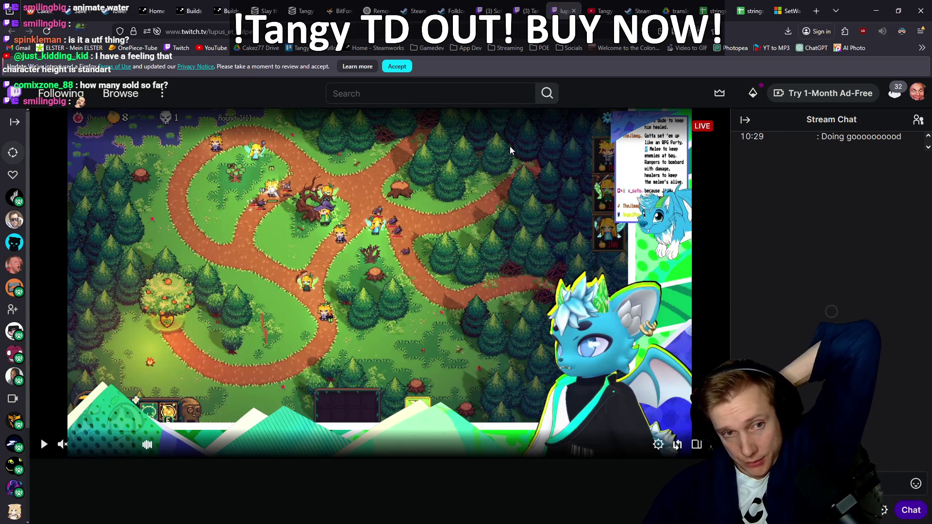
Play then pause the Tangy TD stream, and go back to the BitFontMaker2 Ä glyph editor
click(45, 444)
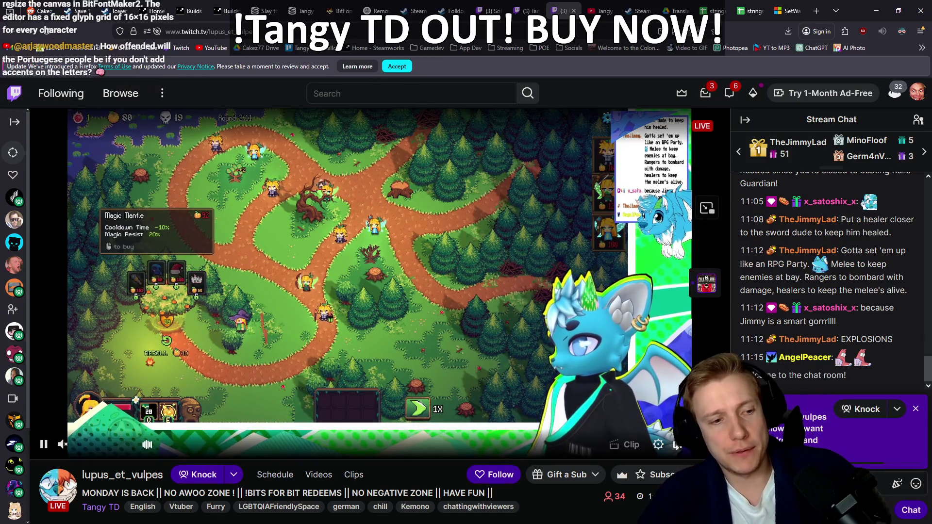
click(44, 444)
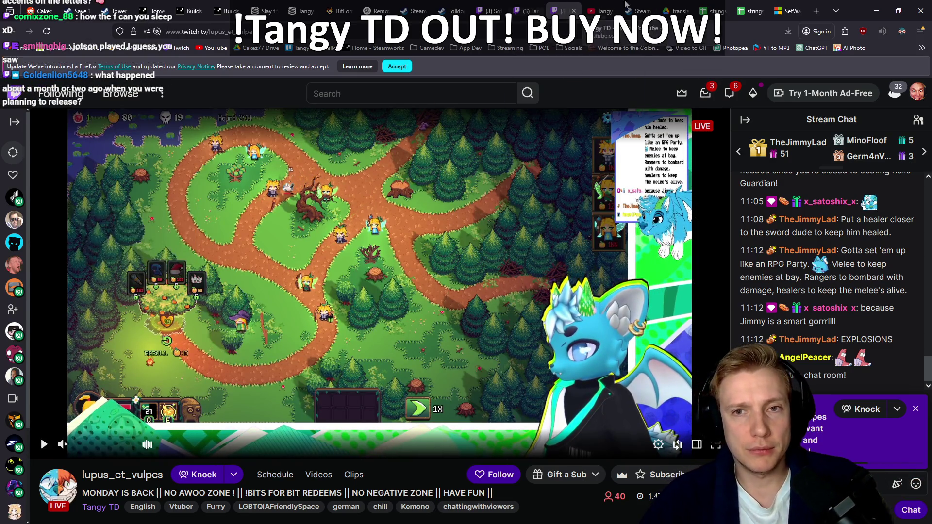
click(333, 7)
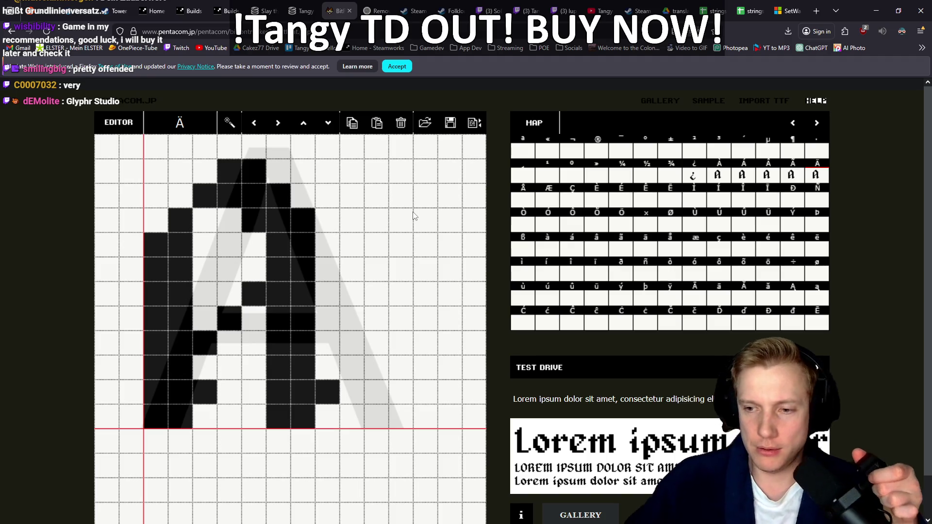
Search Google for 'glyphr studio' in a new tab
key(ctrl+t)
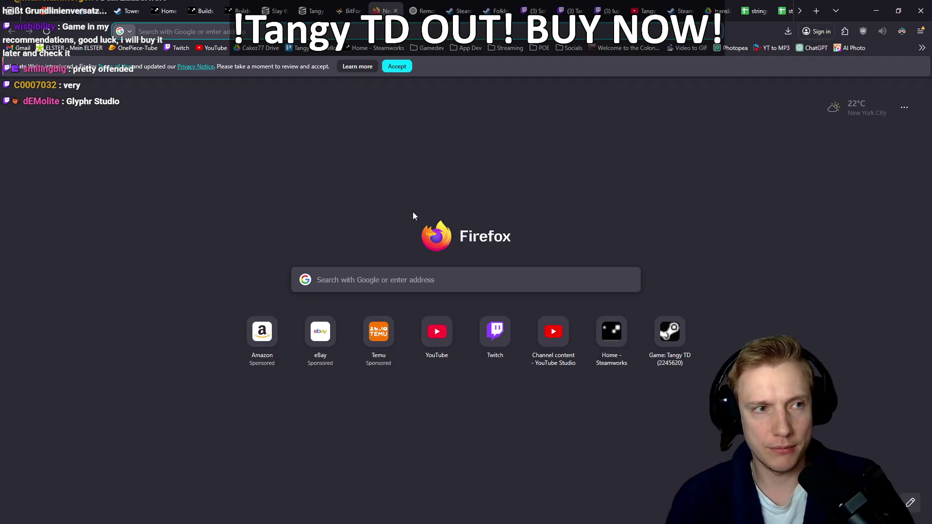
text(l)
key(BackSpace)
text(gly)
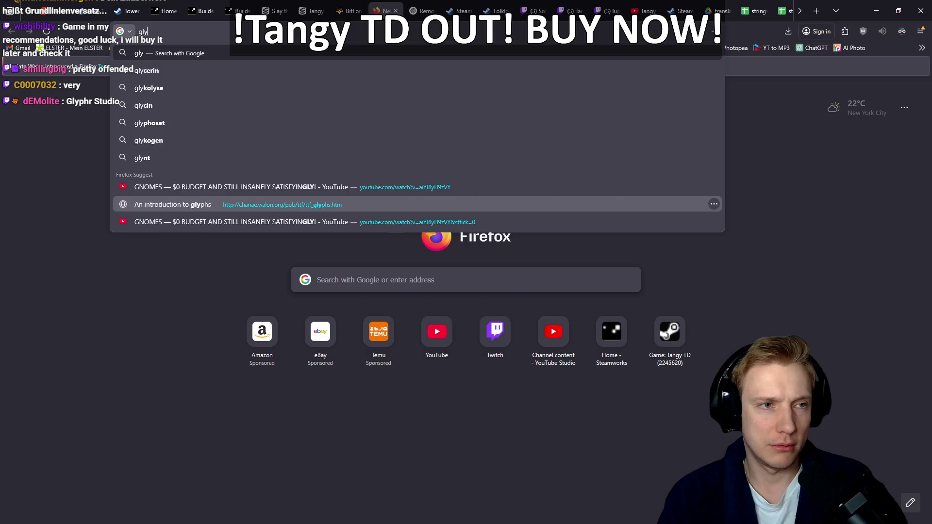
text(phr studio)
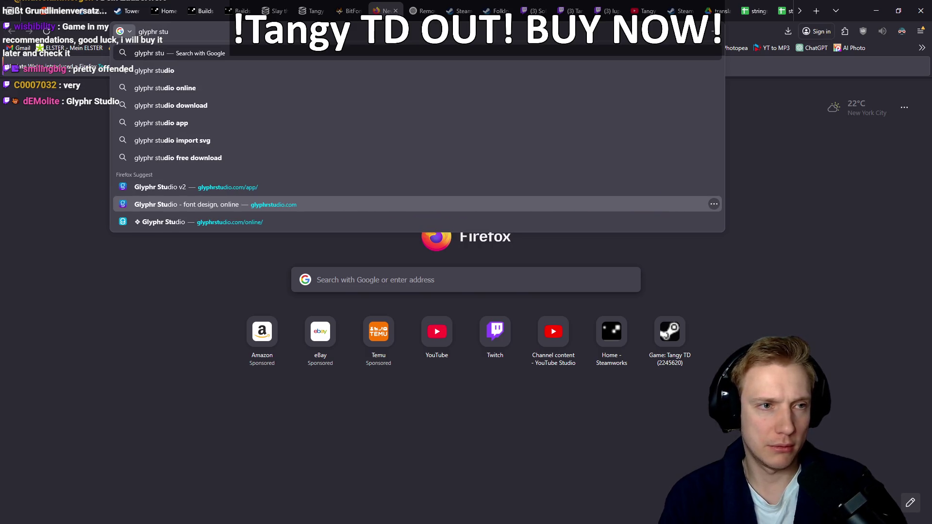
key(Return)
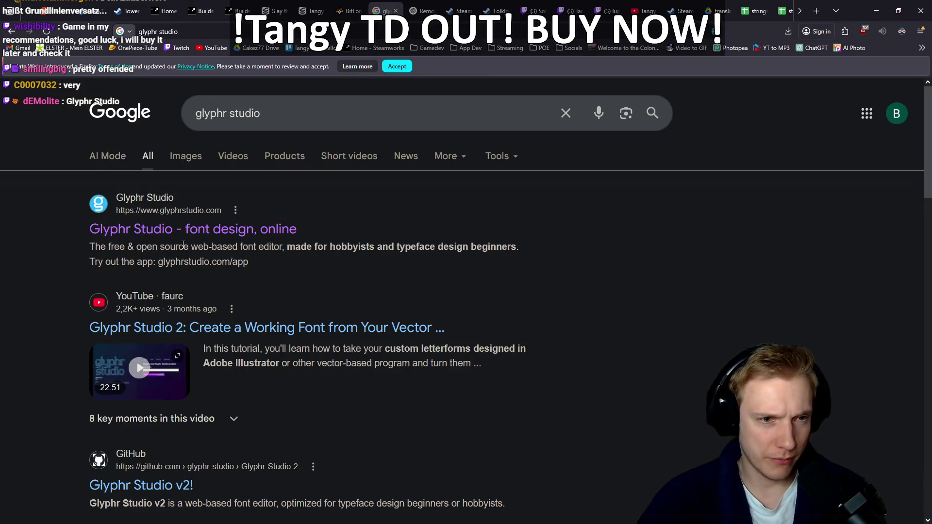
Open glyphrstudio.com from the results and browse its homepage
click(190, 229)
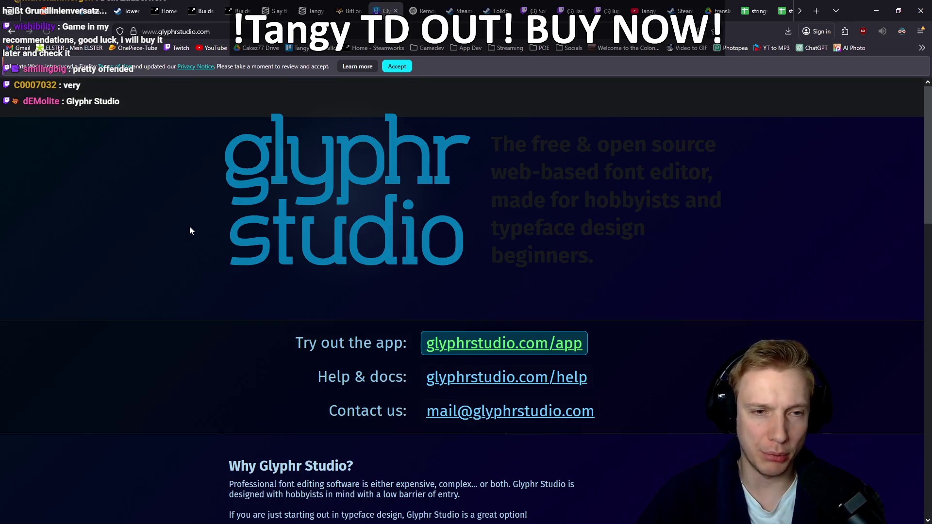
scroll(191, 232, down, 5)
scroll(191, 229, down, 3)
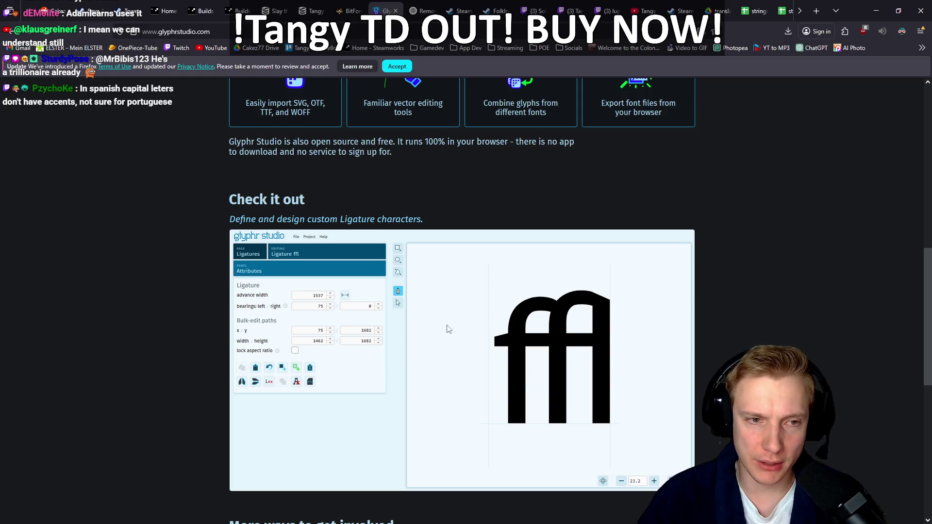
scroll(602, 323, down, 7)
scroll(680, 289, up, 8)
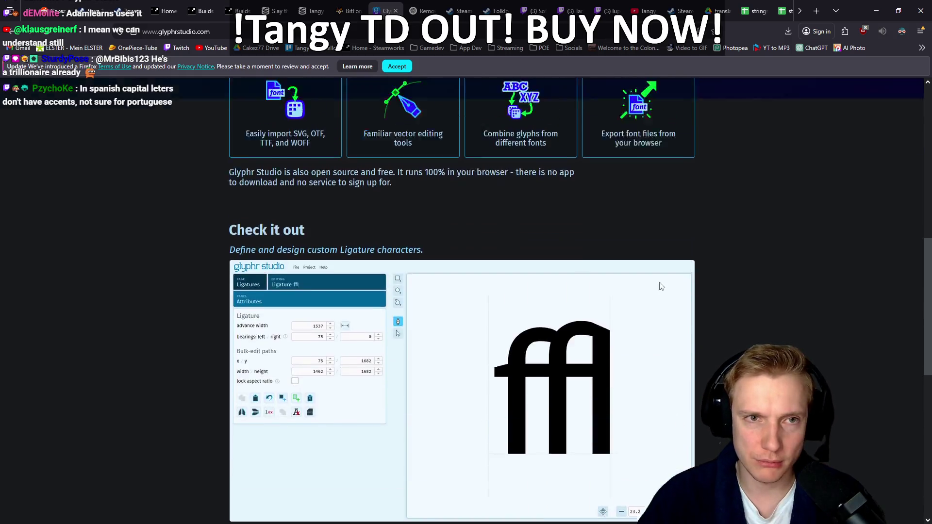
scroll(657, 281, up, 5)
Return to the Google results for 'glyphr studio' and skim them
key(alt+Left)
scroll(559, 261, down, 4)
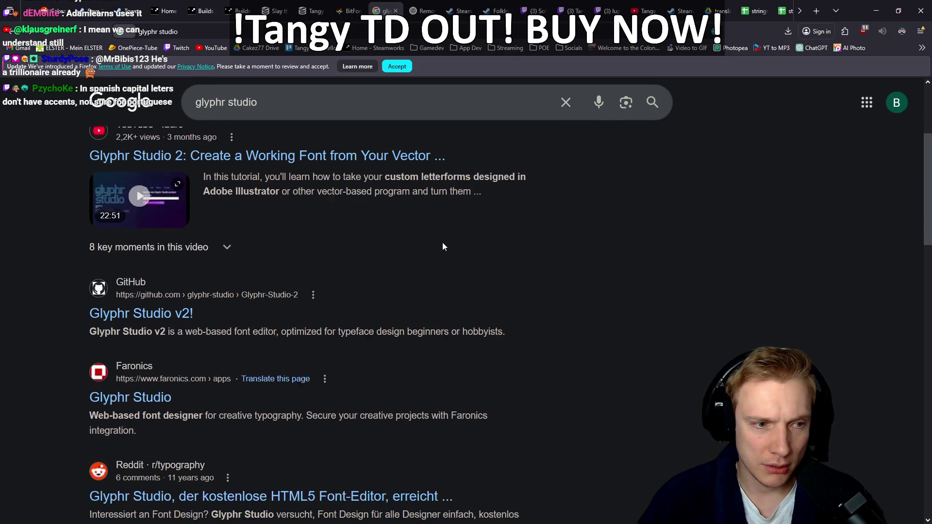
scroll(443, 246, down, 1)
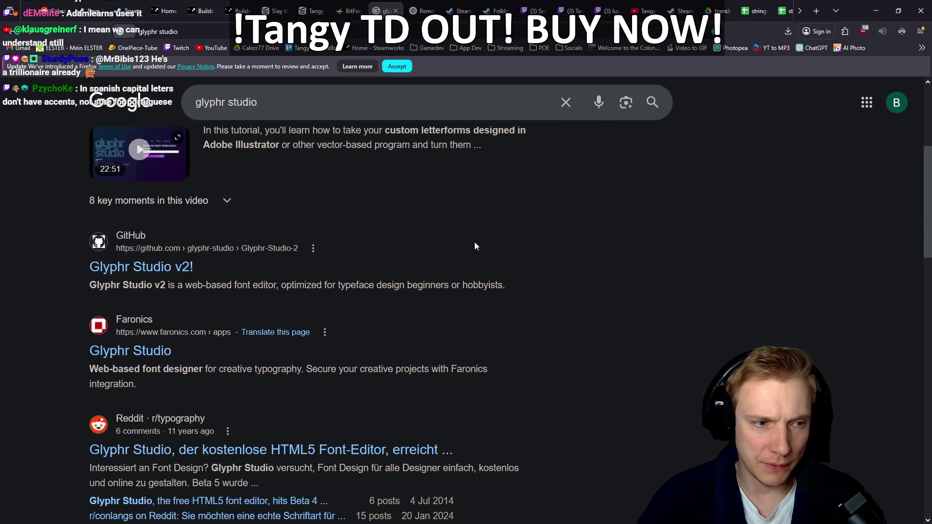
scroll(514, 237, up, 5)
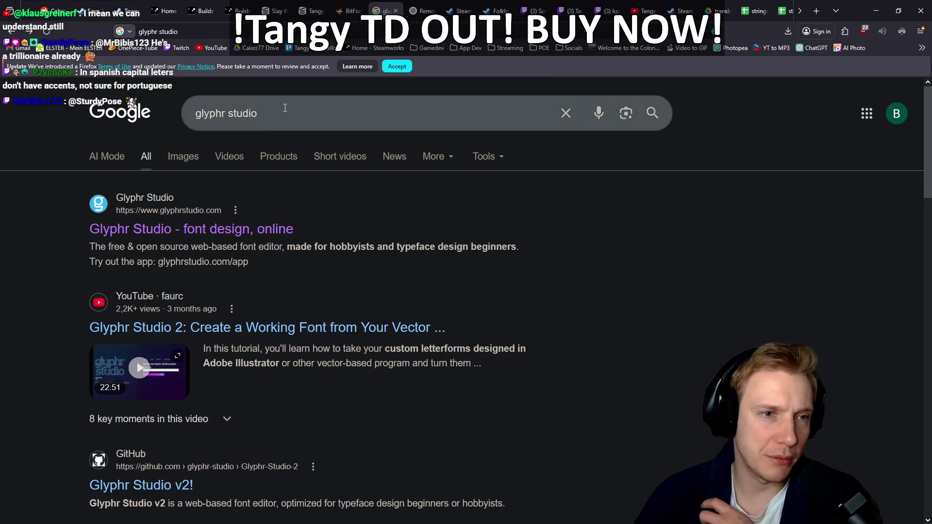
Replace the Google query with 'edit pixel art ttf online' and search
drag(285, 106, 130, 92)
text(edit )
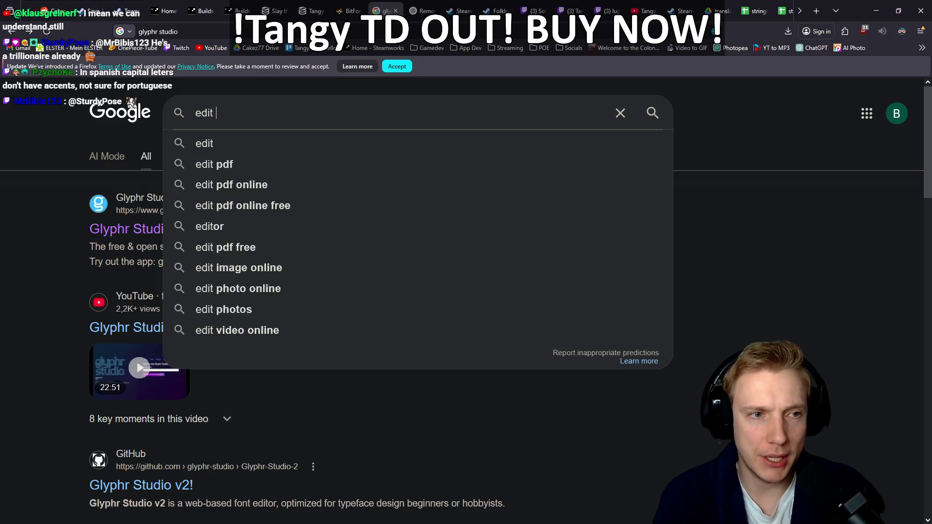
text(pixel art)
text(ttf)
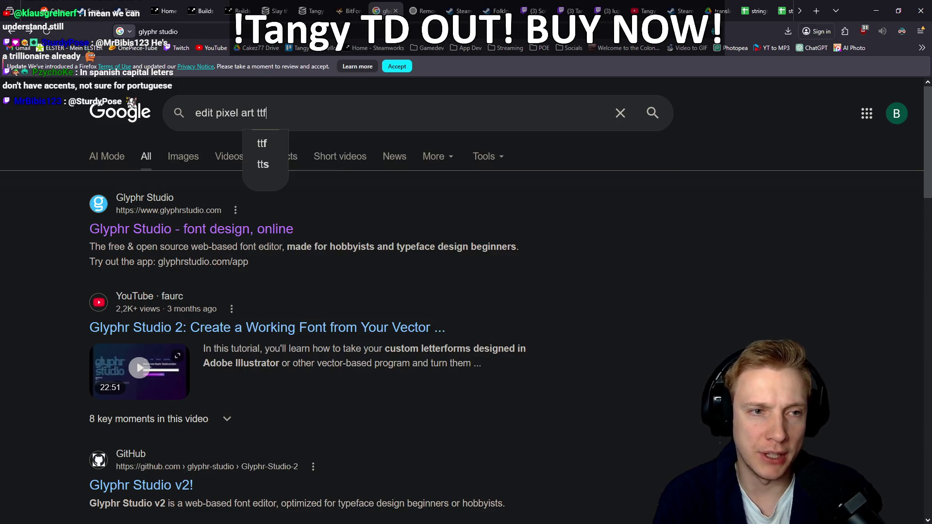
text( online)
key(Return)
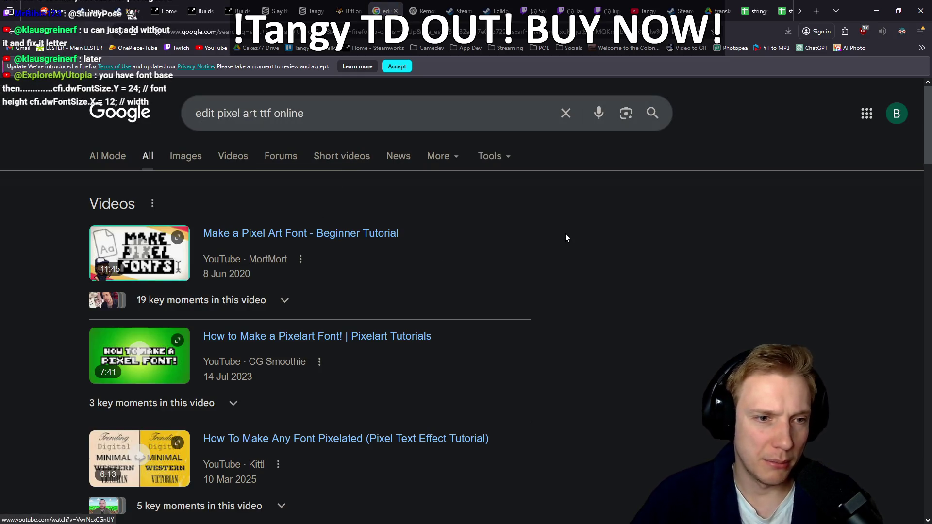
Skim the pixel-art TTF editor results, then return to the BitFontMaker2 tab
scroll(566, 238, down, 5)
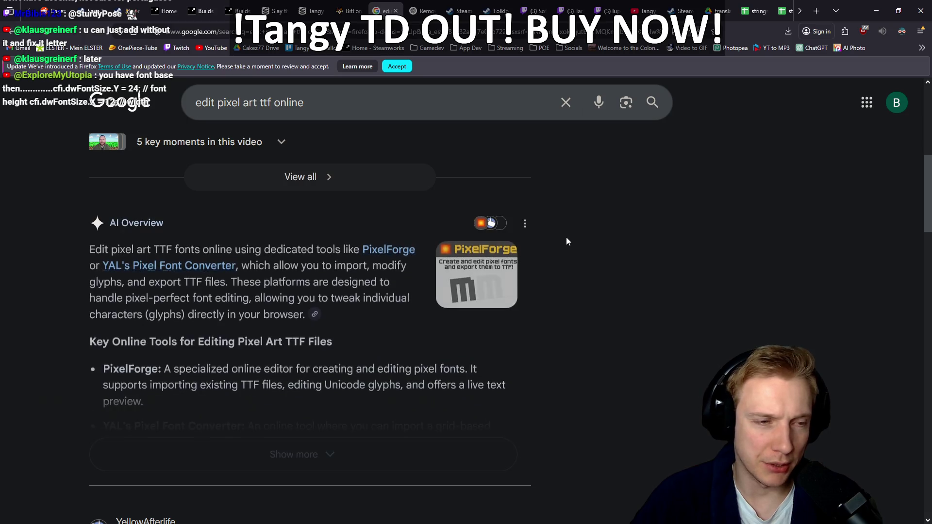
scroll(566, 238, down, 5)
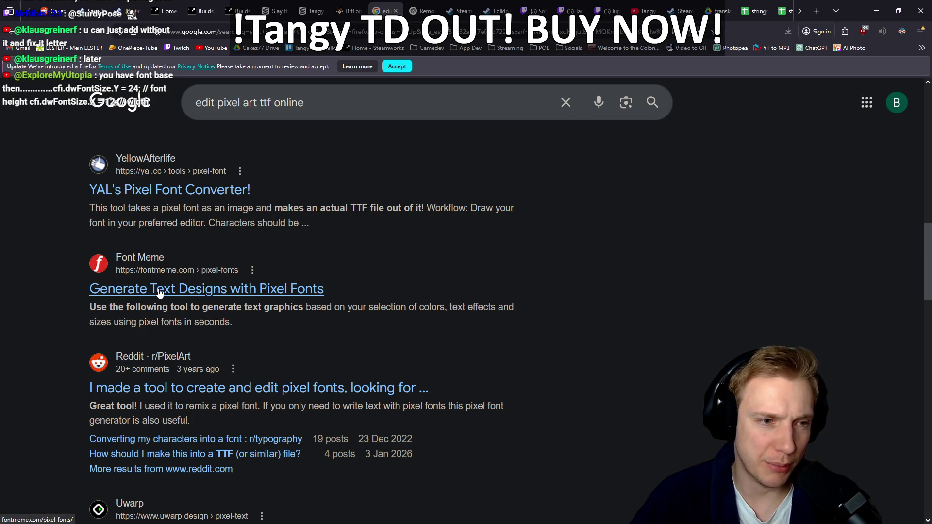
scroll(159, 291, down, 5)
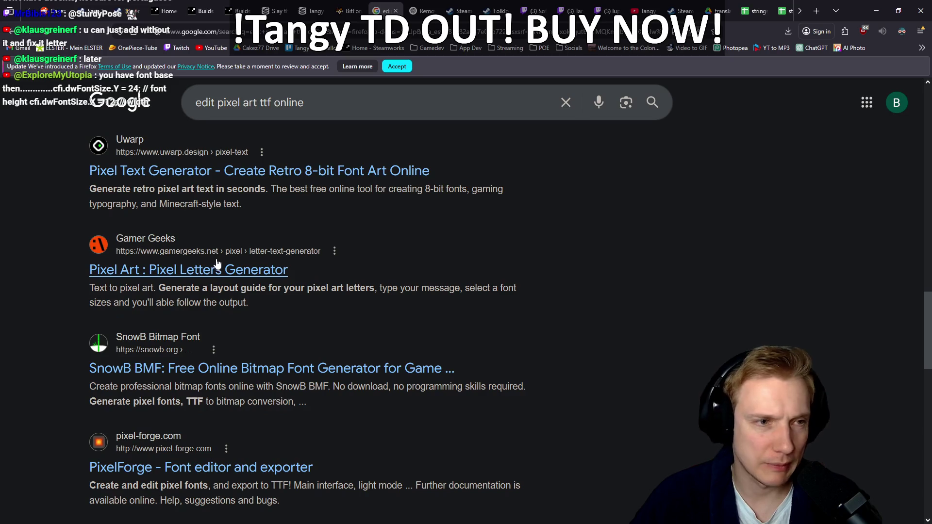
scroll(551, 253, up, 10)
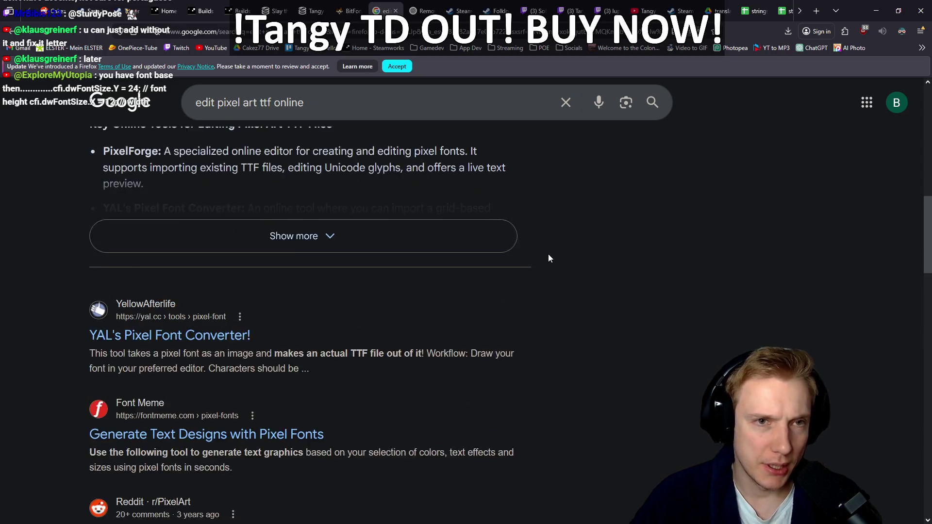
key(ctrl+shift+Tab)
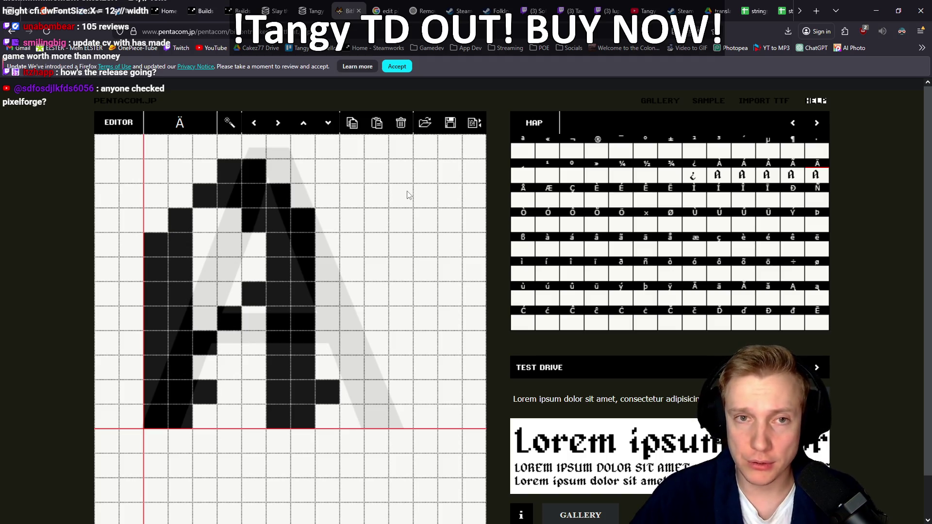
Check Tangy TD's SteamDB charts, selecting the 195 current-player count, then return to BitFontMaker2
click(311, 11)
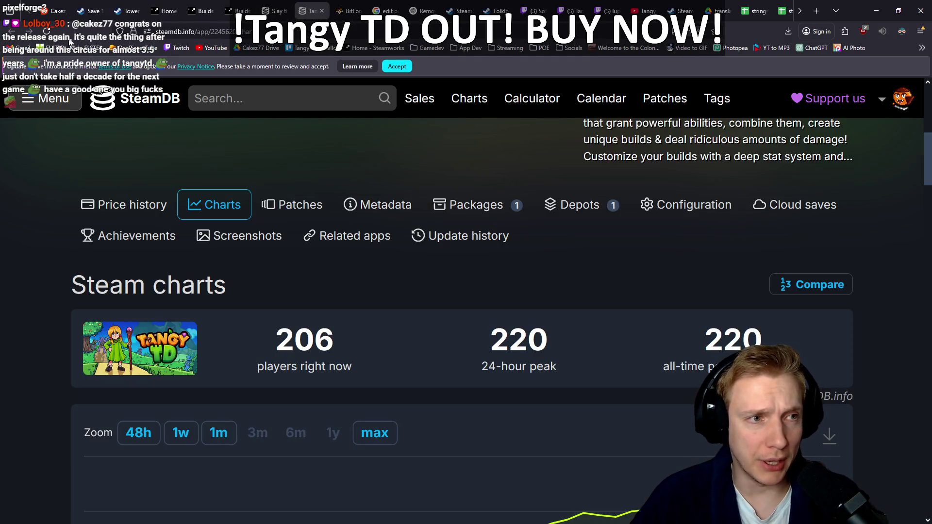
scroll(195, 170, down, 3)
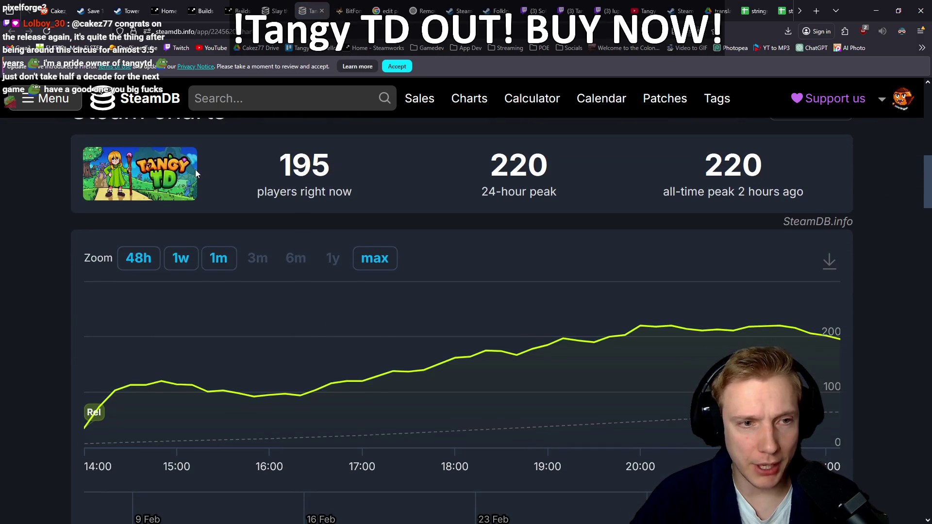
drag(346, 174, 280, 163)
click(351, 160)
drag(351, 160, 260, 160)
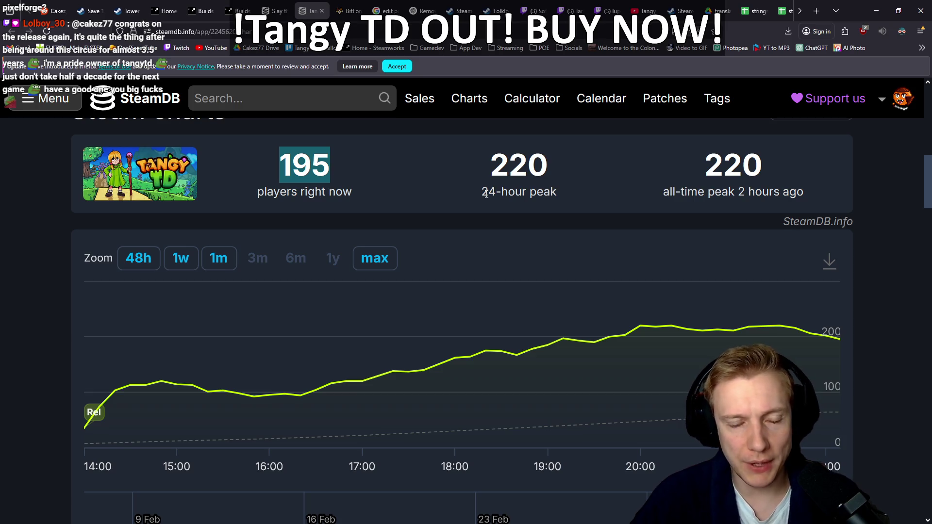
key(ctrl+Tab)
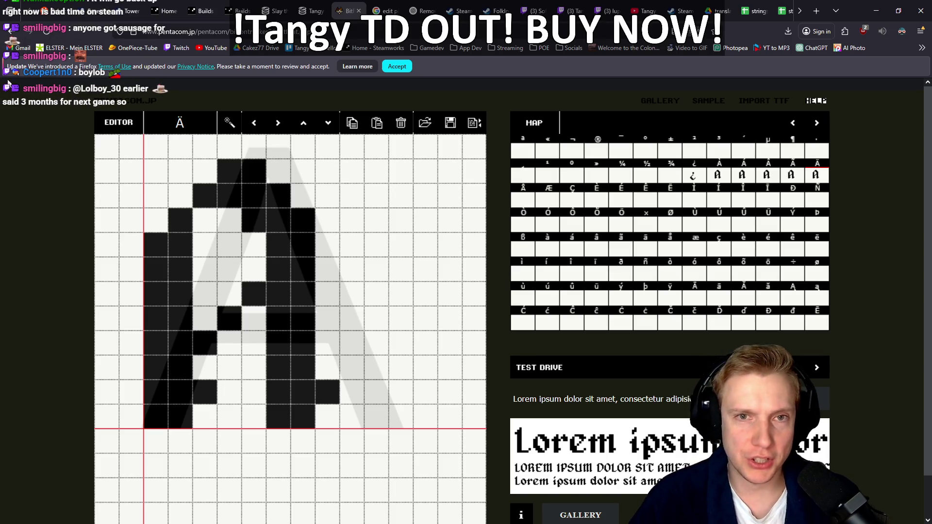
click(570, 10)
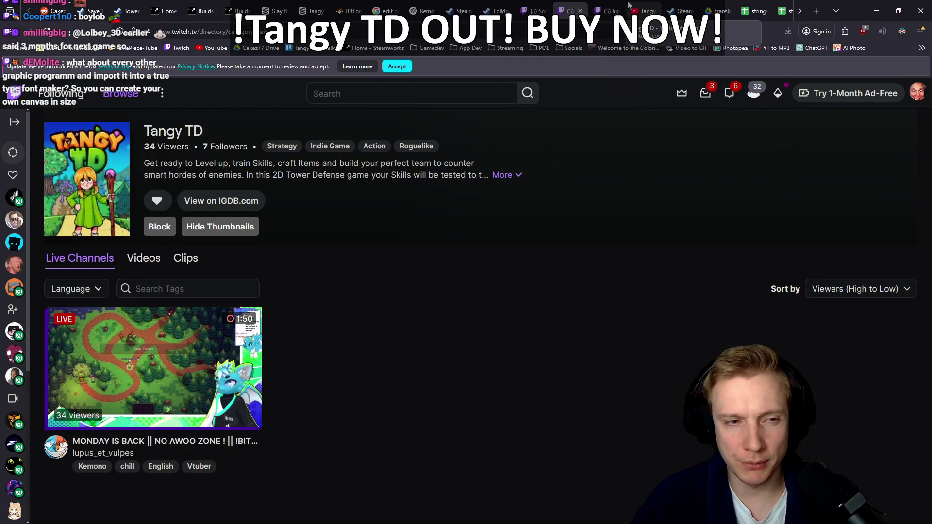
click(632, 7)
click(607, 6)
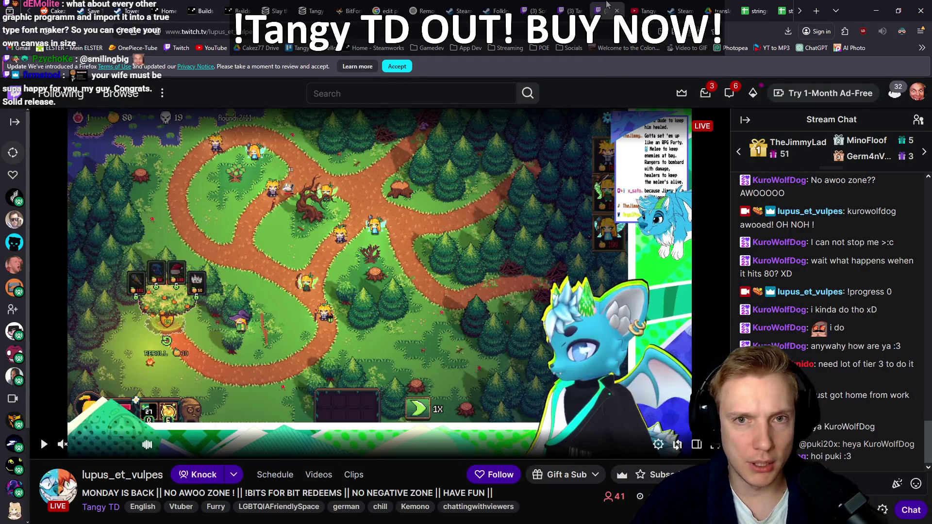
click(571, 9)
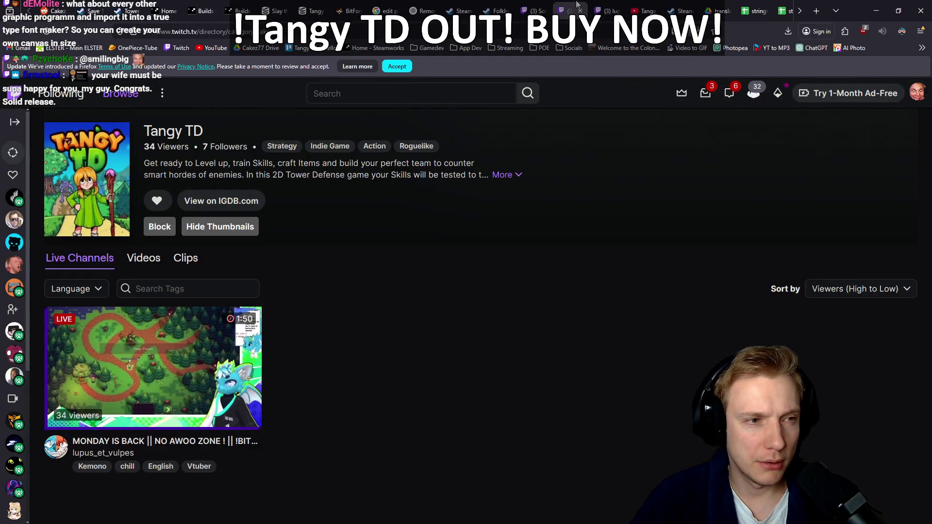
click(14, 122)
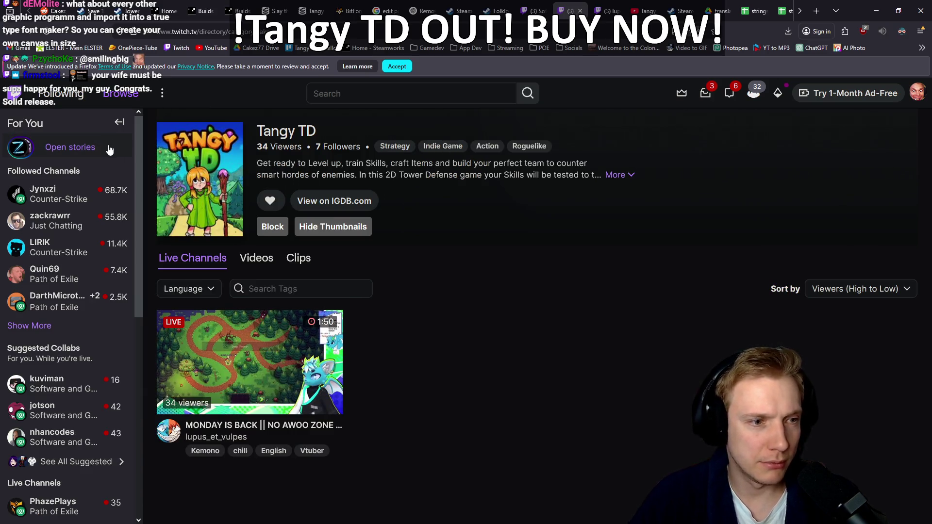
click(41, 326)
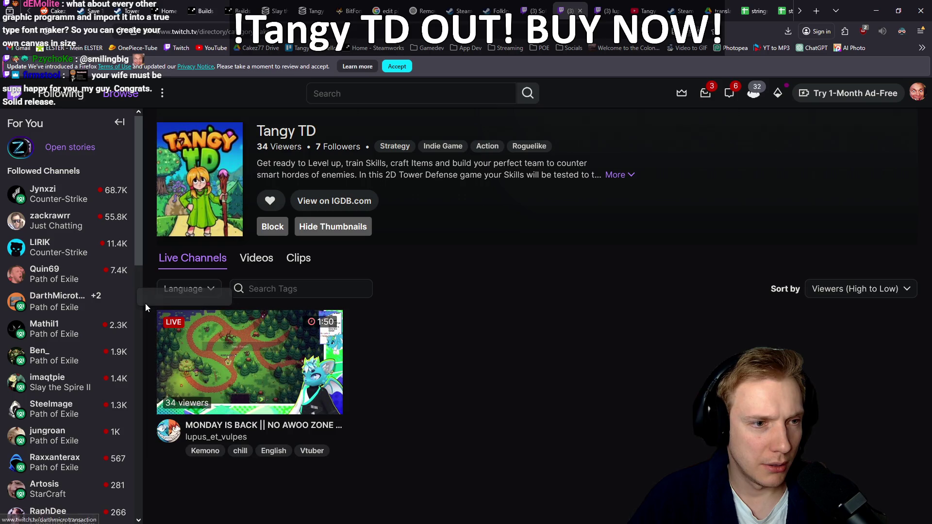
mouse_move(54, 210)
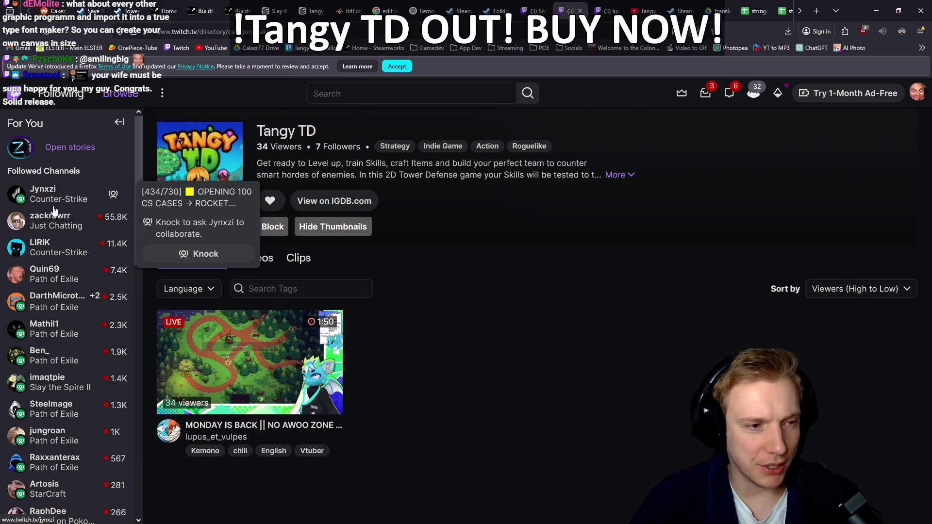
mouse_move(55, 357)
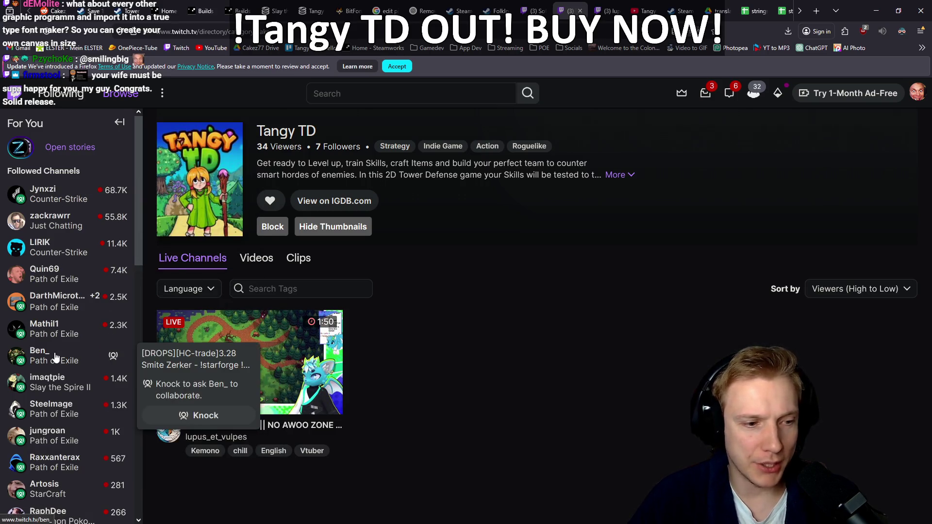
scroll(55, 357, down, 3)
scroll(60, 384, up, 3)
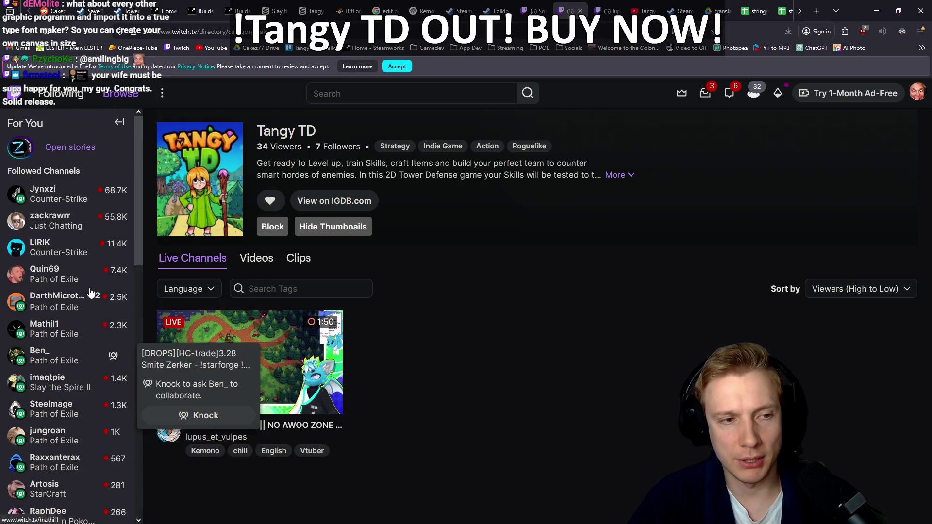
click(120, 122)
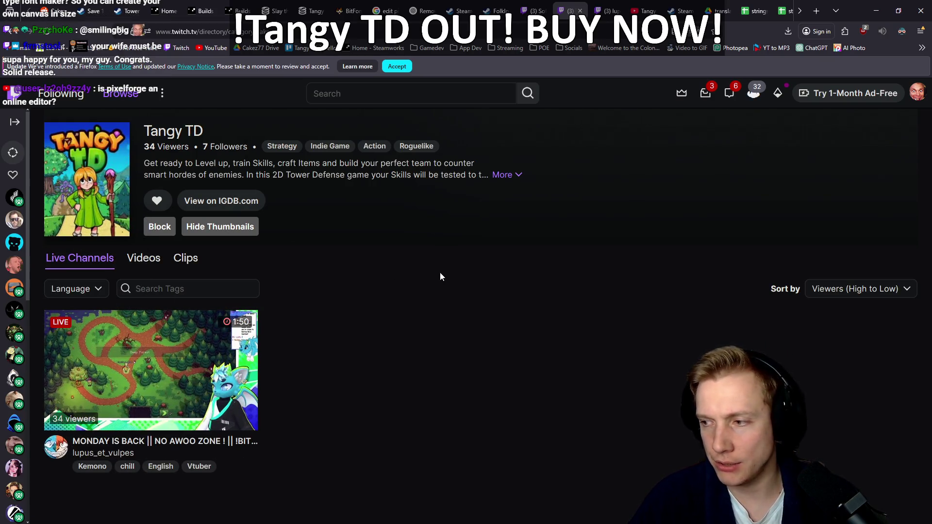
click(15, 121)
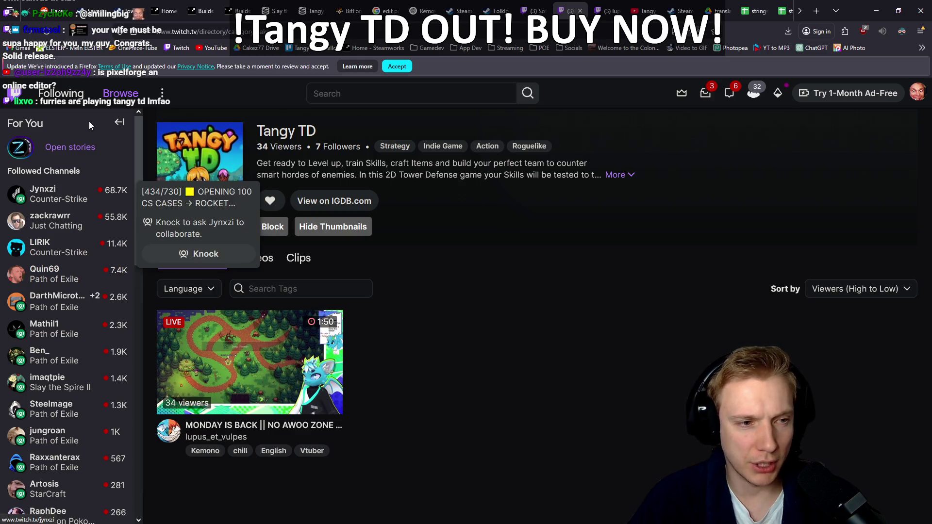
click(120, 124)
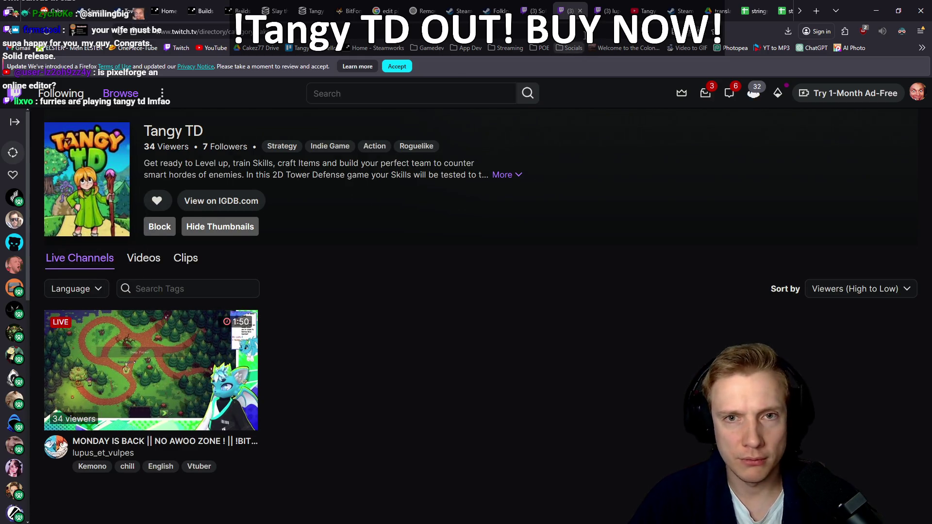
click(613, 6)
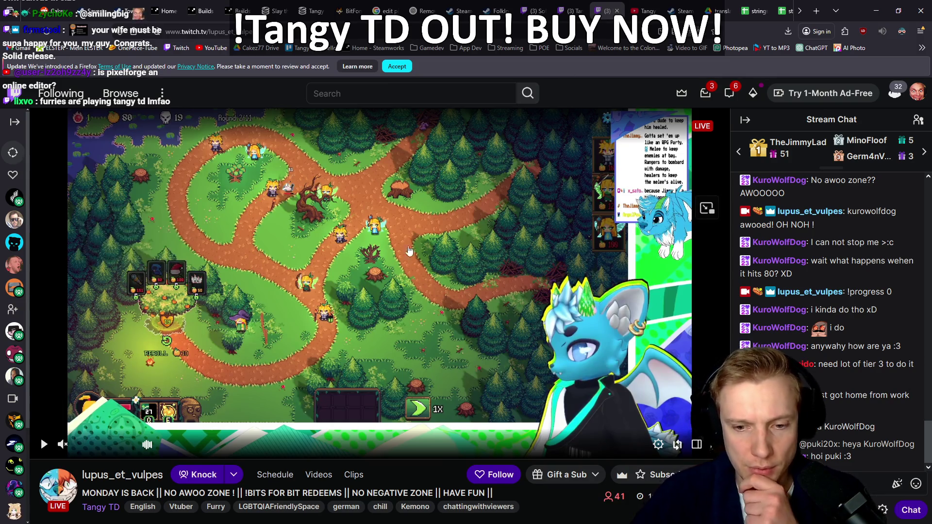
scroll(424, 229, down, 3)
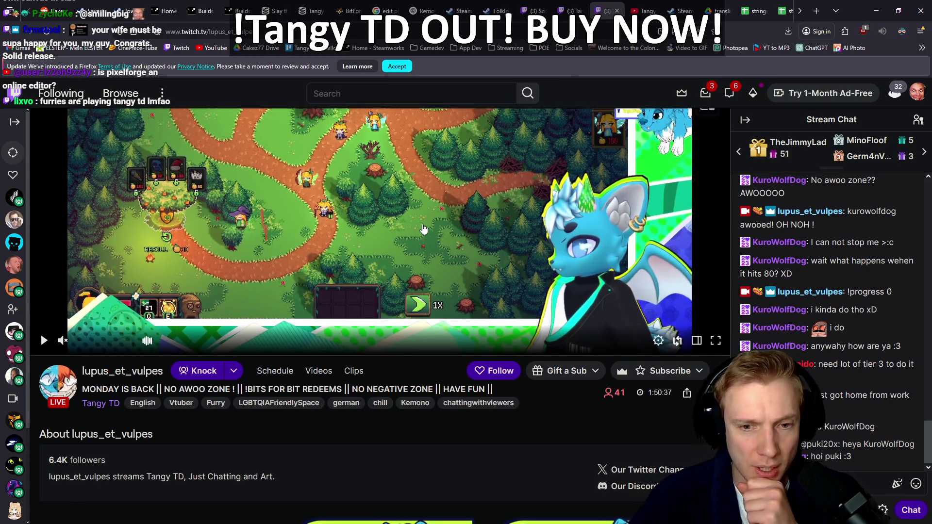
scroll(423, 228, up, 3)
click(354, 5)
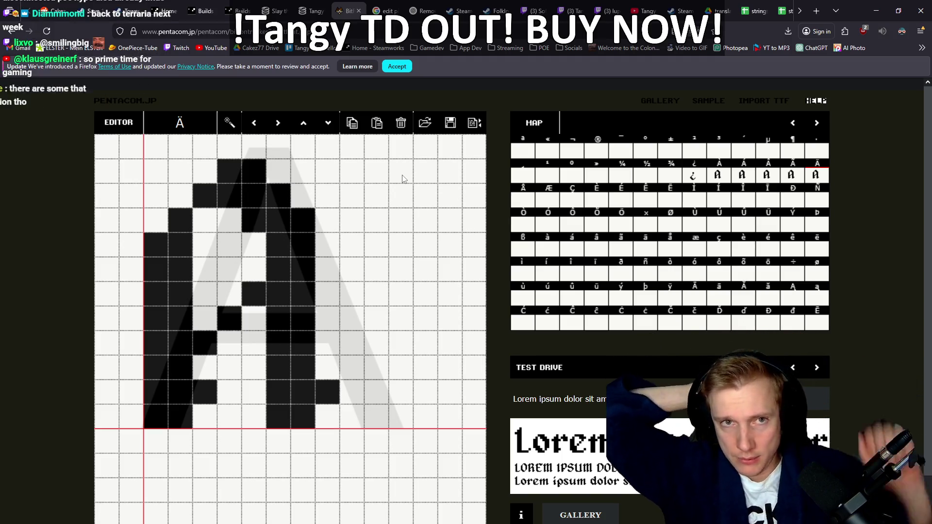
Search Google for 'path of exile' in a new tab
key(ctrl+t)
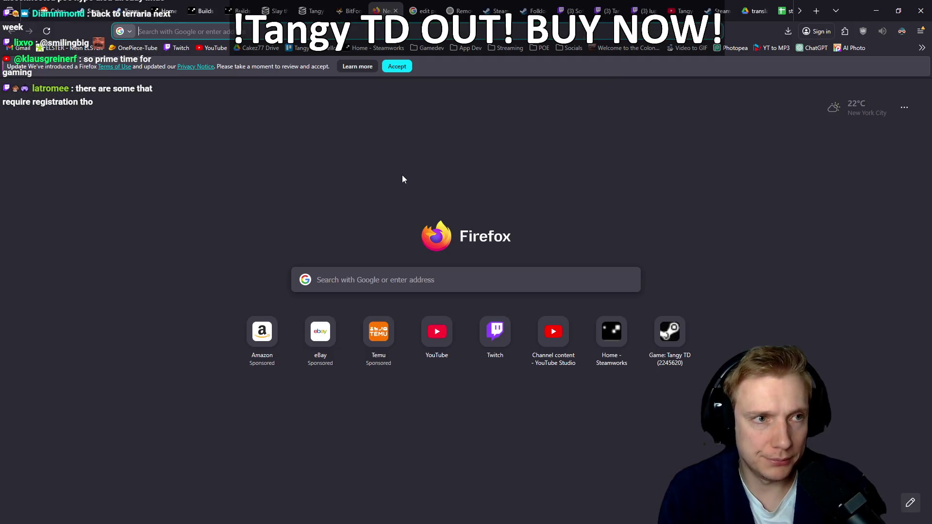
text(path of )
text(exile)
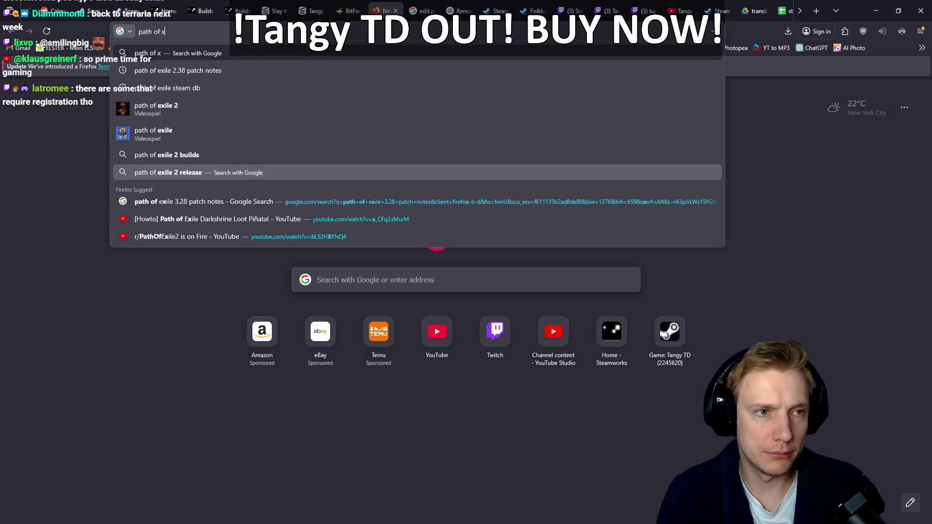
key(Return)
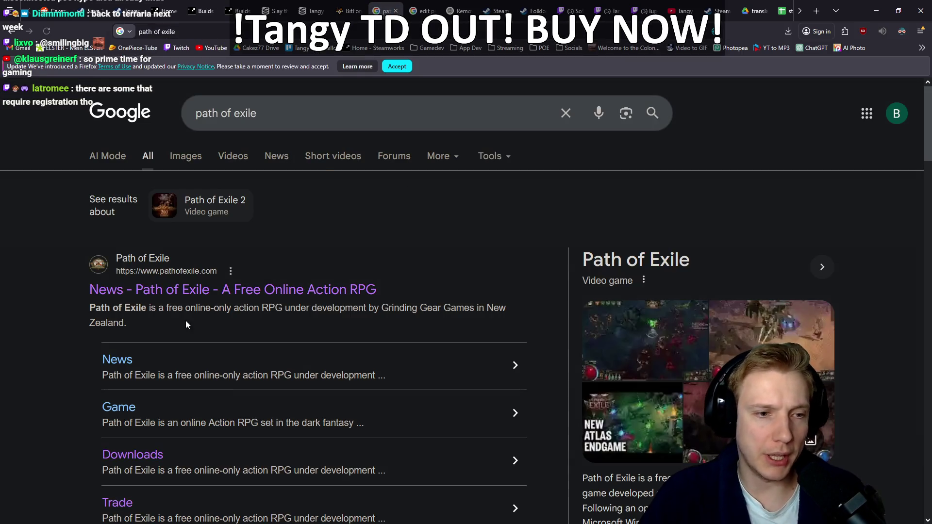
scroll(250, 296, down, 15)
scroll(255, 272, down, 10)
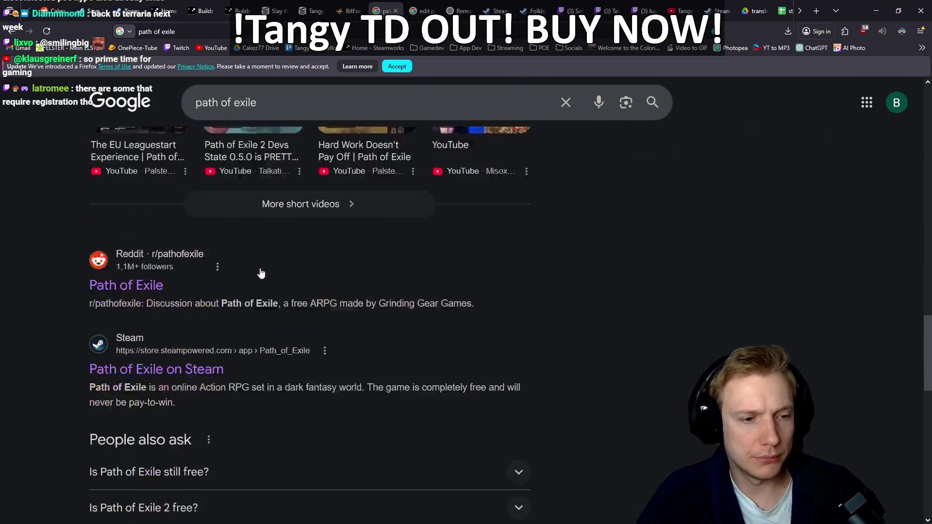
scroll(260, 273, up, 5)
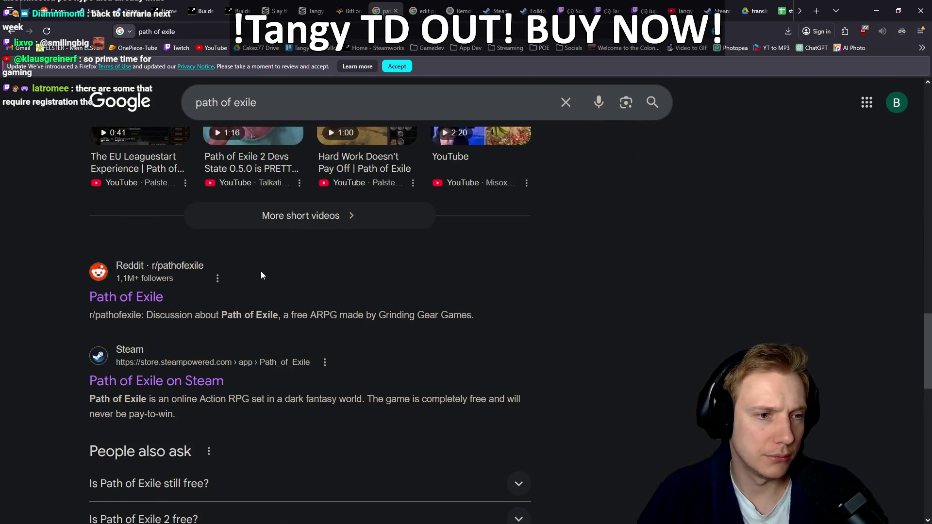
Open Path of Exile's Steam store page, then its SteamDB page
click(188, 382)
scroll(245, 364, down, 10)
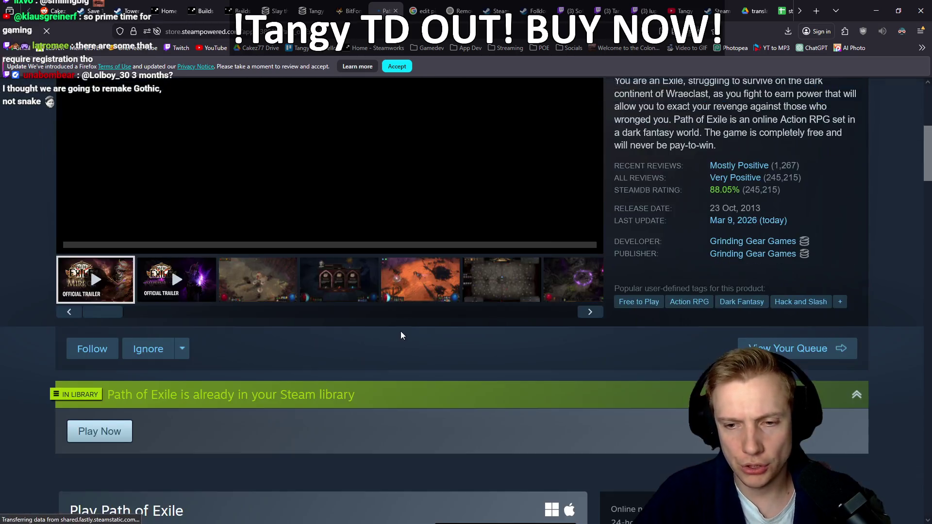
click(839, 318)
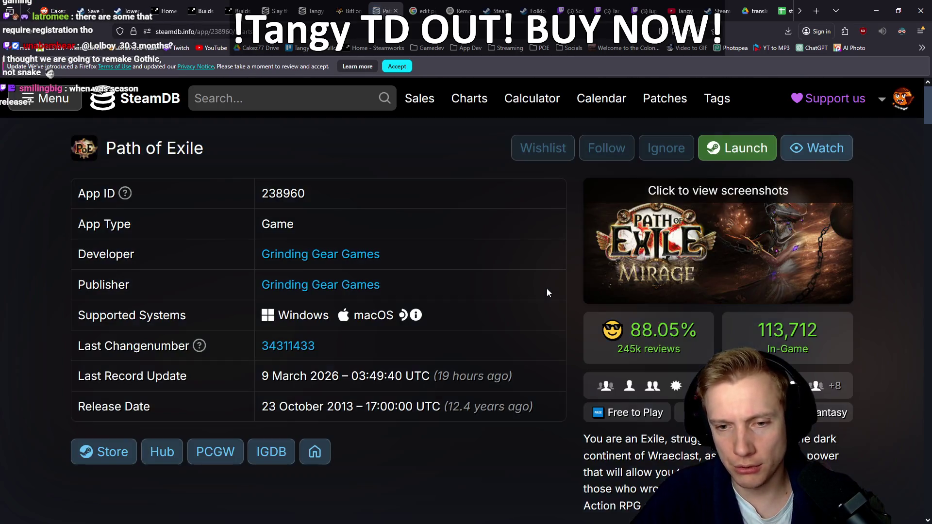
Review Path of Exile's one-week SteamDB player chart, then close the SteamDB tab
scroll(842, 218, down, 5)
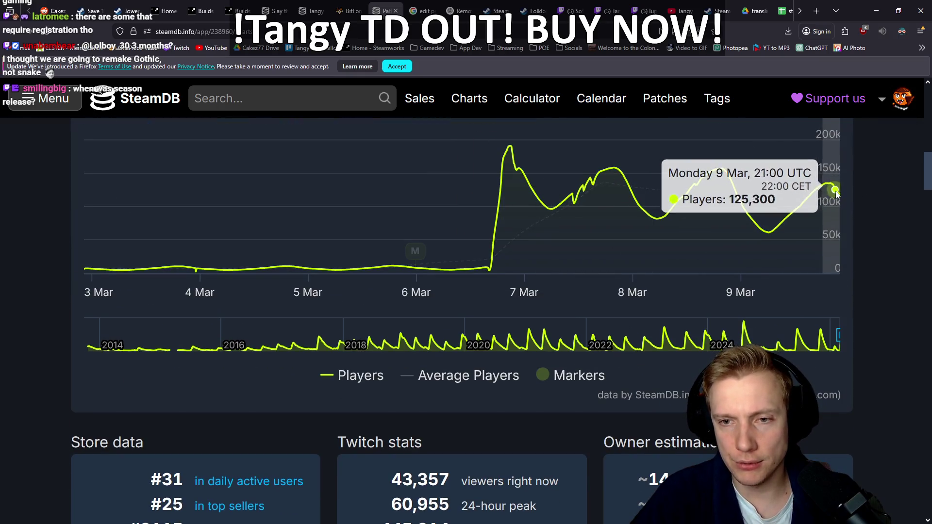
scroll(729, 257, up, 2)
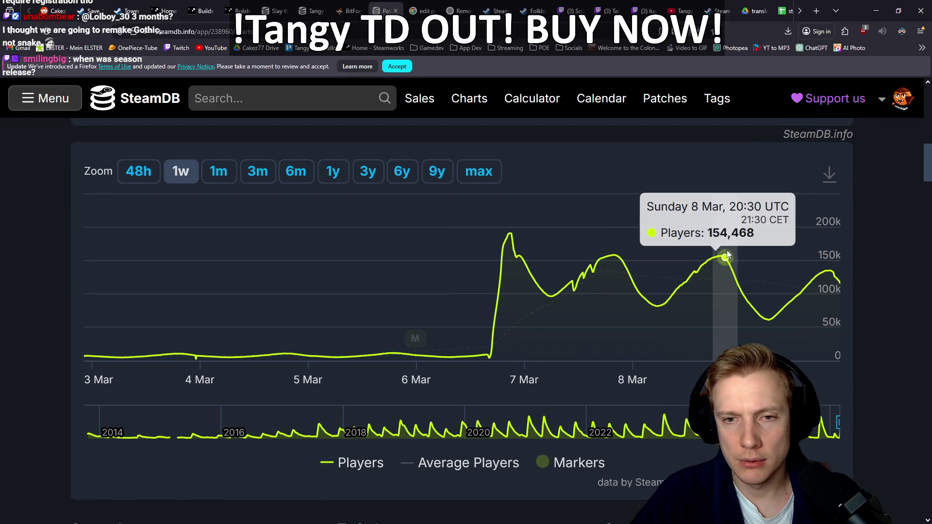
middle_click(379, 6)
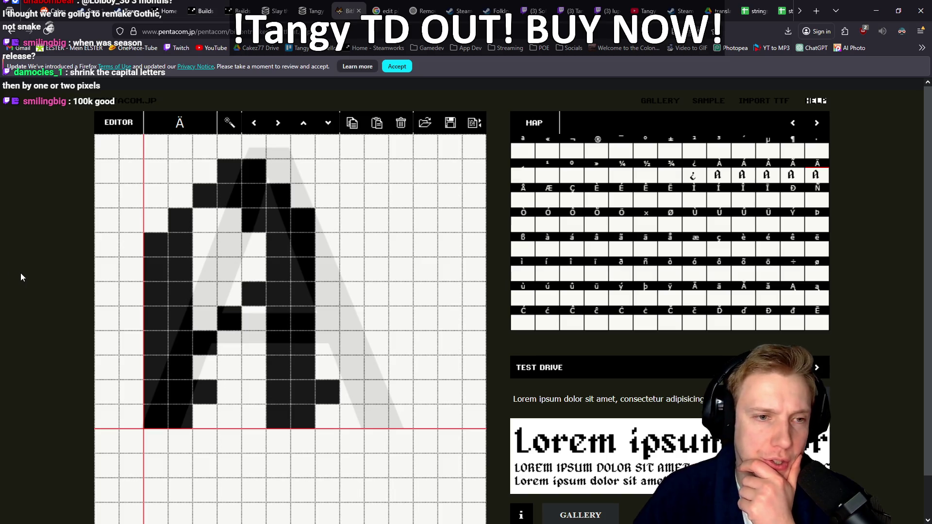
scroll(54, 255, down, 2)
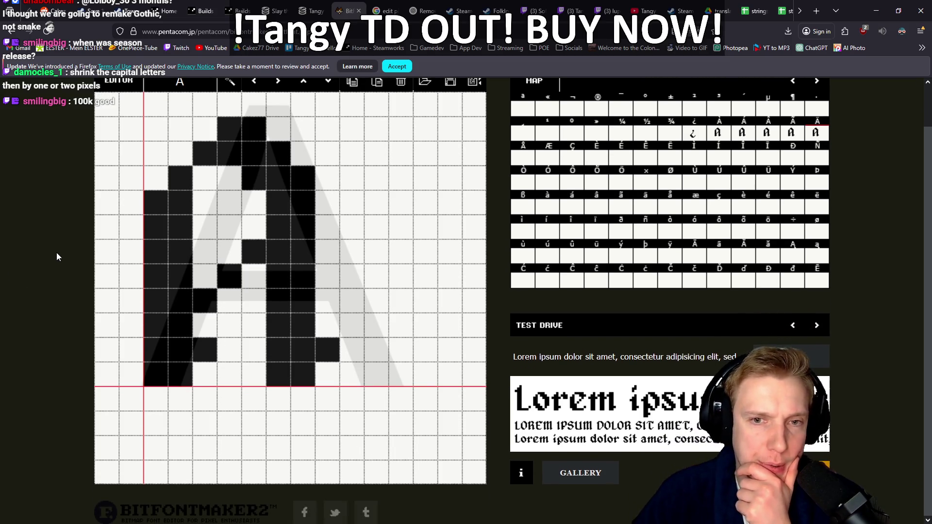
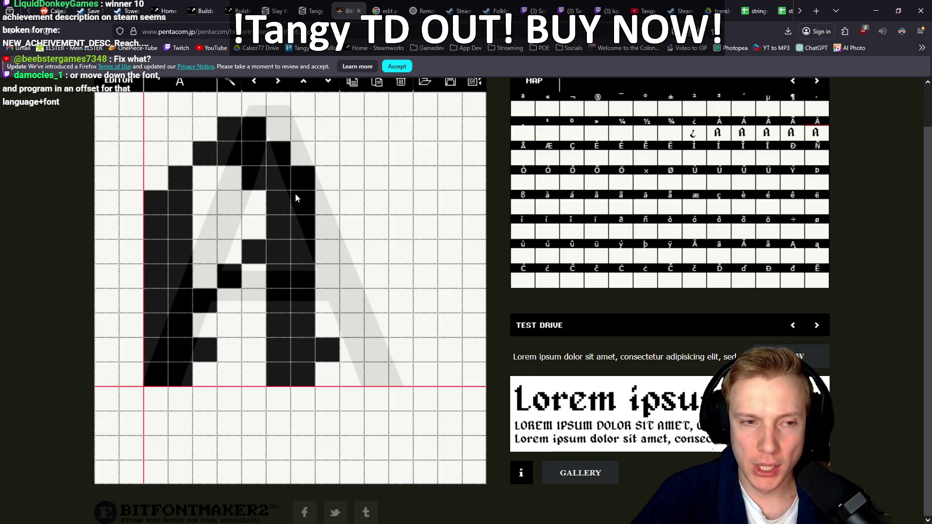
Blacken a test pixel above the glyph, then clear it again
scroll(299, 171, up, 1)
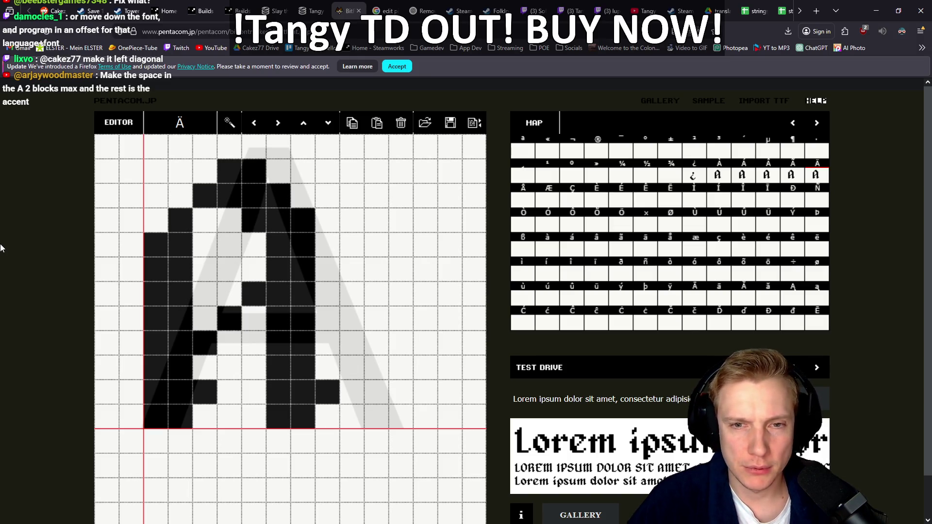
click(254, 149)
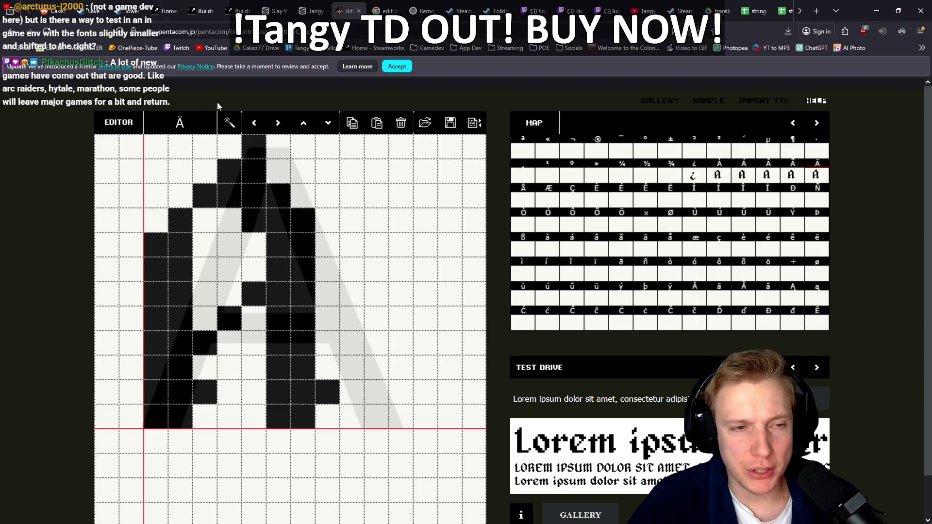
click(252, 141)
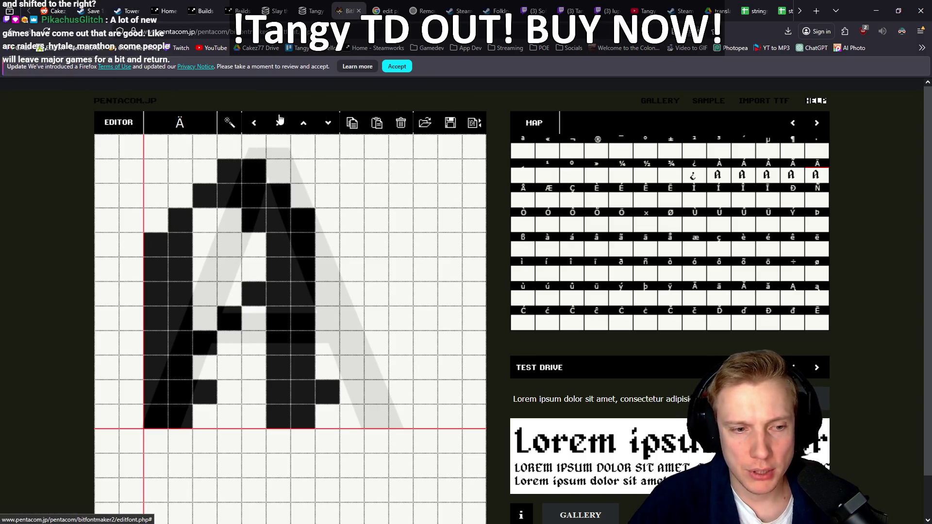
scroll(361, 185, down, 2)
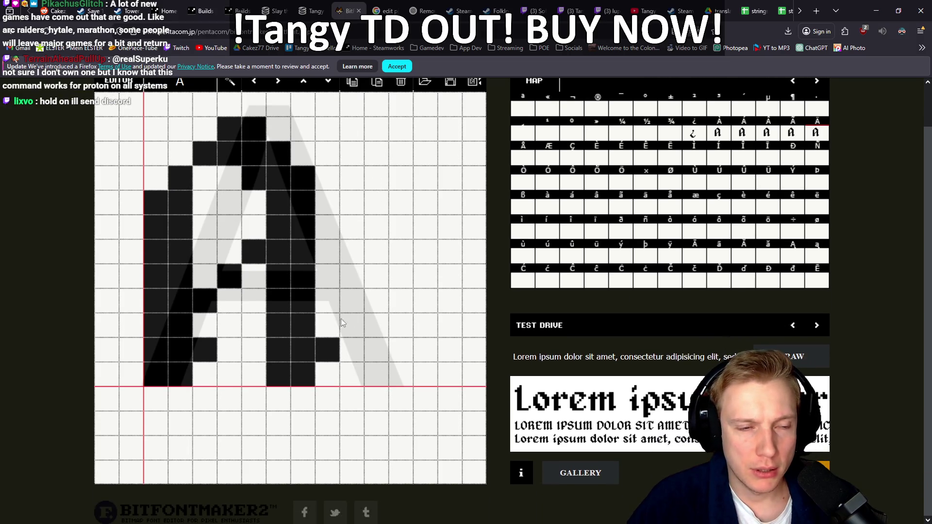
scroll(387, 320, up, 2)
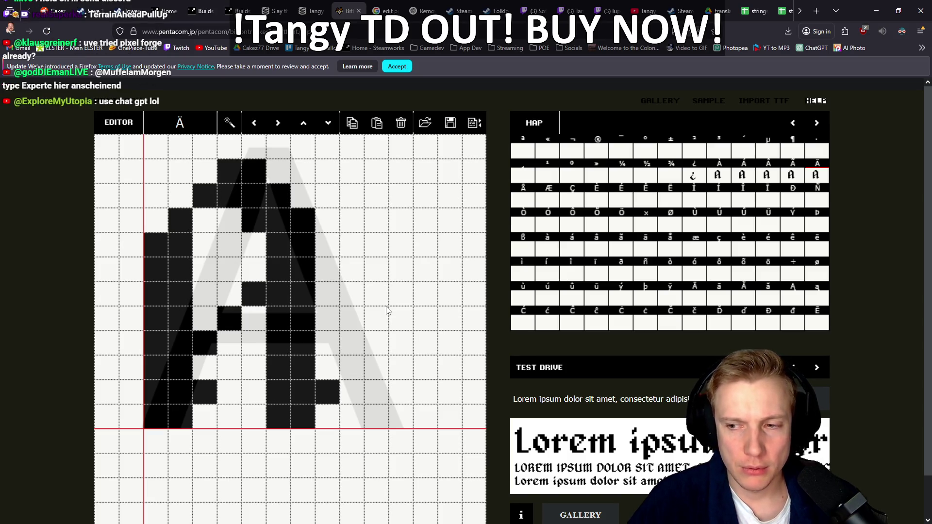
Search the web for 'pixel forge' in a new tab and open pixel-forge.com
key(ctrl+t)
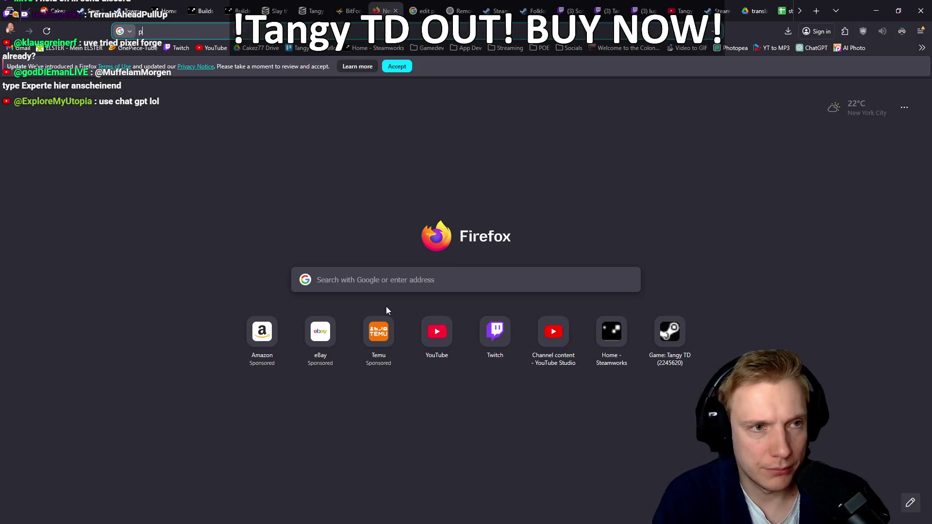
text(pixel forge)
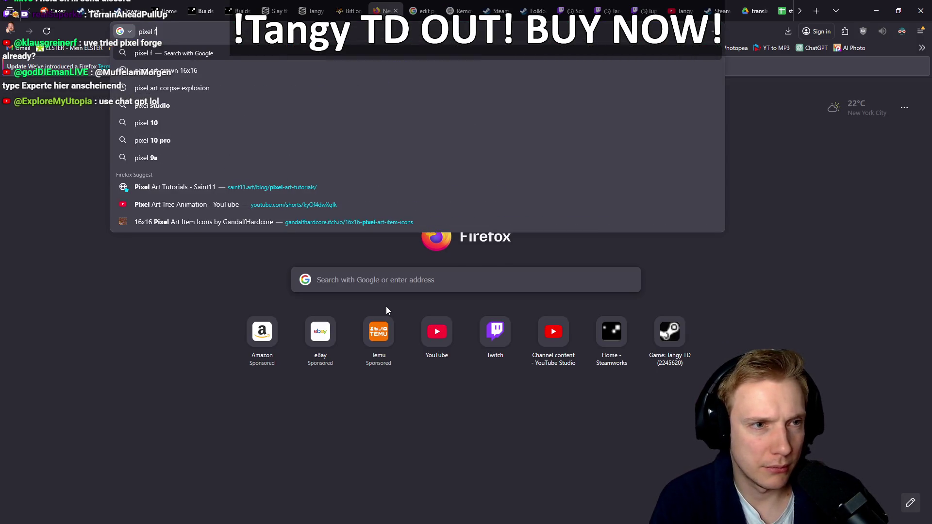
key(Return)
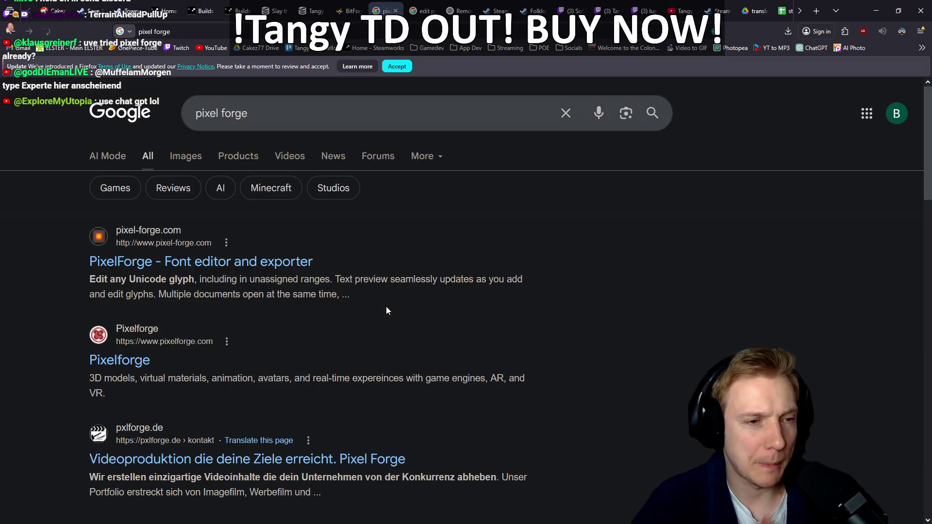
click(217, 269)
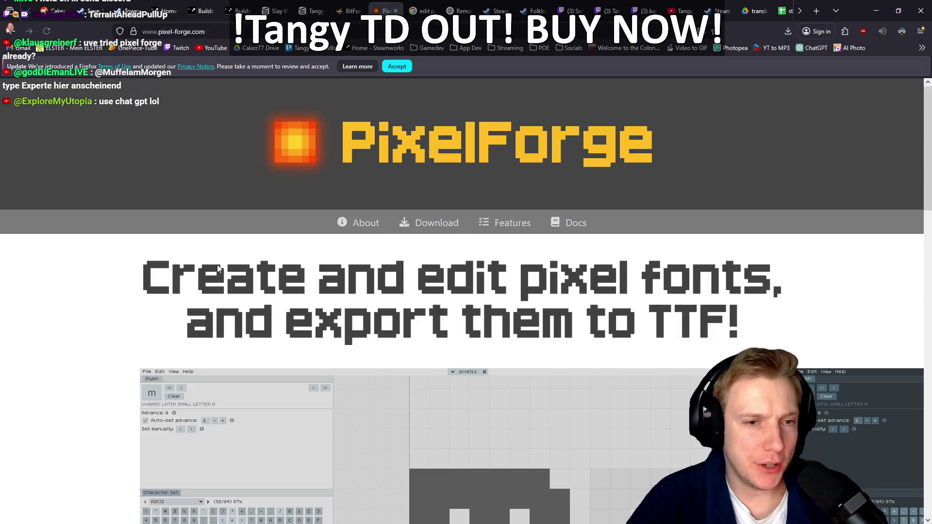
scroll(406, 221, down, 5)
scroll(408, 219, up, 2)
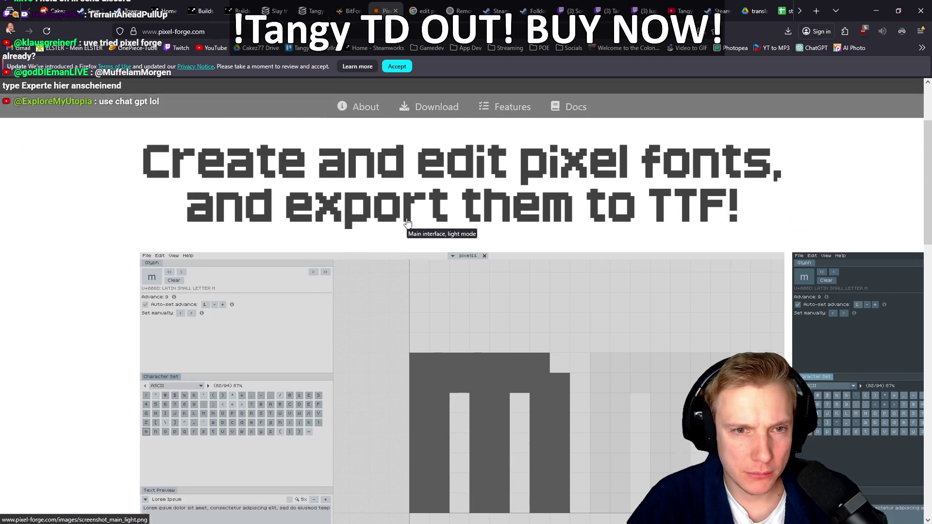
scroll(402, 187, down, 2)
scroll(403, 187, up, 3)
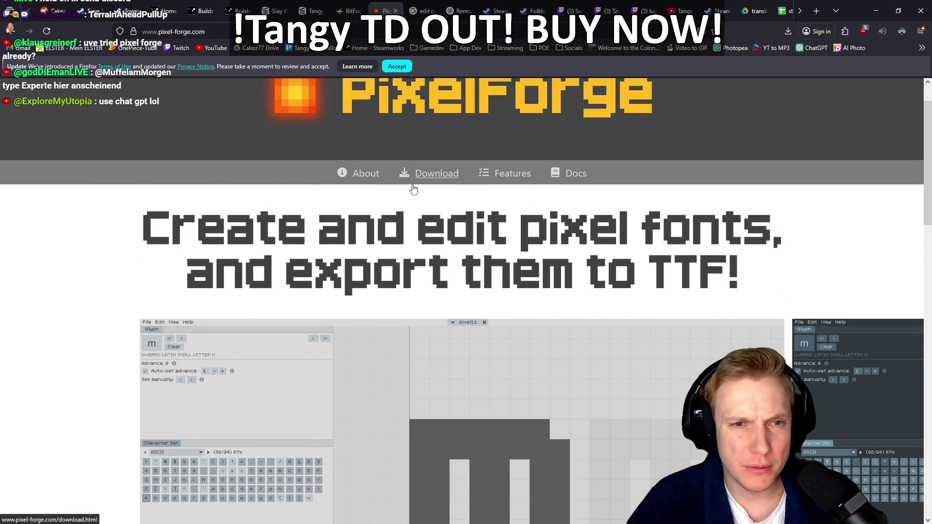
Go to PixelForge's download page and follow the Windows 64-bit link
click(436, 174)
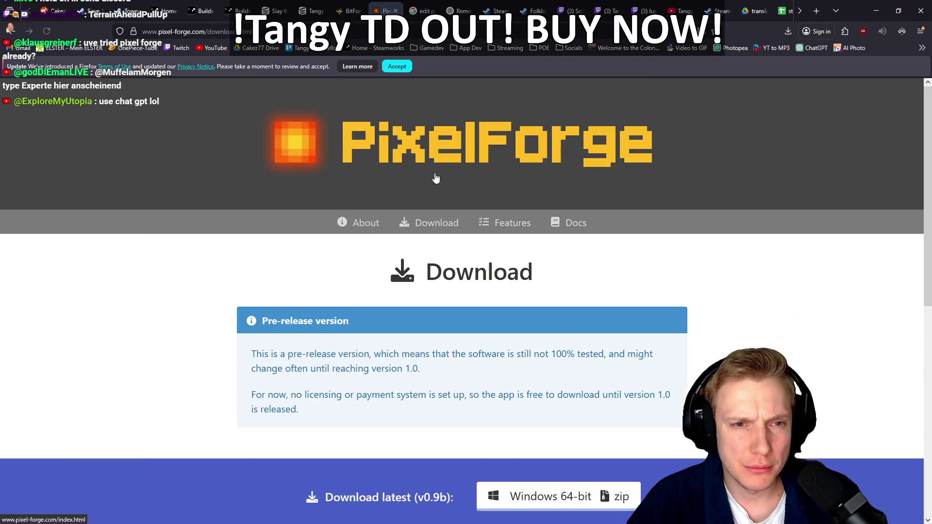
scroll(452, 192, down, 2)
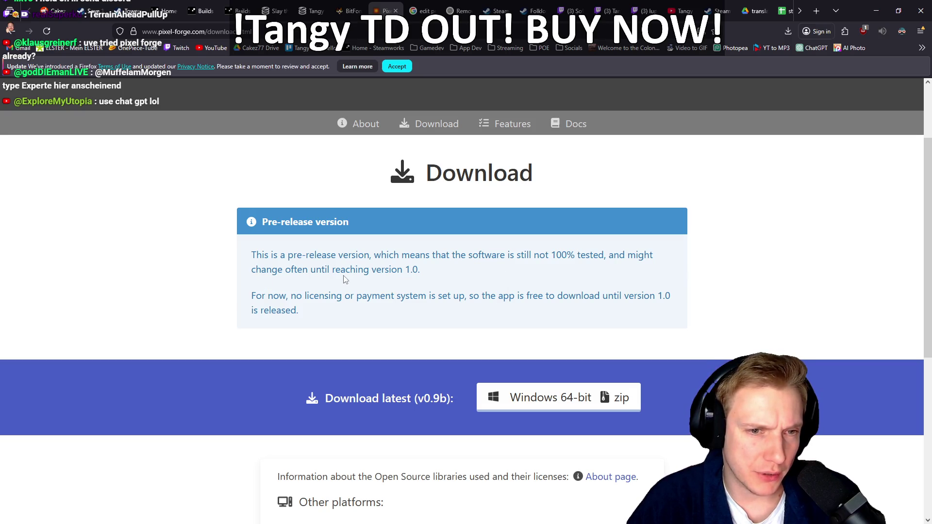
scroll(344, 280, down, 1)
click(542, 354)
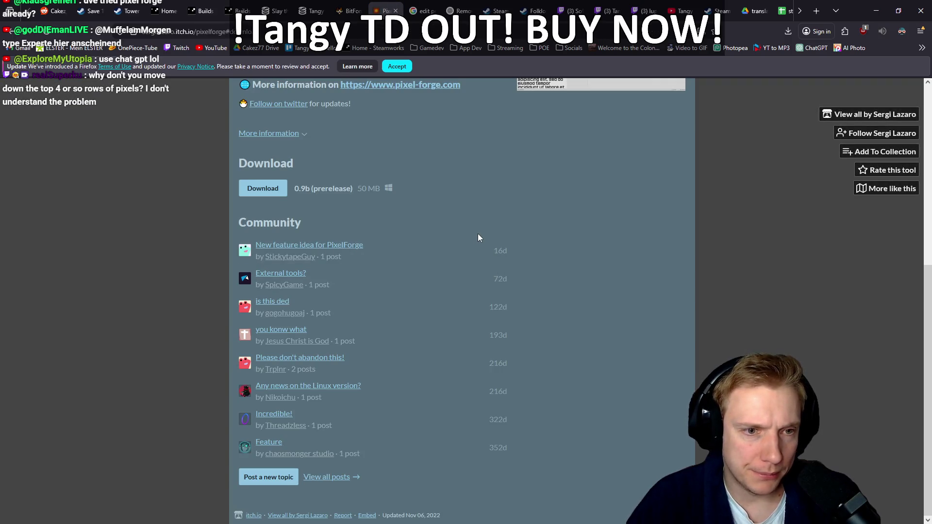
Look over the itch.io page and check Firefox's recent downloads list
scroll(479, 234, up, 5)
scroll(479, 234, down, 1)
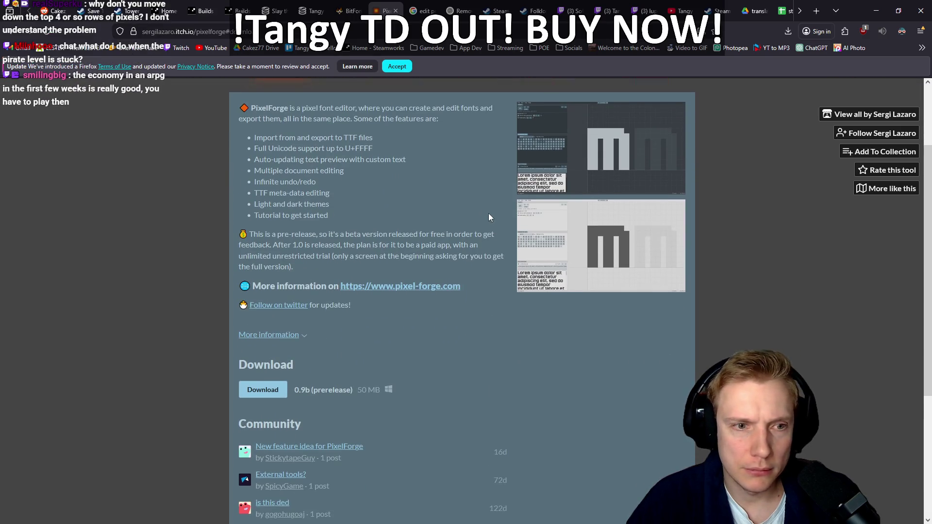
scroll(476, 204, down, 3)
scroll(466, 197, up, 5)
click(787, 31)
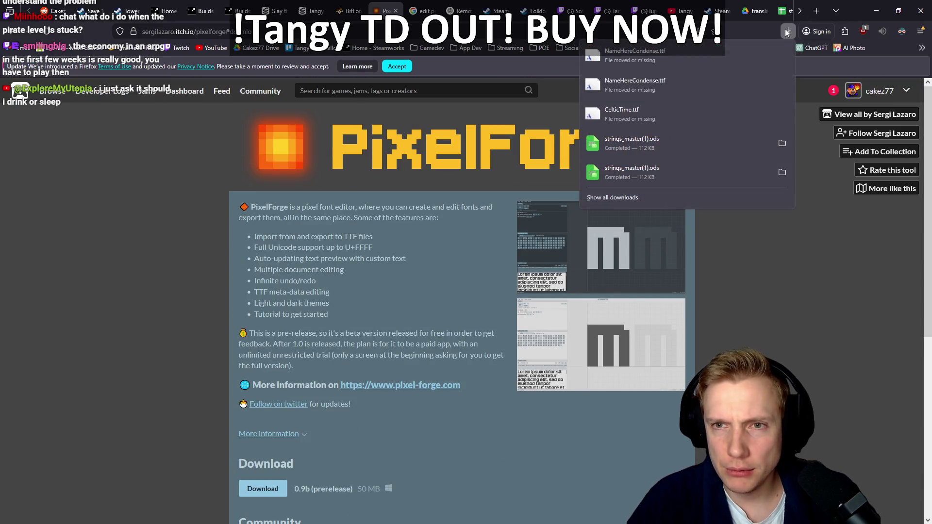
click(439, 312)
Download PixelForge 0.9b, dismiss the thanks popup, and show the zip in its folder
scroll(456, 289, down, 2)
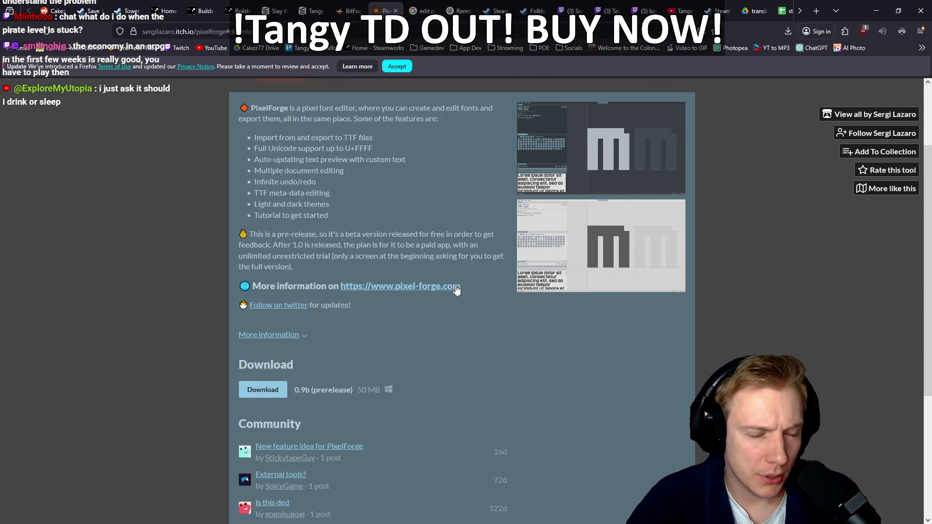
click(261, 393)
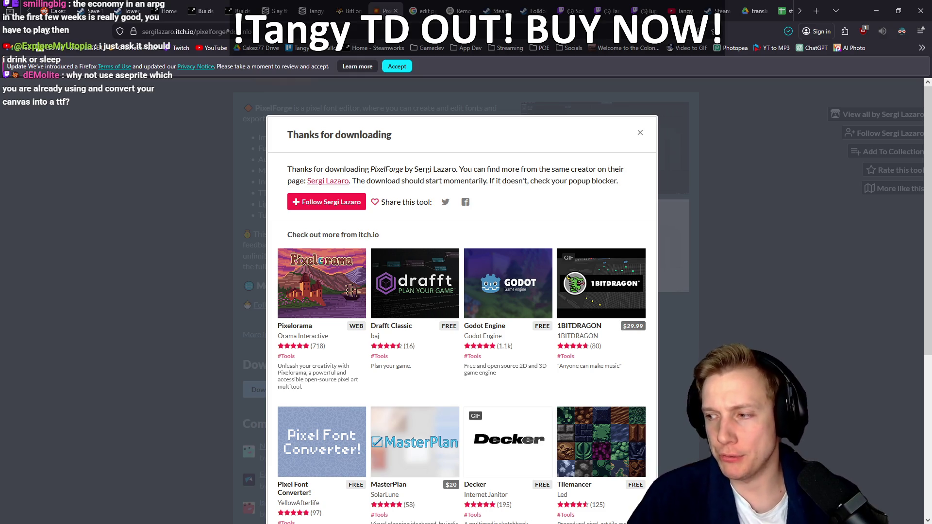
click(785, 176)
click(788, 31)
click(782, 56)
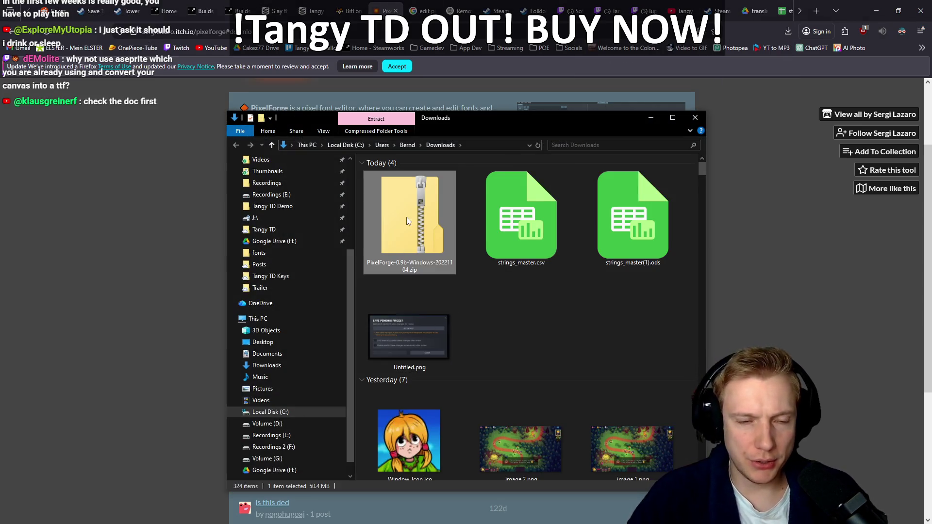
Copy the PixelForge folder from the zip and paste it onto Volume (D:)
double_click(409, 210)
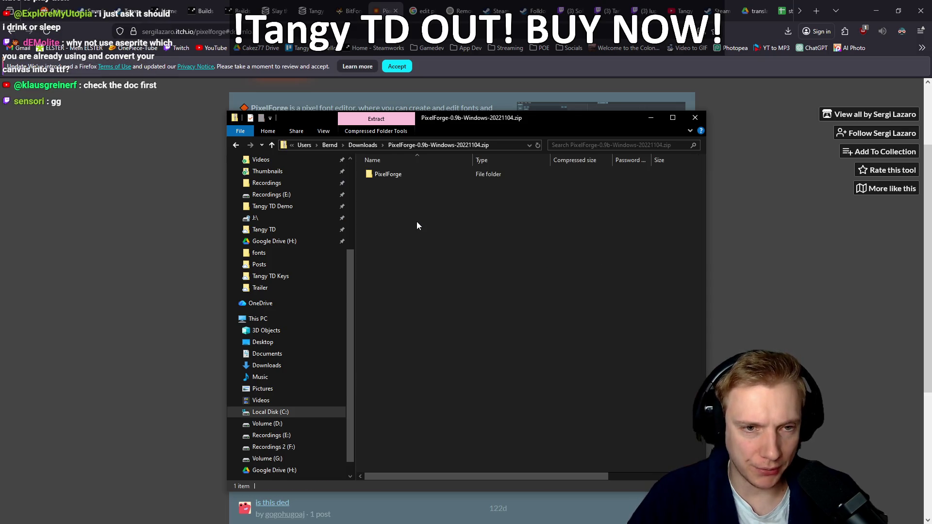
click(407, 176)
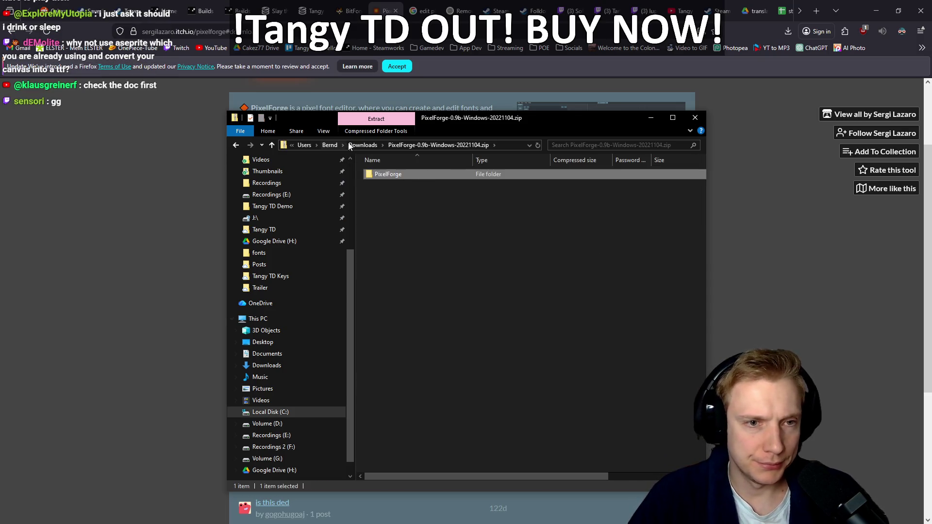
scroll(291, 226, up, 4)
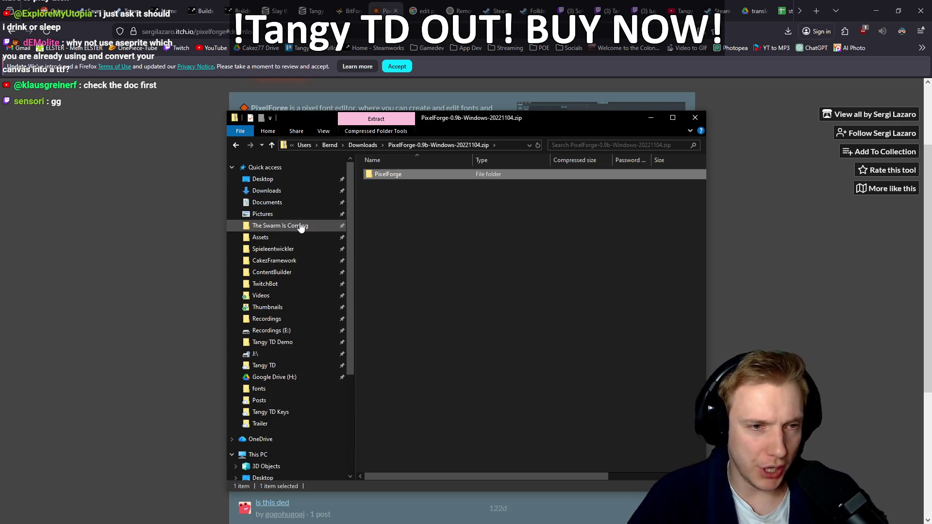
click(287, 237)
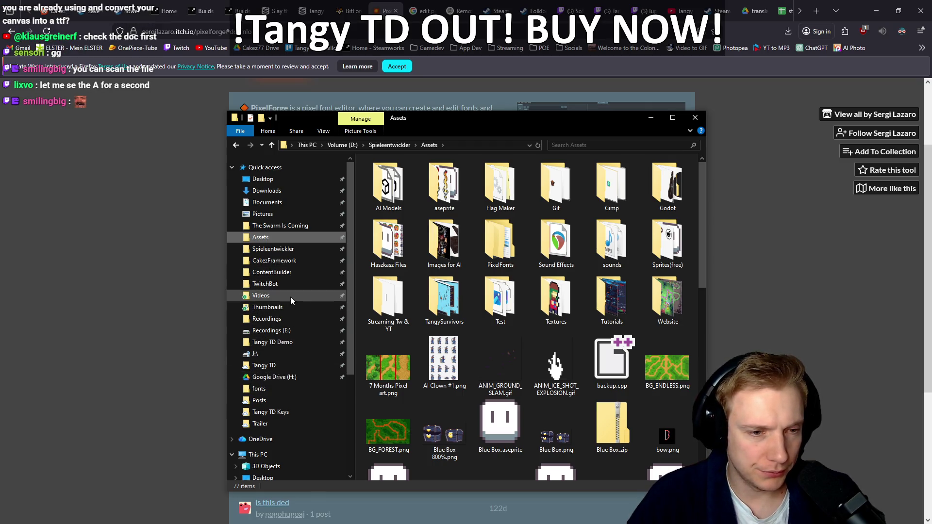
click(272, 454)
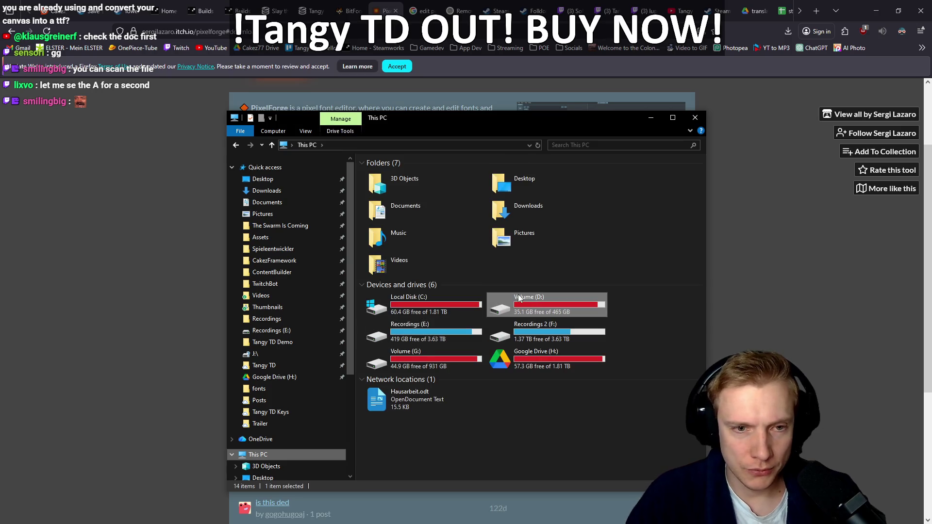
double_click(552, 305)
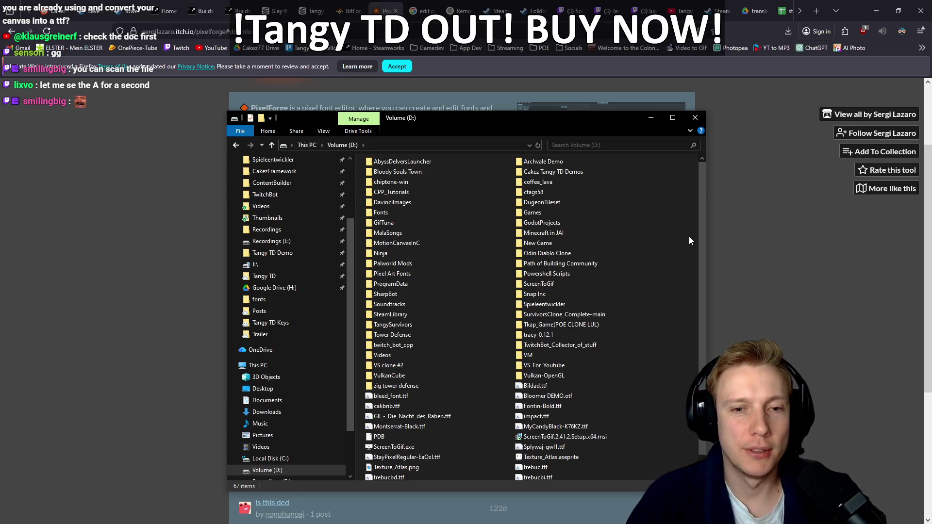
key(ctrl+v)
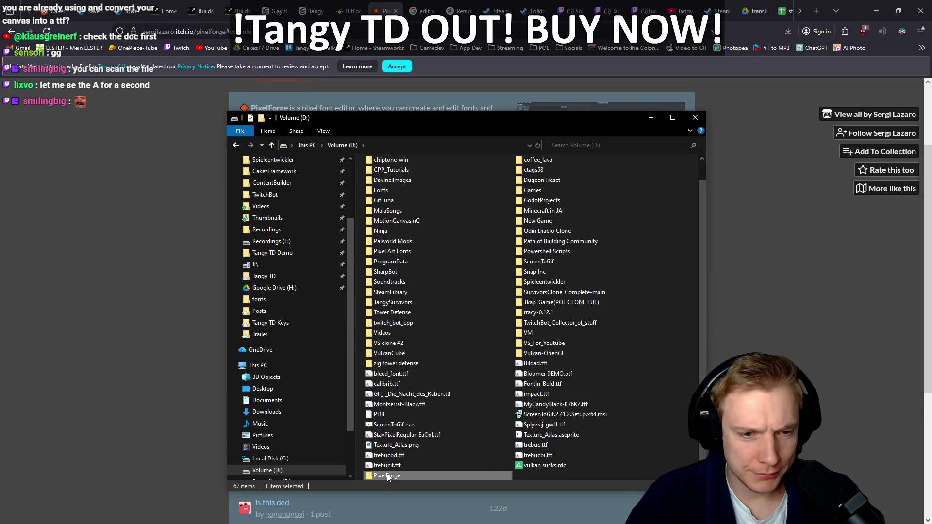
Launch PixelForge.exe from the copied folder, letting the unrecognised app run anyway
double_click(387, 476)
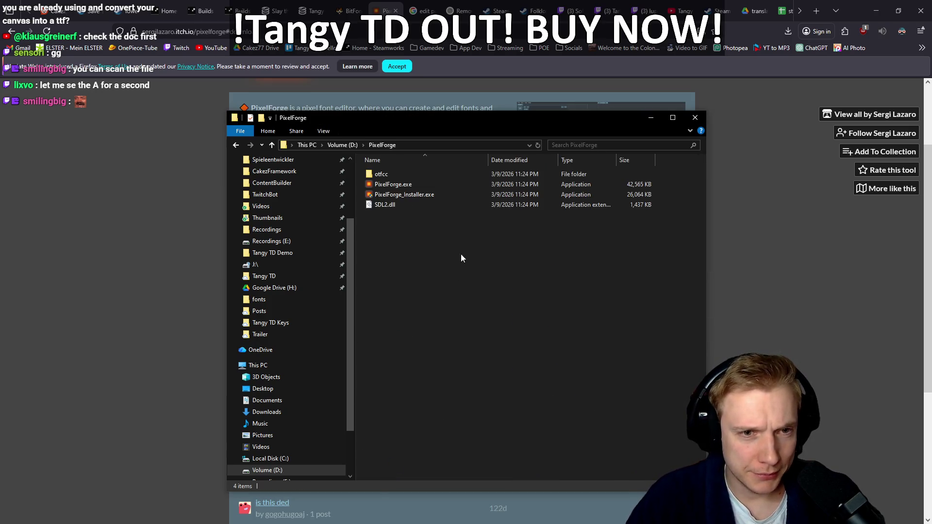
double_click(386, 185)
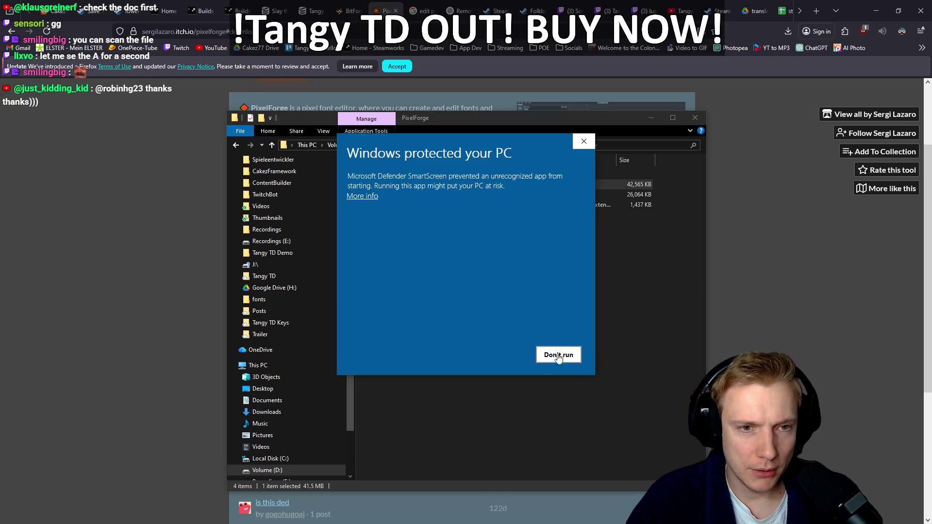
click(364, 197)
click(500, 356)
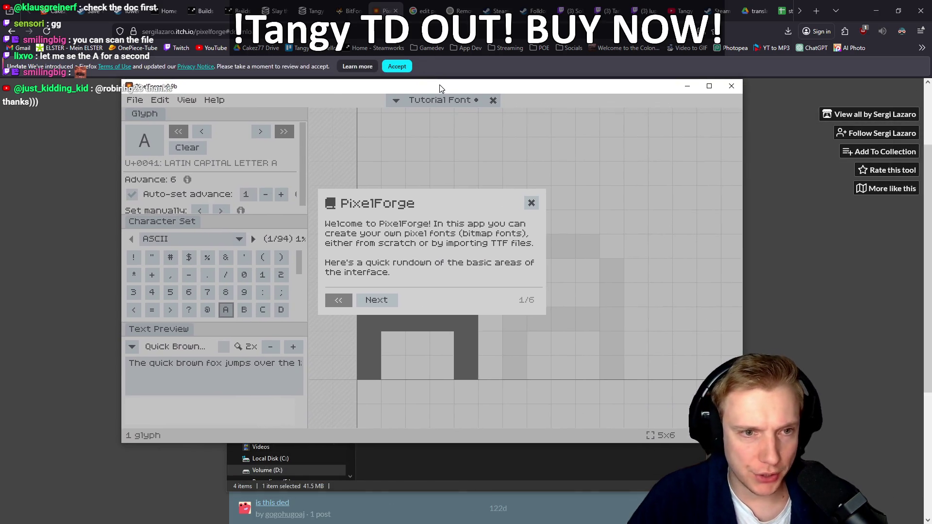
Step through the character set, glyph info and text preview tutorial pages, close the tour, and choose Open file
click(381, 301)
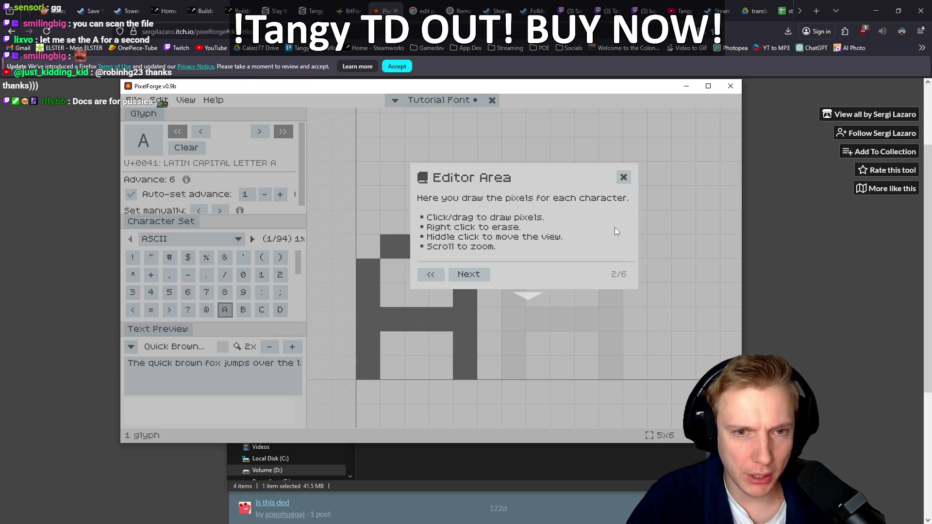
click(473, 276)
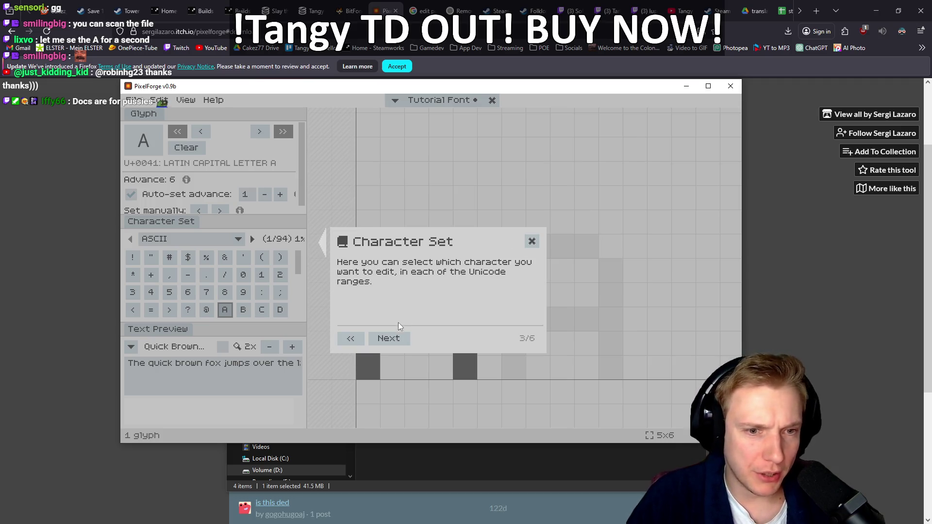
click(394, 339)
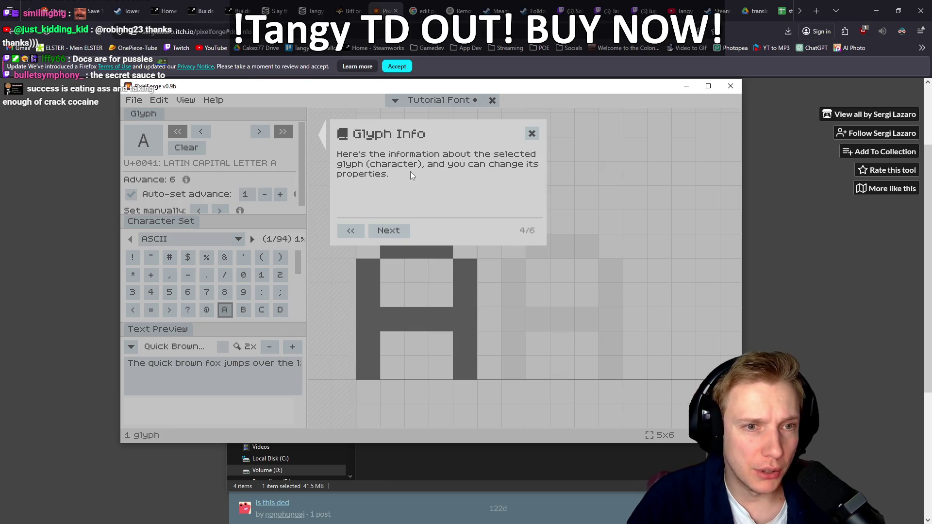
click(397, 229)
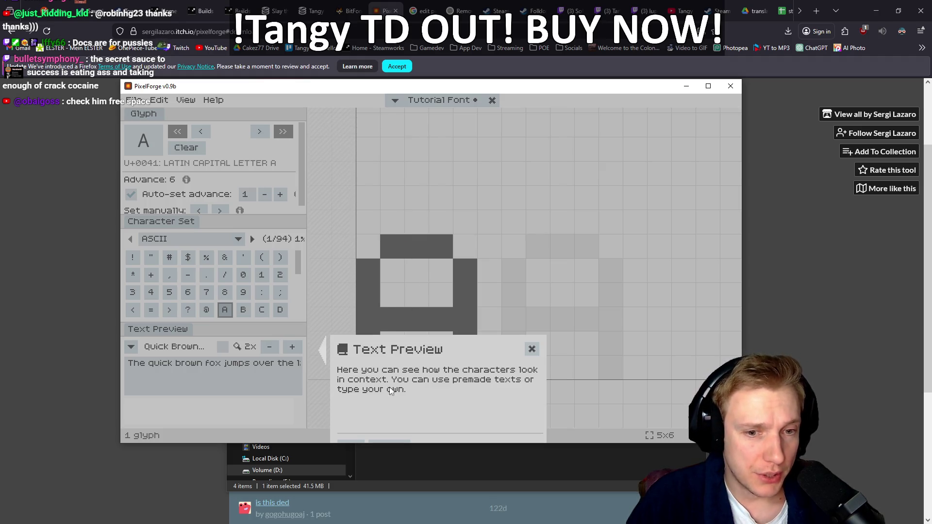
click(531, 350)
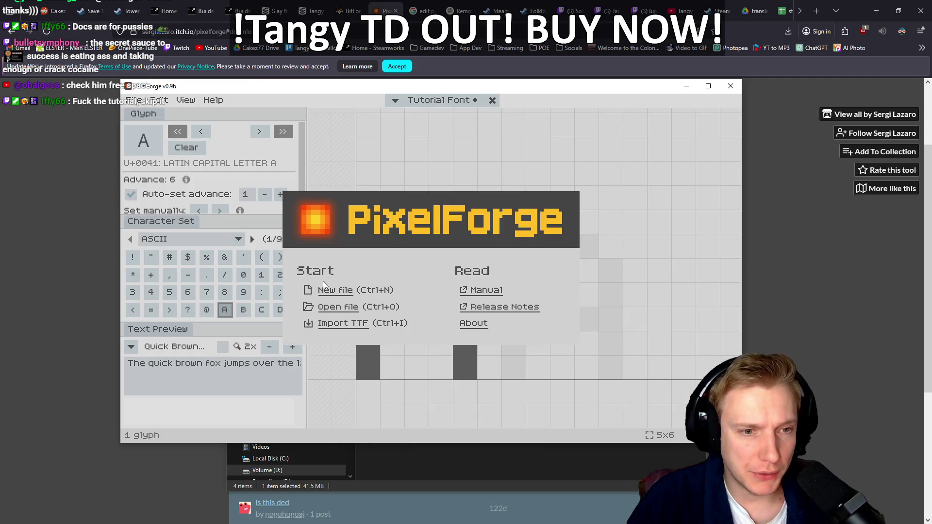
click(342, 311)
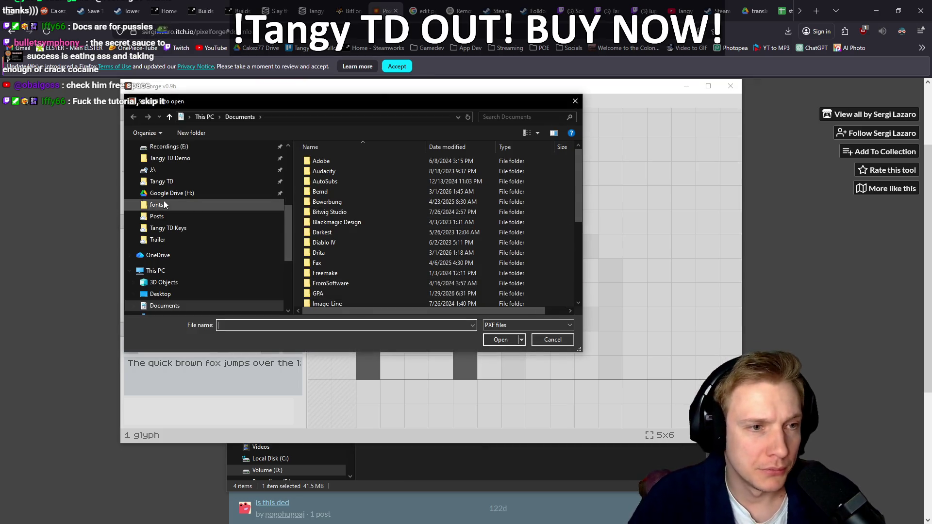
Open alagard.ttf from CakezFramework > assets > fonts using All Files, and dismiss the load failure
scroll(233, 209, up, 4)
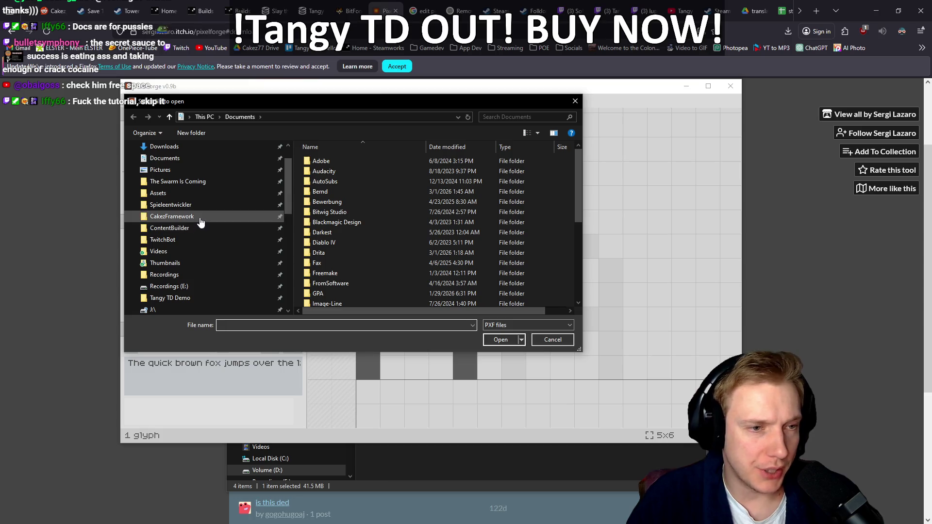
click(201, 217)
double_click(355, 189)
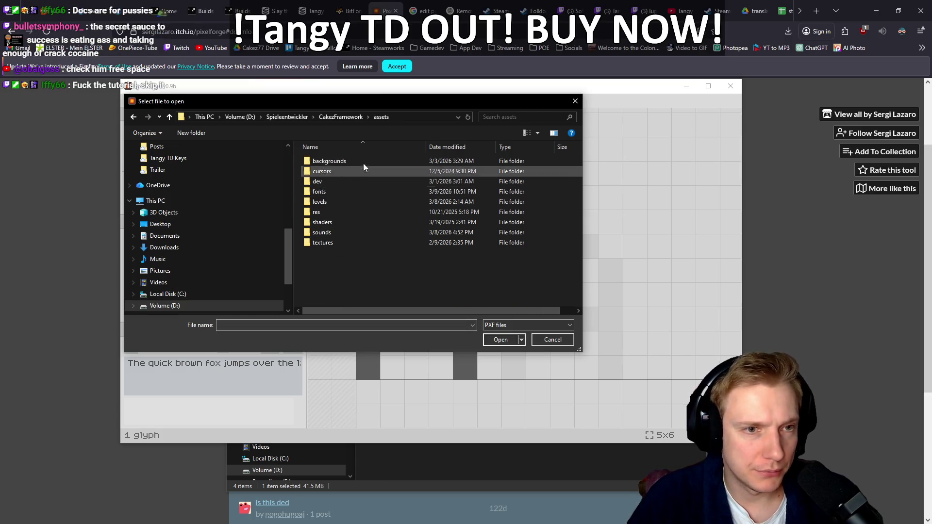
double_click(349, 194)
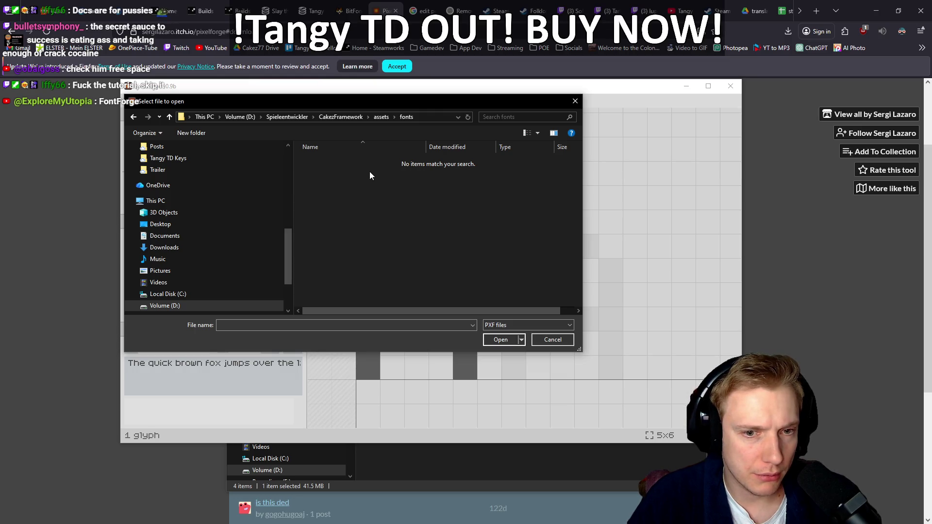
click(569, 324)
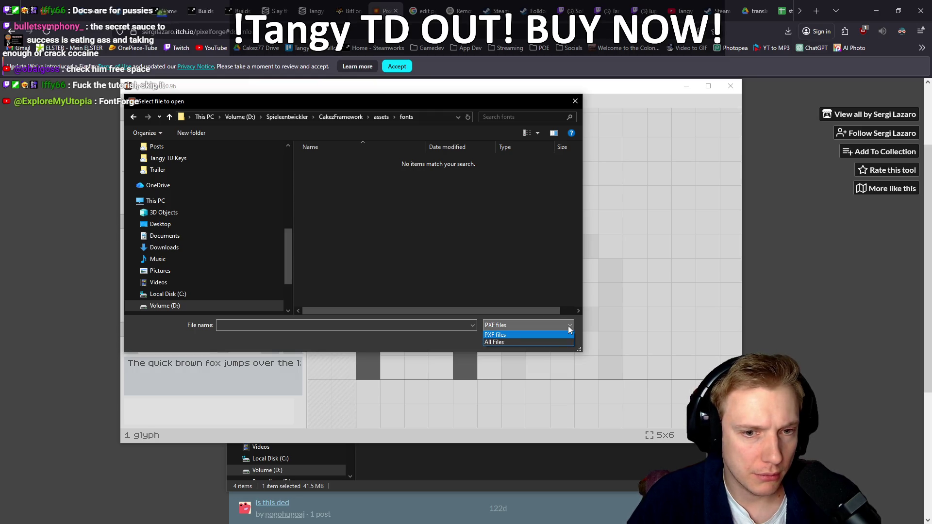
click(507, 342)
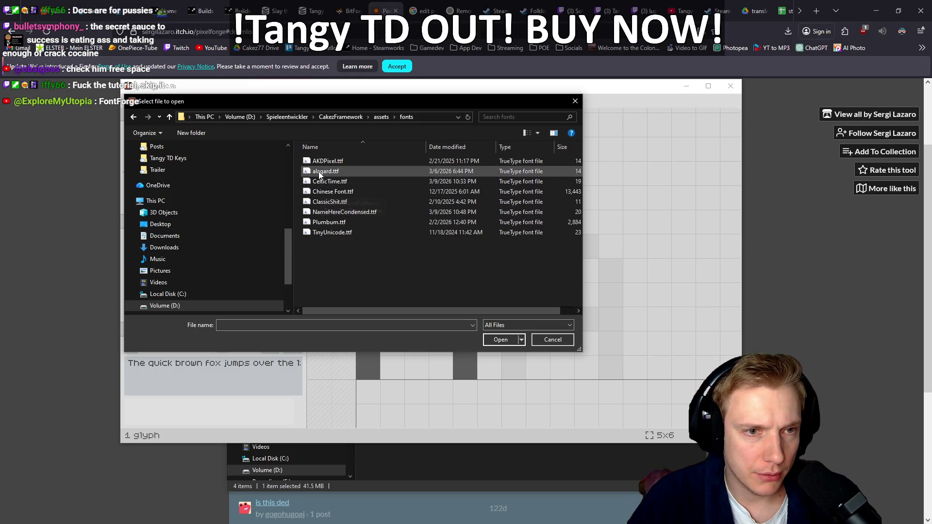
double_click(327, 172)
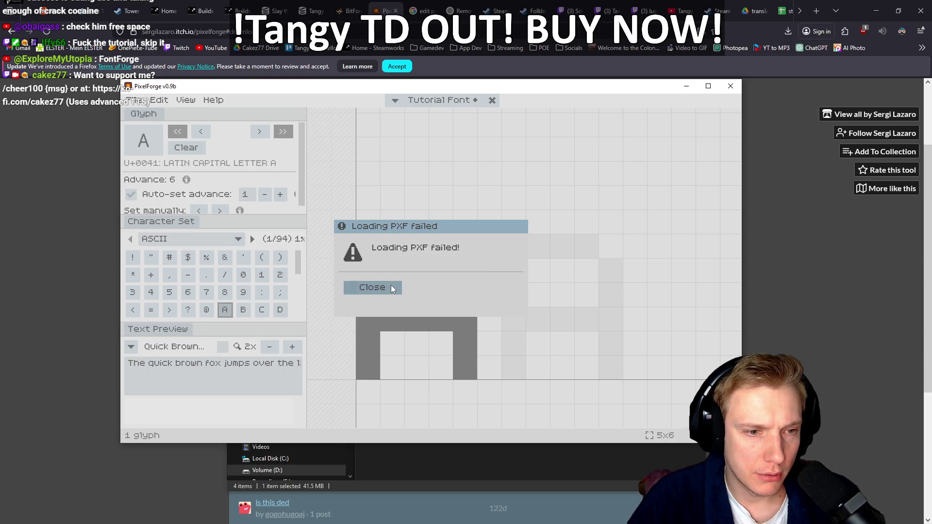
click(373, 287)
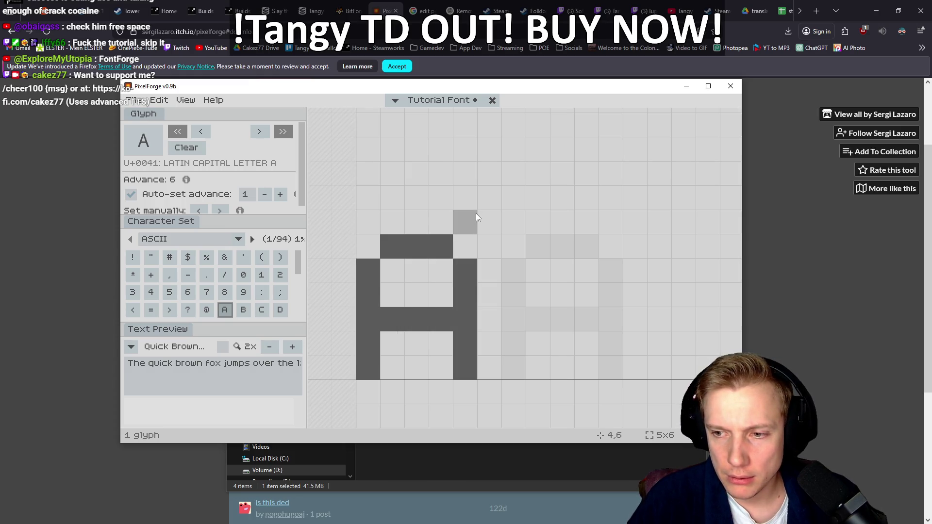
Import alagard.ttf through File > Import TTF
click(137, 100)
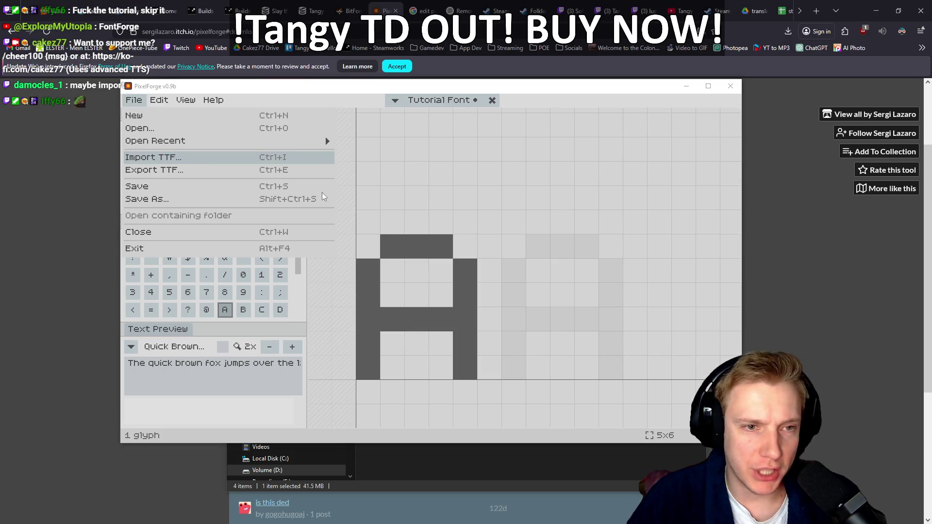
click(153, 157)
double_click(324, 171)
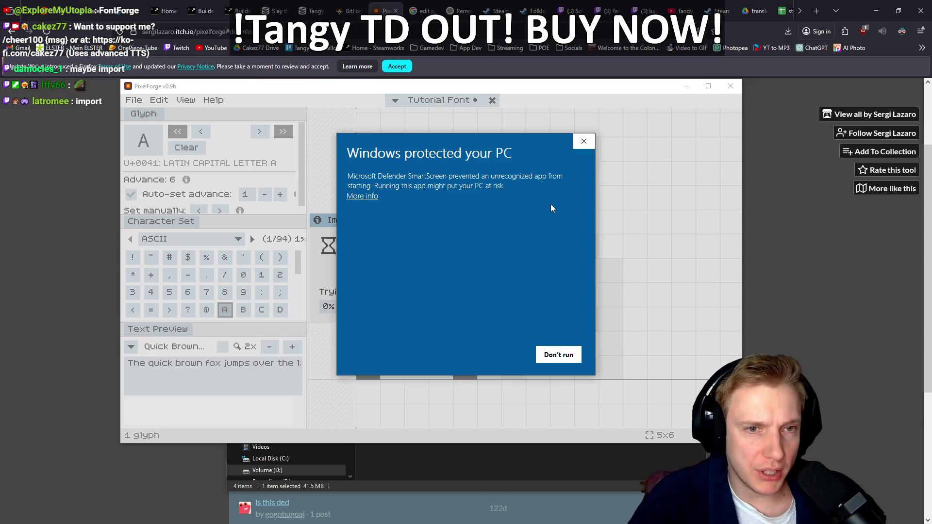
Let the blocked import helper run anyway and scroll through the 100 imported Alagard glyphs
click(365, 197)
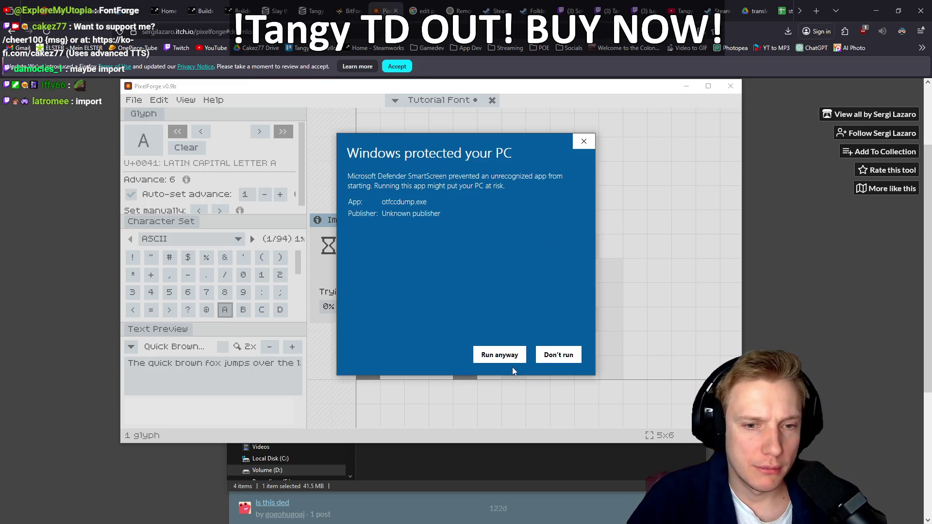
click(507, 353)
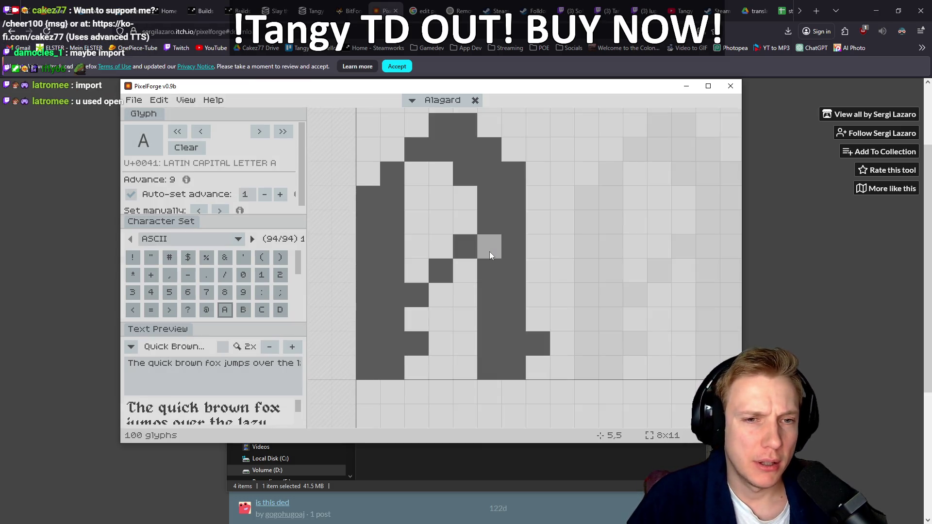
scroll(567, 199, down, 3)
scroll(563, 184, up, 3)
scroll(492, 213, down, 1)
scroll(251, 279, down, 3)
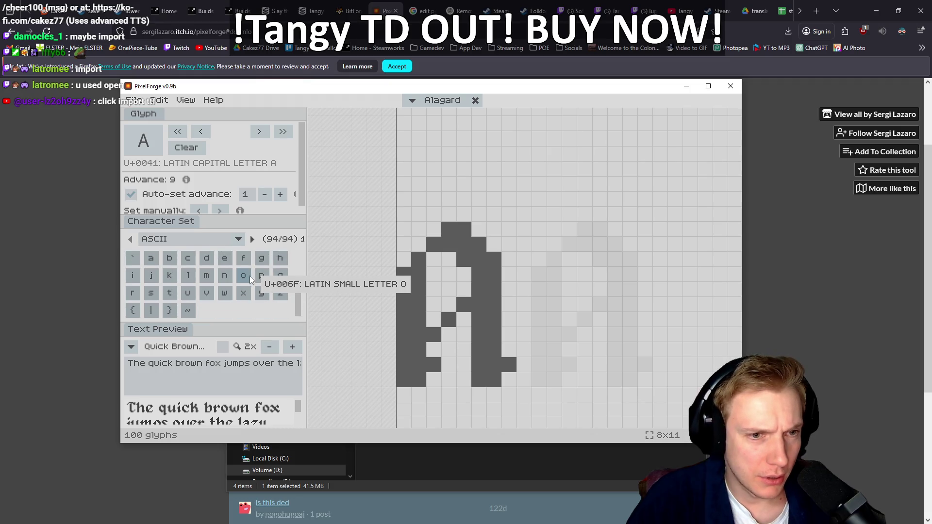
Switch the character set to Adobe Latin 1
click(238, 239)
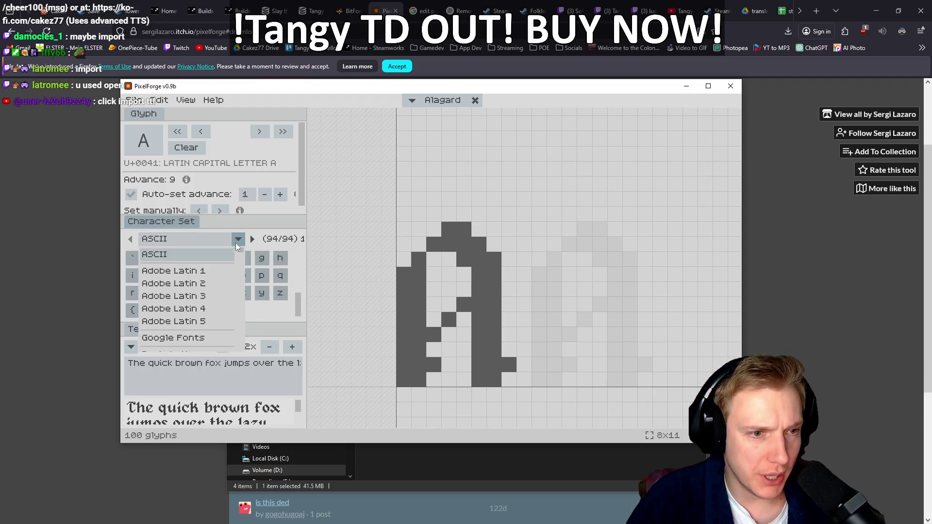
click(194, 272)
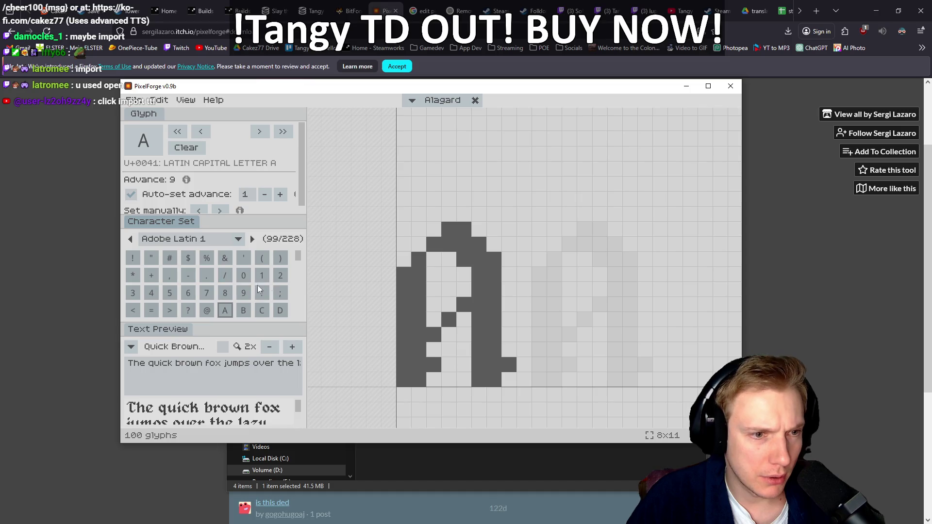
scroll(224, 272, down, 5)
scroll(234, 279, up, 2)
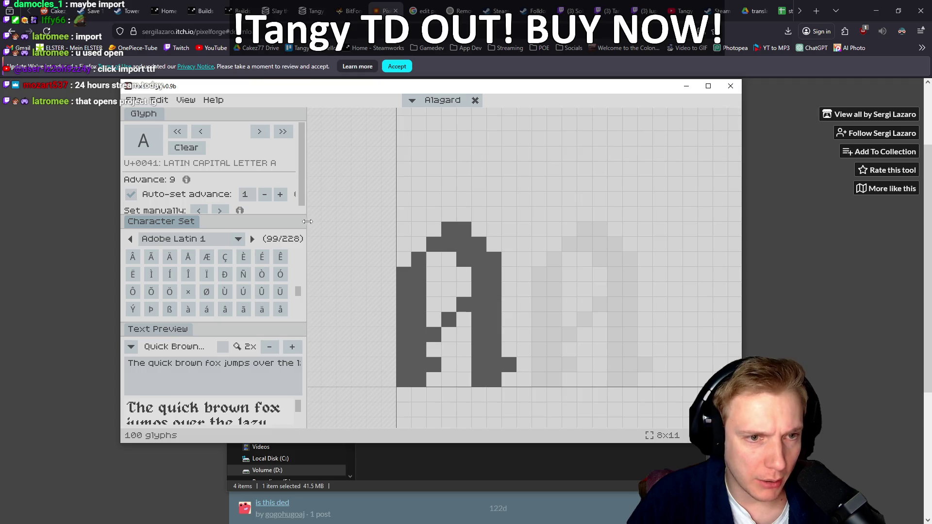
Widen the side panels and maximize the PixelForge window
drag(307, 222, 347, 222)
double_click(529, 81)
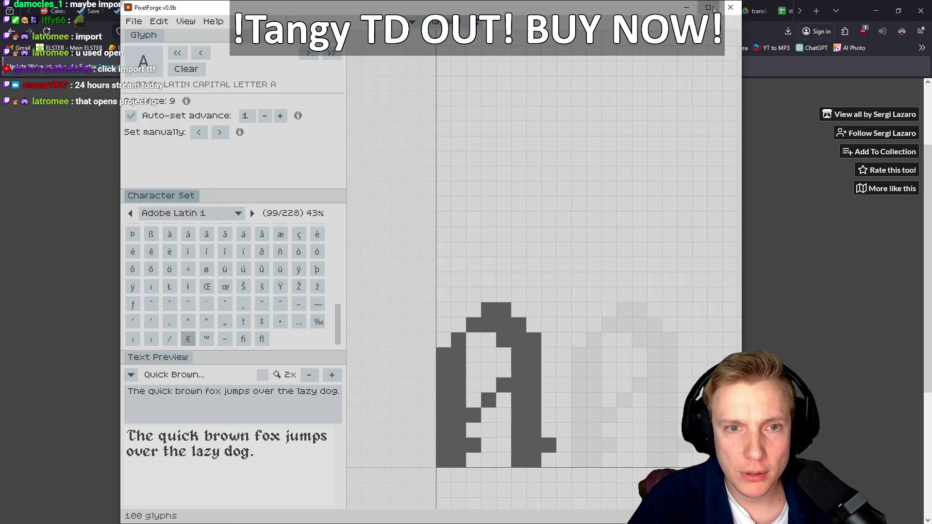
click(708, 7)
drag(339, 190, 389, 187)
Look through the View menu, then open the app Settings
click(64, 17)
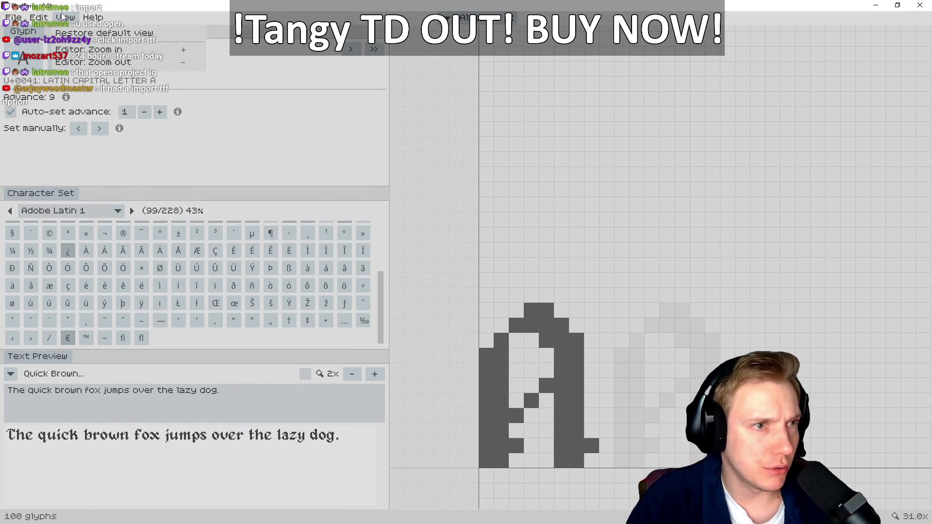
mouse_move(99, 17)
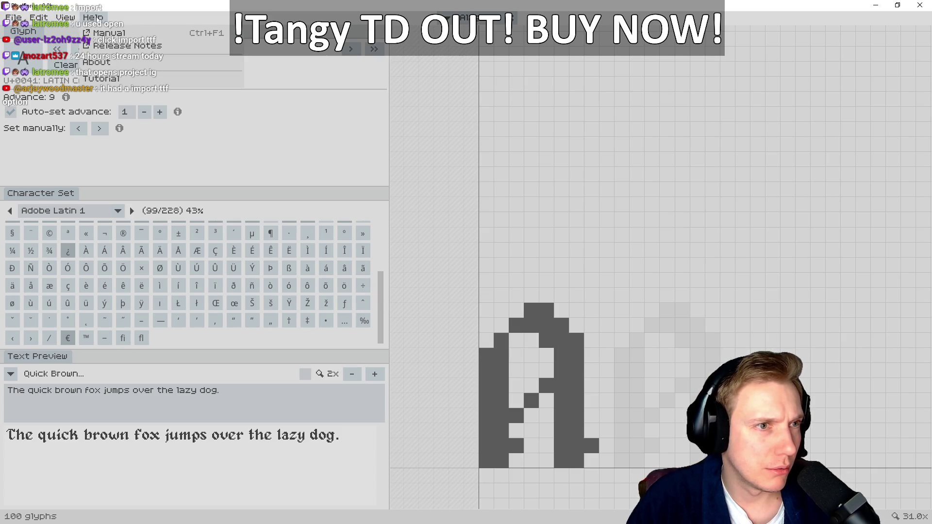
mouse_move(39, 17)
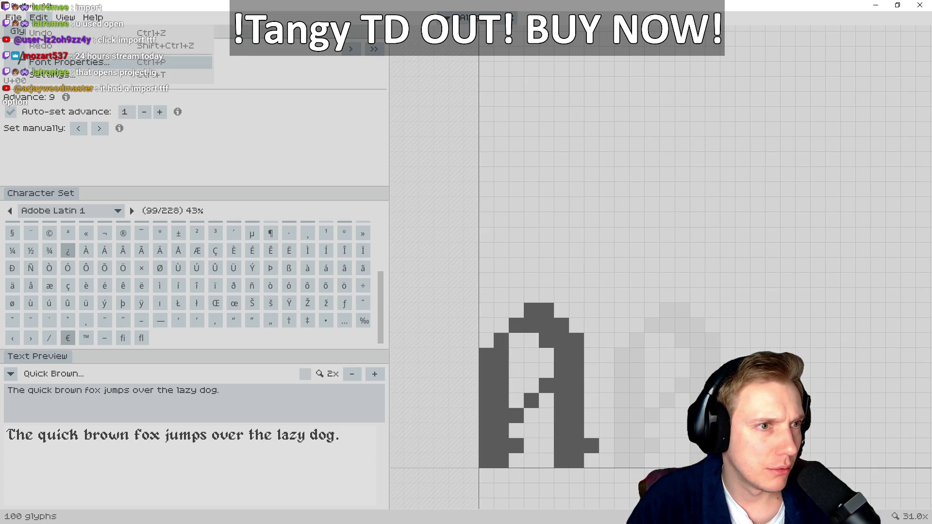
click(58, 74)
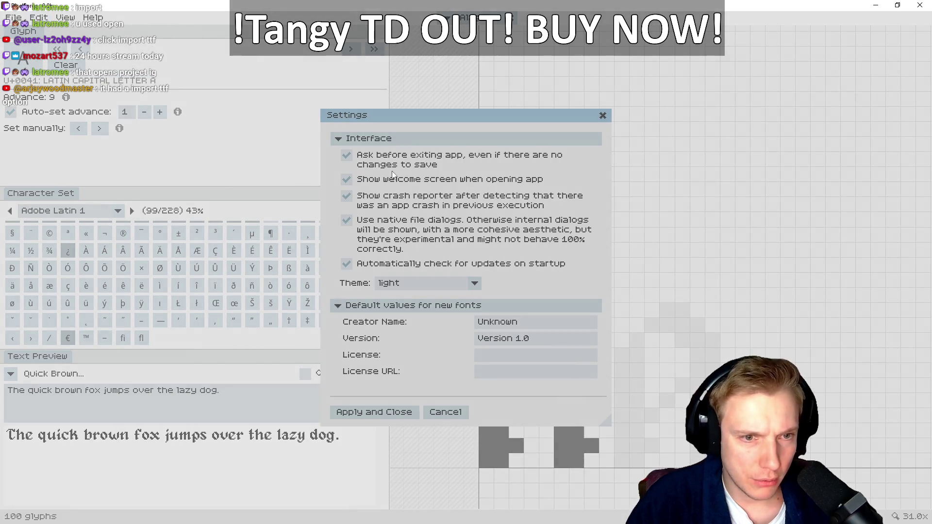
Set the theme to dark, apply it, and recentre the letter A in the glyph view
click(474, 288)
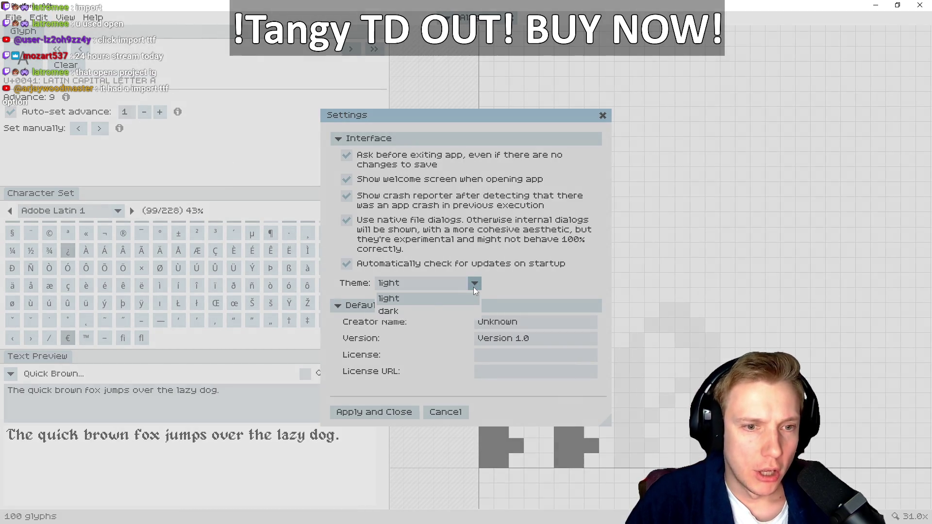
click(416, 308)
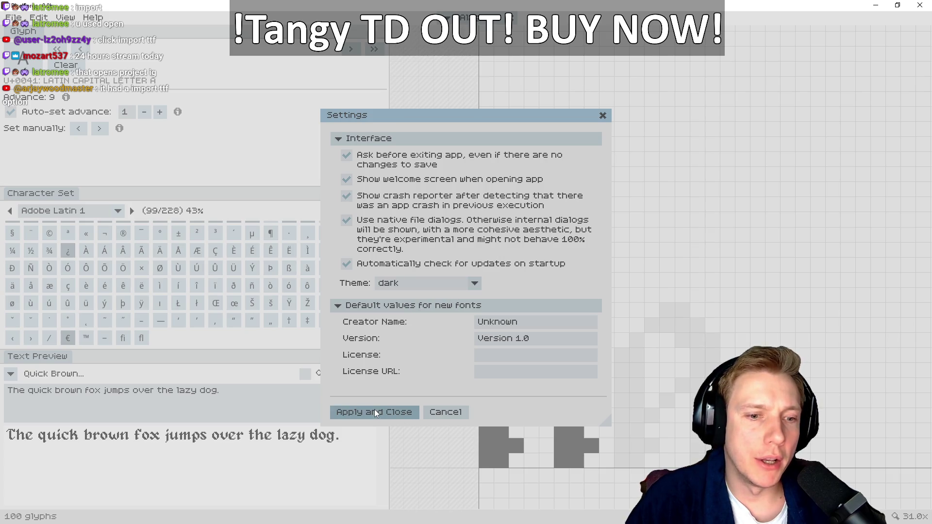
click(374, 411)
mouse_move(601, 219)
mouse_down()
mouse_move(538, 198)
mouse_move(556, 193)
mouse_move(574, 221)
mouse_move(591, 209)
mouse_move(561, 239)
mouse_move(526, 233)
mouse_move(510, 208)
mouse_up()
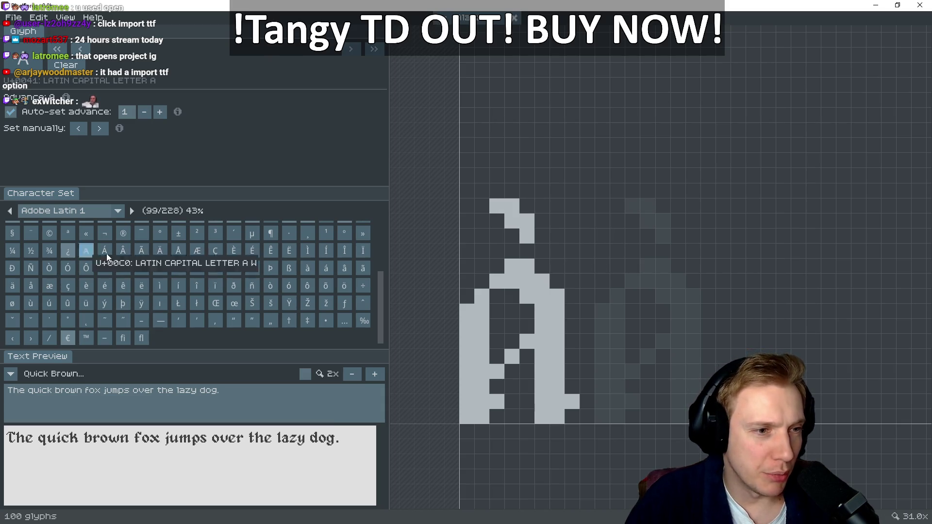
Try drawing and erasing grave-accent pixels above the A, removing the extra strokes
drag(513, 211, 566, 266)
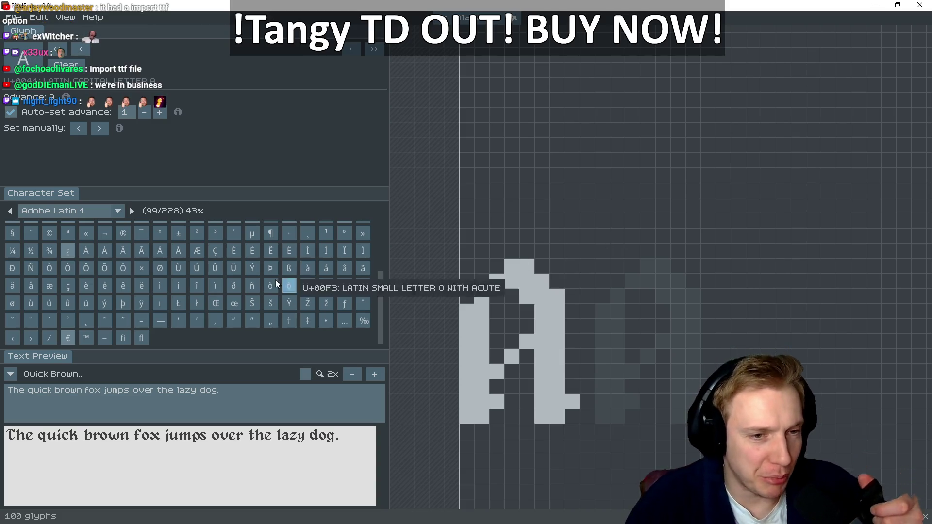
scroll(244, 269, up, 5)
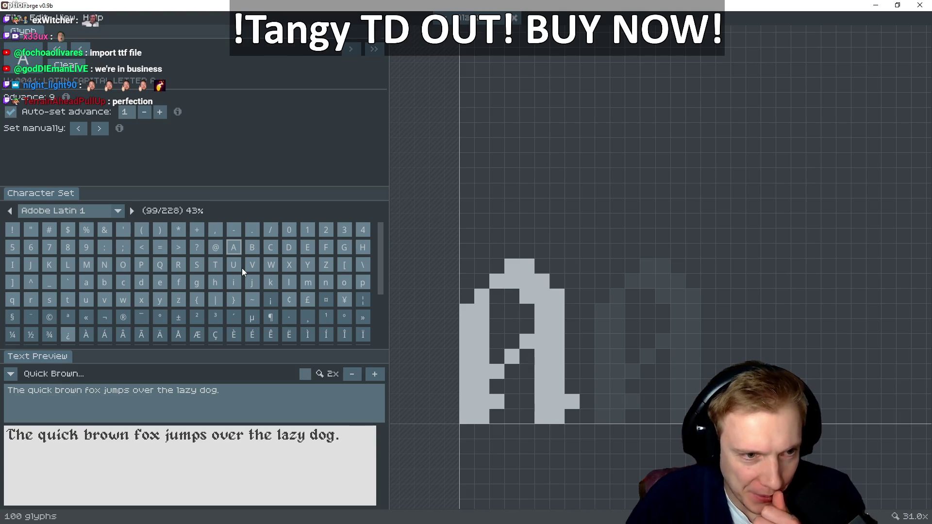
drag(522, 225, 496, 191)
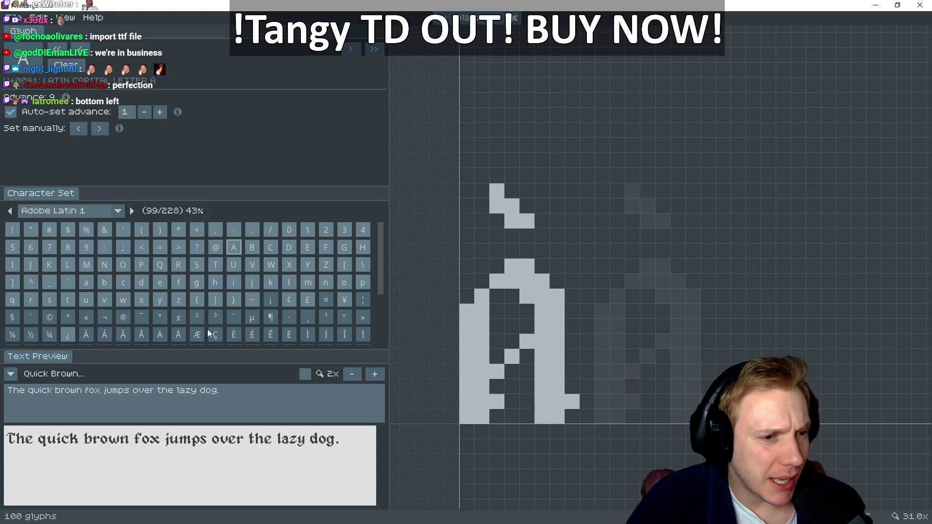
mouse_move(496, 204)
mouse_down()
mouse_move(520, 222)
mouse_move(518, 210)
mouse_move(502, 198)
mouse_move(524, 226)
mouse_move(513, 205)
mouse_up()
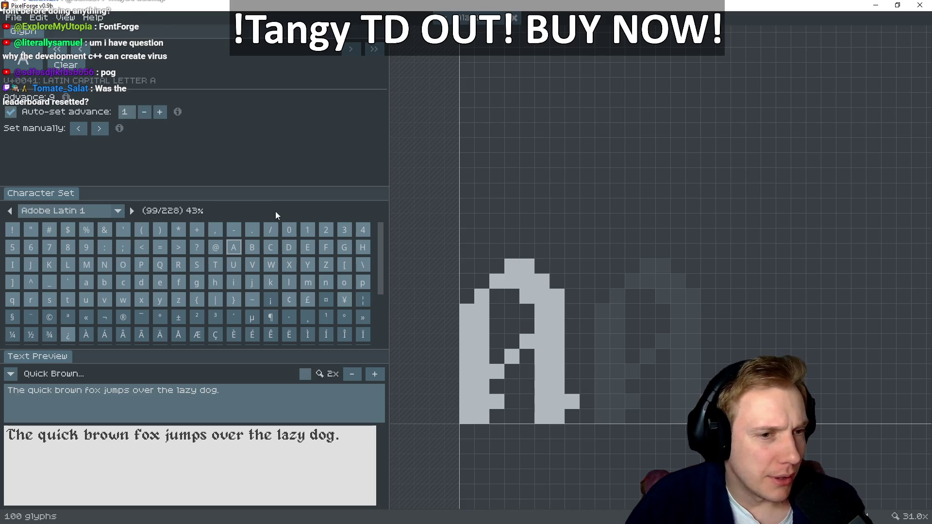
scroll(520, 230, down, 8)
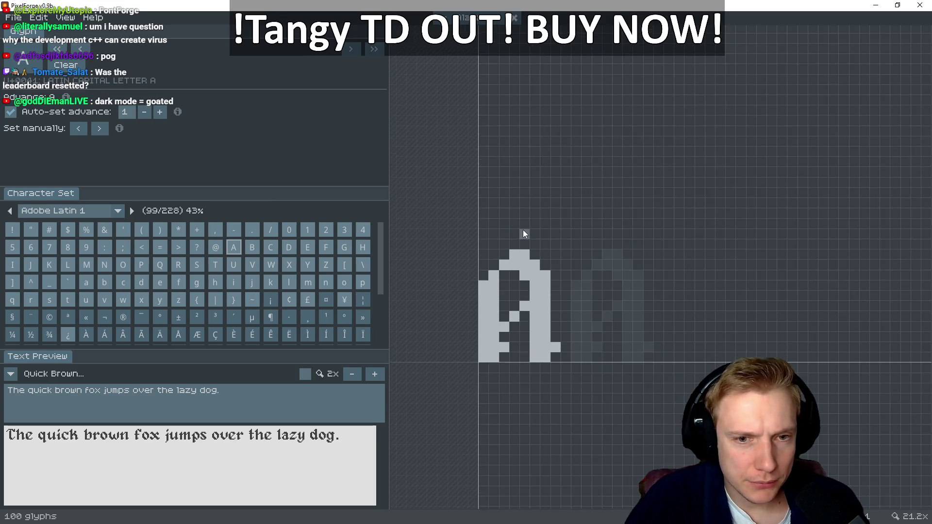
scroll(534, 226, up, 9)
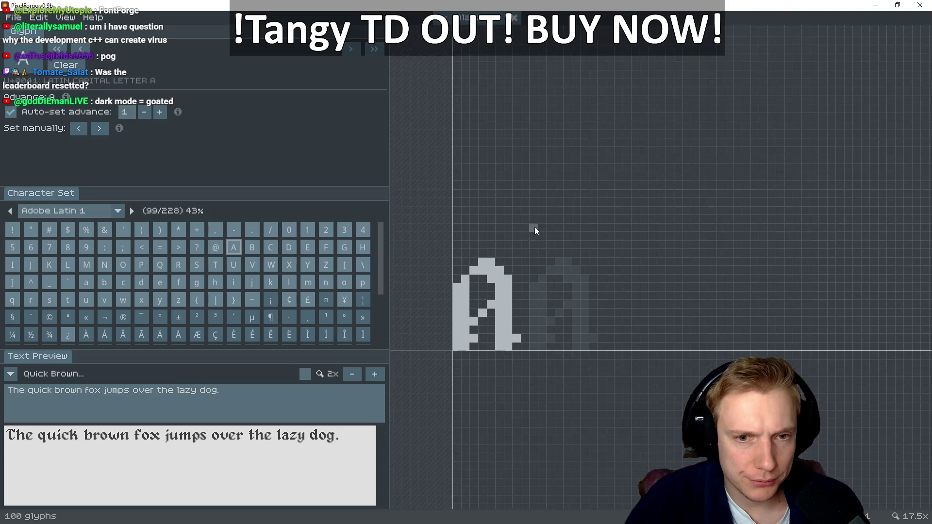
drag(516, 214, 578, 213)
click(512, 199)
click(531, 218)
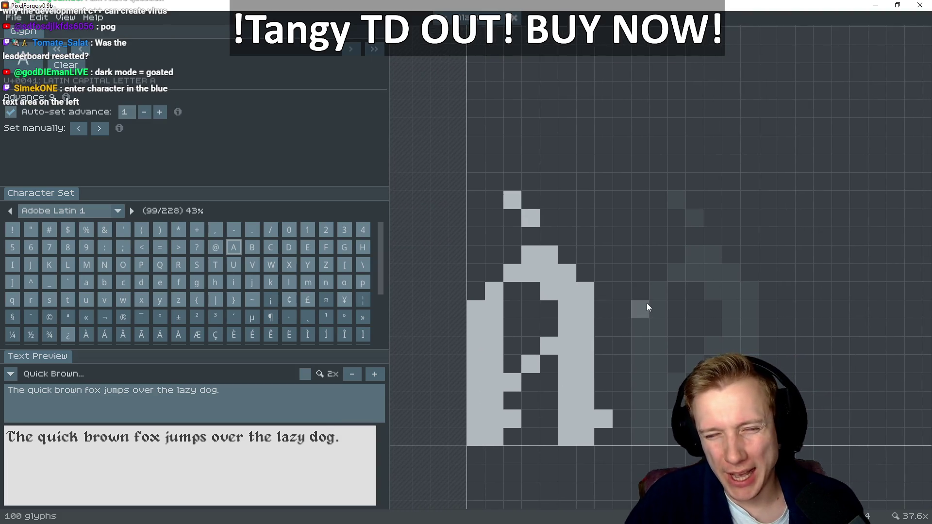
right_click(534, 217)
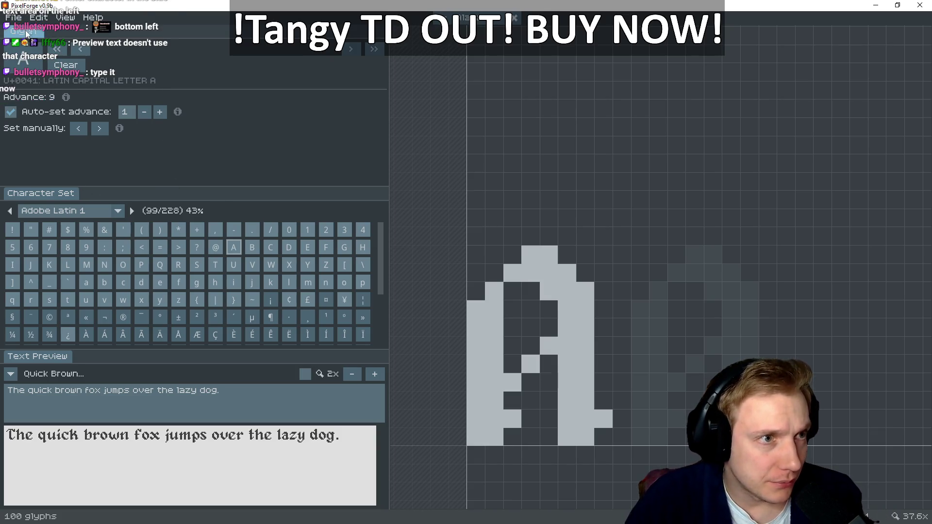
Browse the Edit and View menus, then open the empty À glyph
click(41, 19)
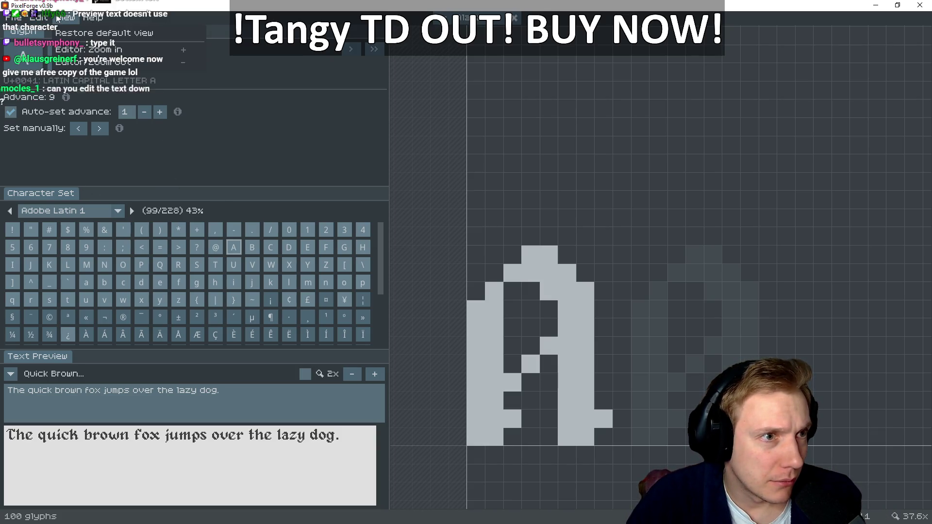
click(14, 18)
click(66, 18)
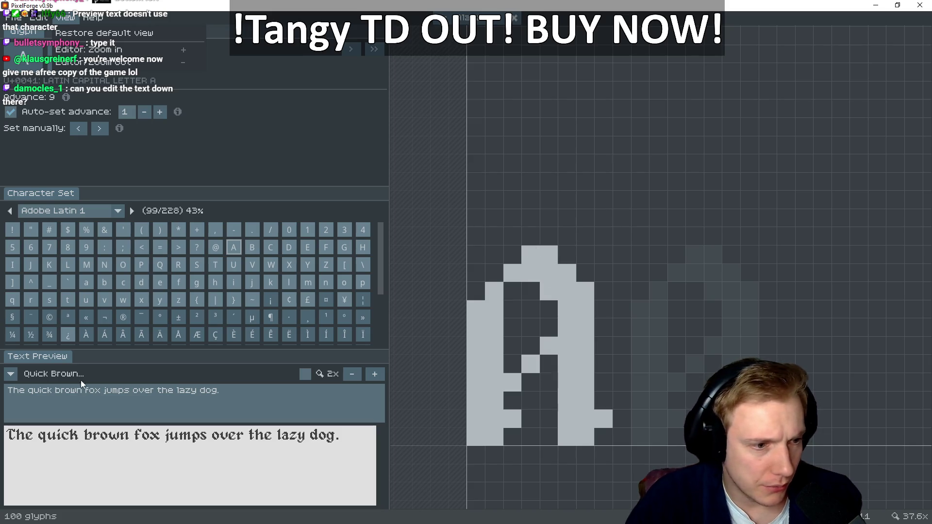
click(86, 334)
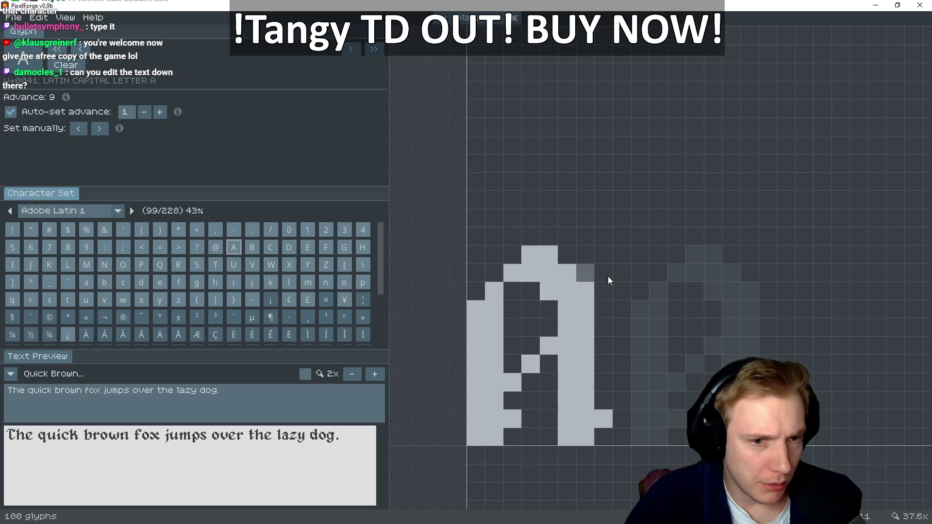
click(89, 335)
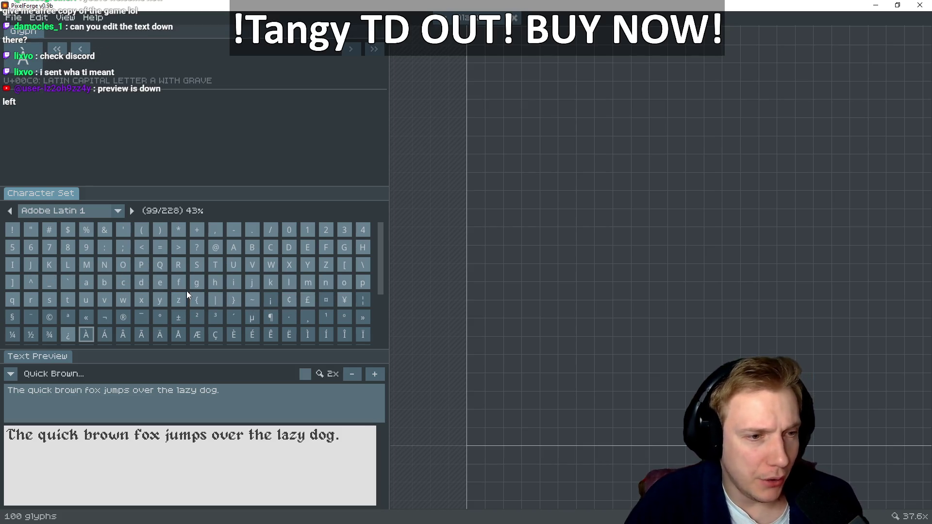
Return to the plain A glyph, erase a stray top-right pixel, and switch to Discord's feedback forum
click(233, 249)
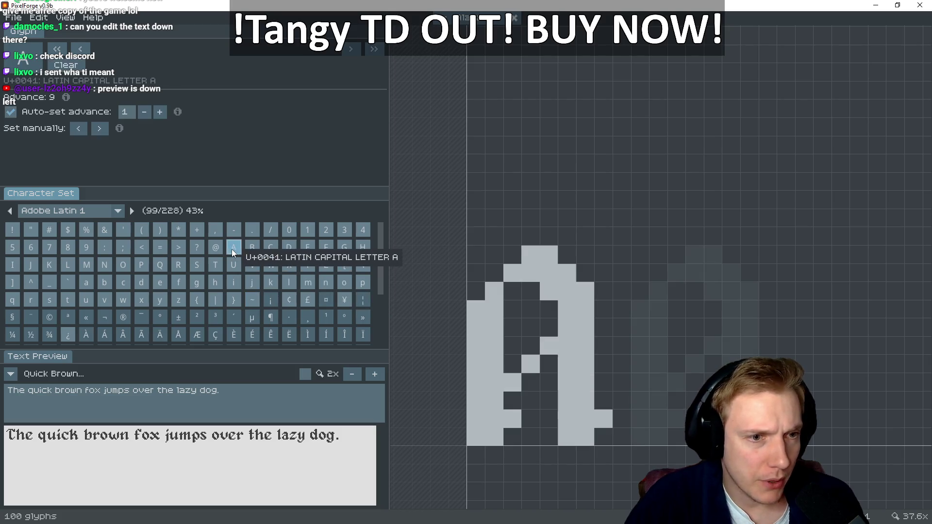
click(576, 280)
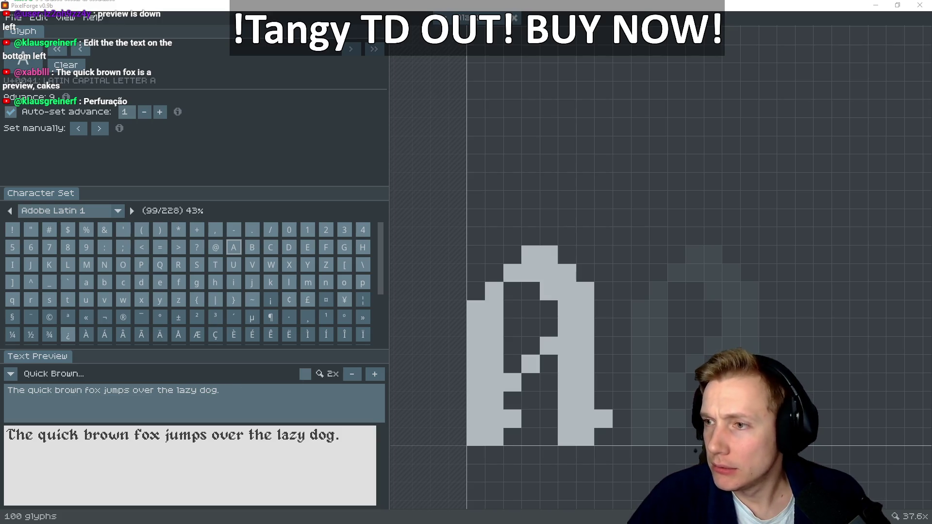
key(alt+Tab)
key(alt+Tab)
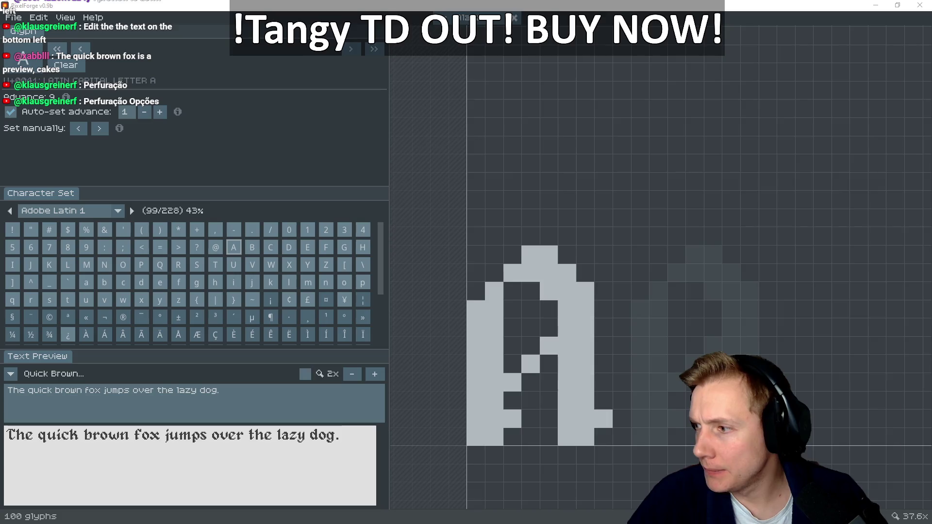
key(alt+Tab)
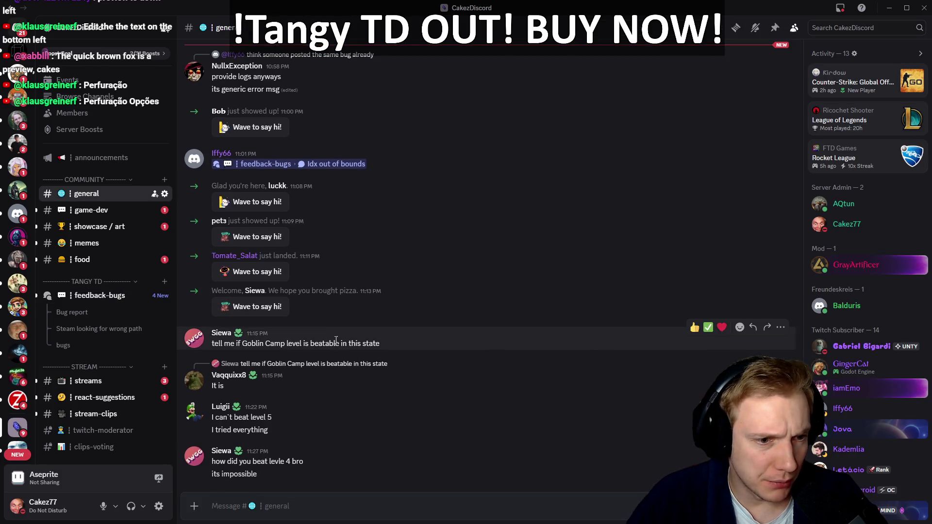
Read the newest feedback-bugs posts about node level symbols and the tree at 0 health
scroll(393, 361, up, 5)
scroll(398, 346, down, 5)
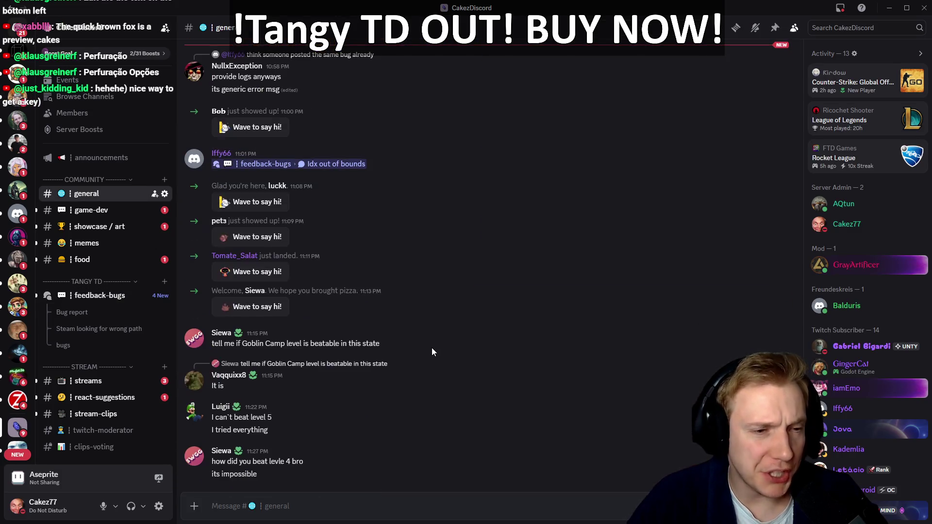
click(100, 295)
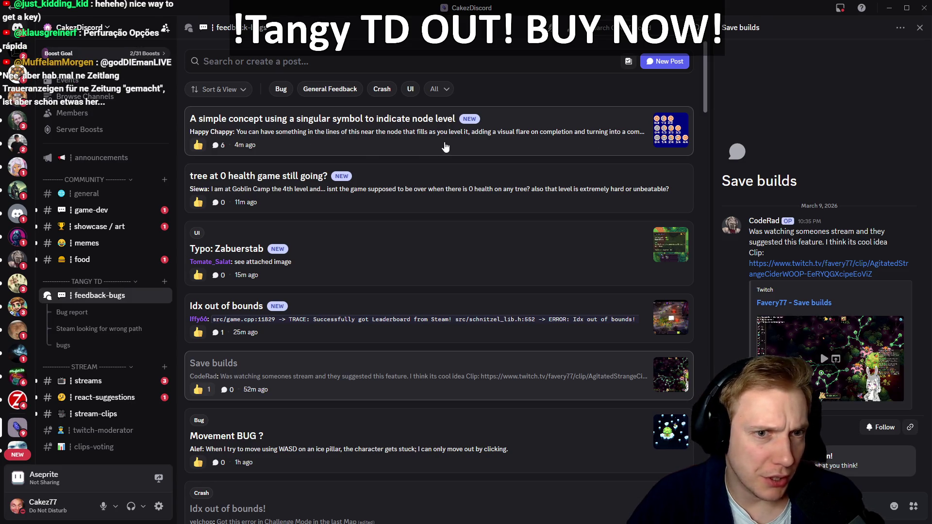
click(464, 147)
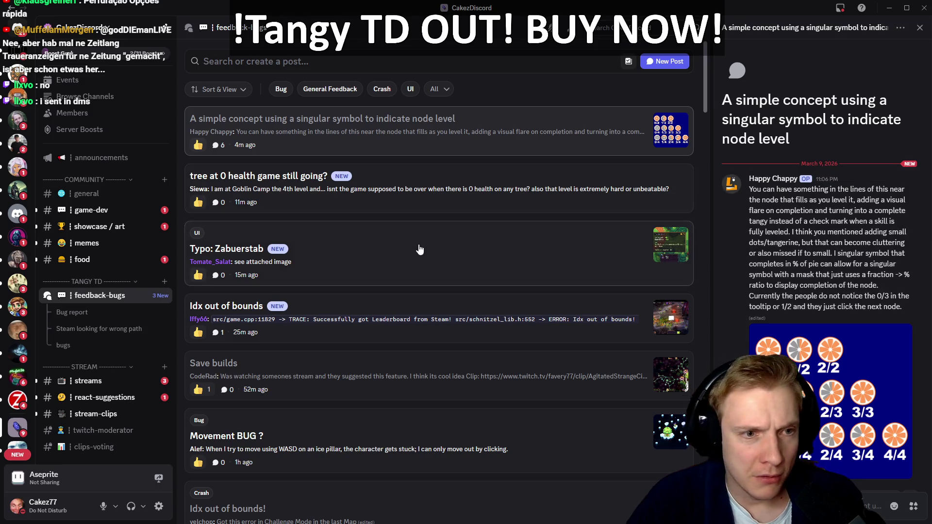
click(449, 194)
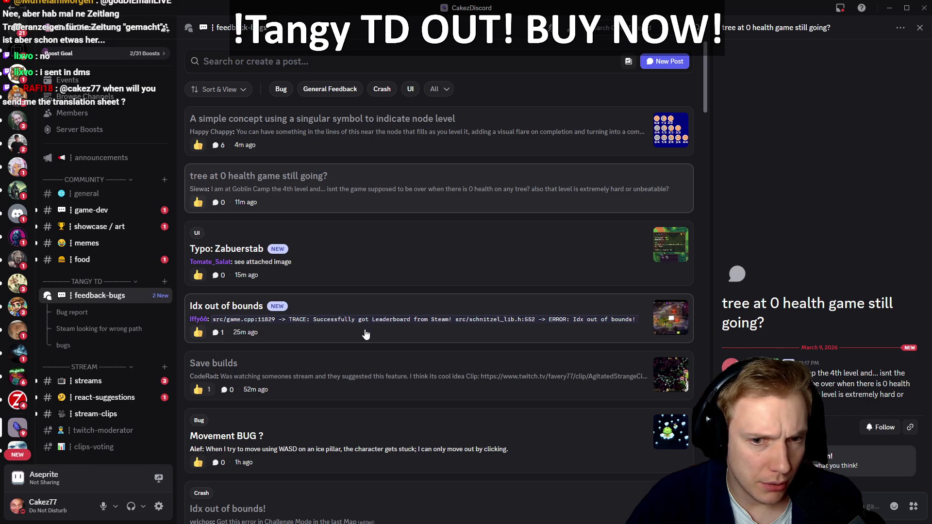
key(alt+Tab)
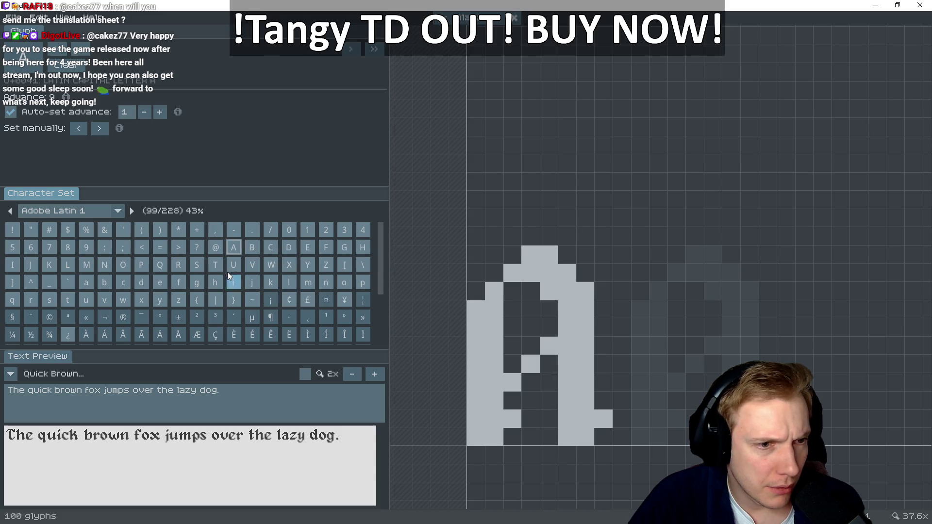
Append 'aA' to the preview text and snip the whole A glyph as an image
click(230, 396)
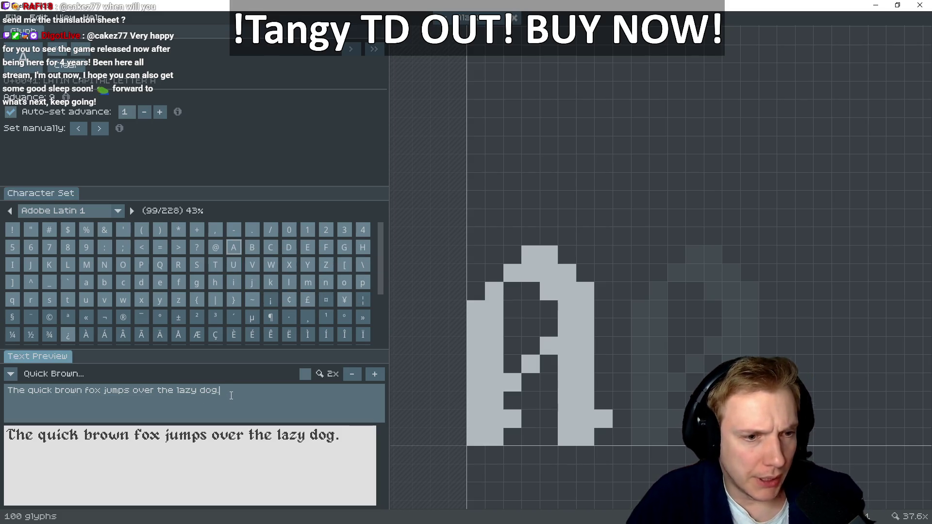
text( a)
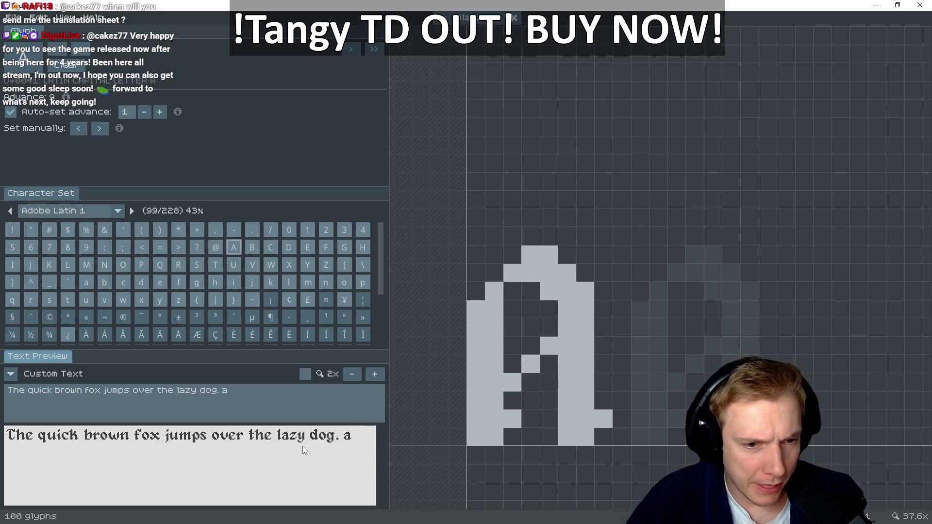
text(A)
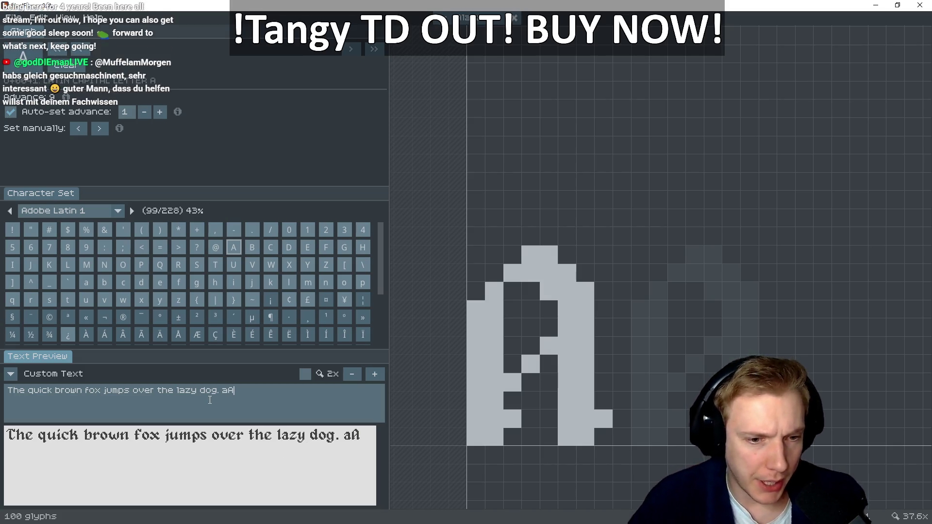
drag(532, 277, 555, 237)
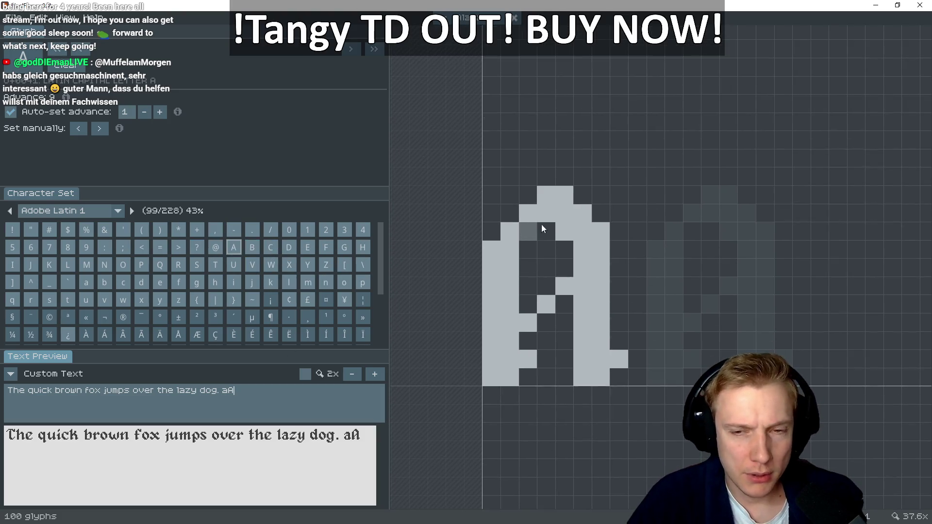
key(super+shift+s)
drag(457, 151, 666, 441)
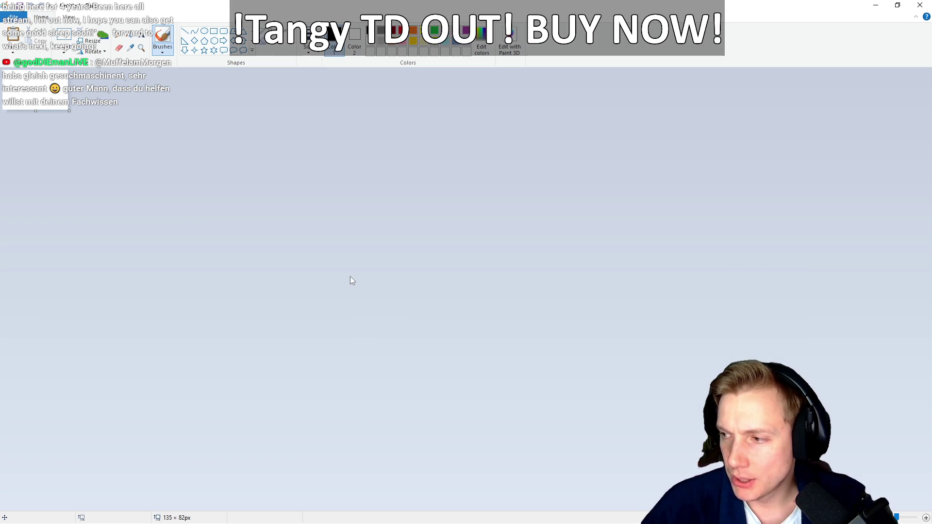
Paste the A glyph snip into Paint and resize the window beside the font editor
key(ctrl+v)
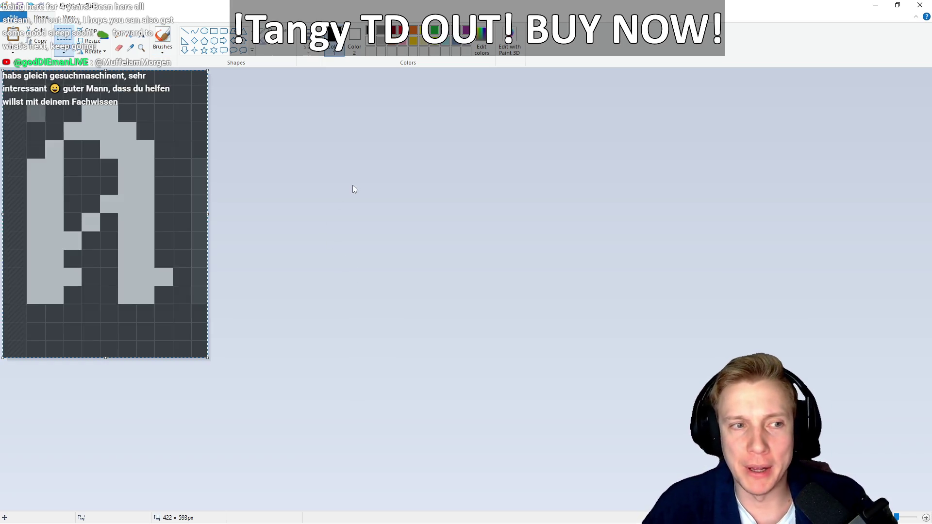
mouse_move(464, 6)
mouse_down()
mouse_move(464, 54)
mouse_move(534, 78)
mouse_up()
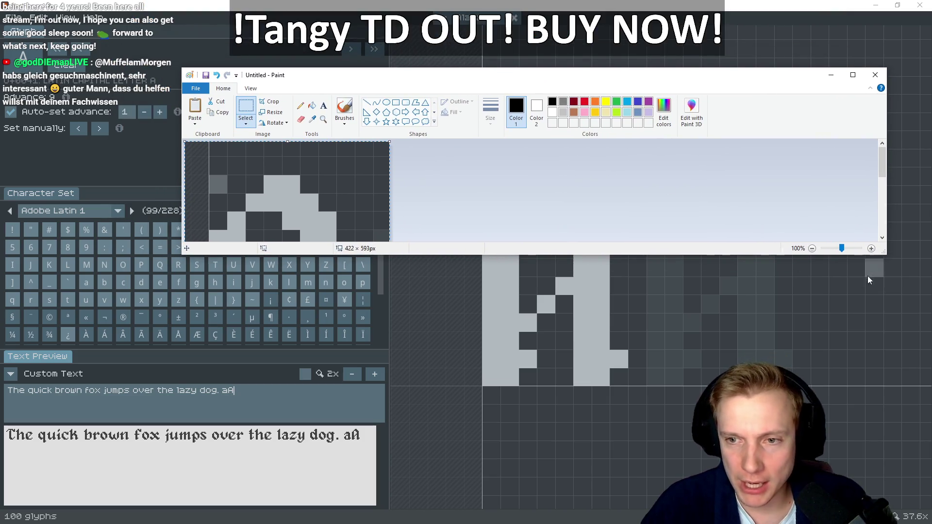
mouse_move(885, 256)
mouse_down()
mouse_move(510, 329)
mouse_move(450, 444)
mouse_move(408, 445)
mouse_up()
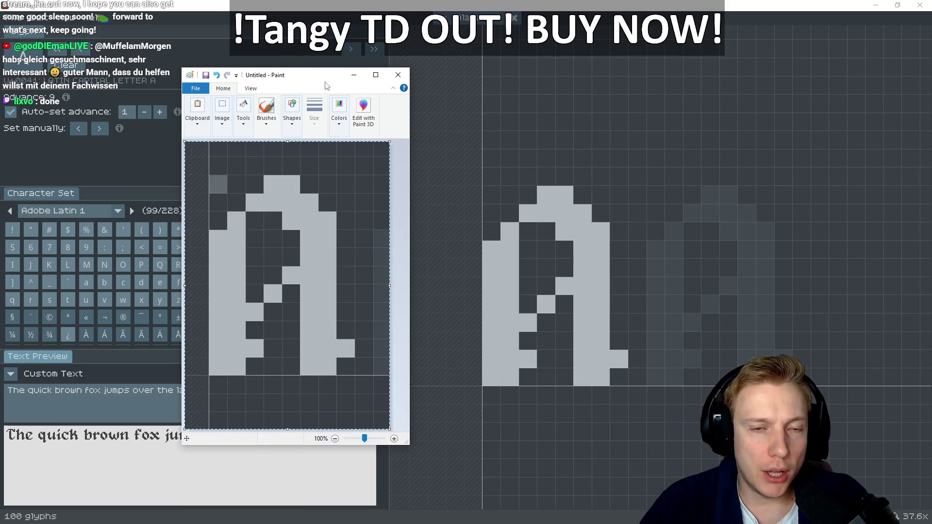
key(alt+Tab)
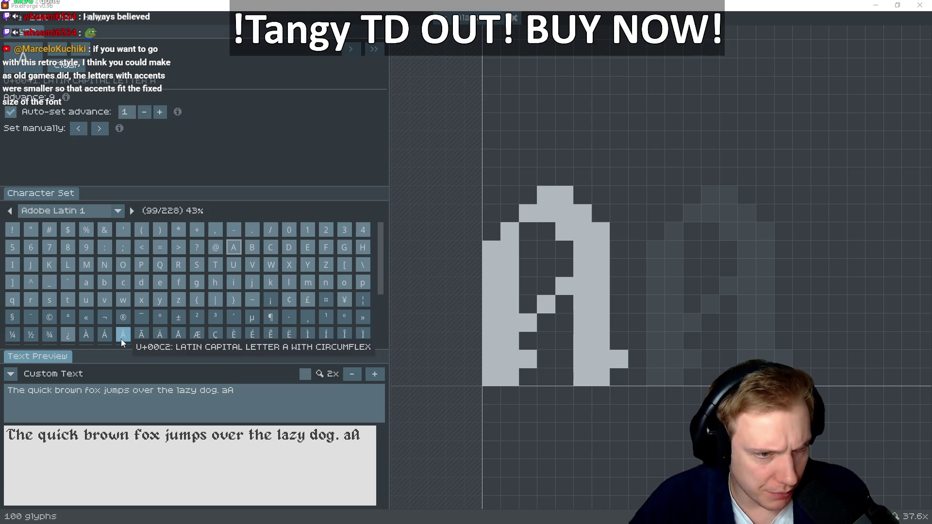
Start the À glyph by painting the A's left leg, rounded top and right leg
click(86, 337)
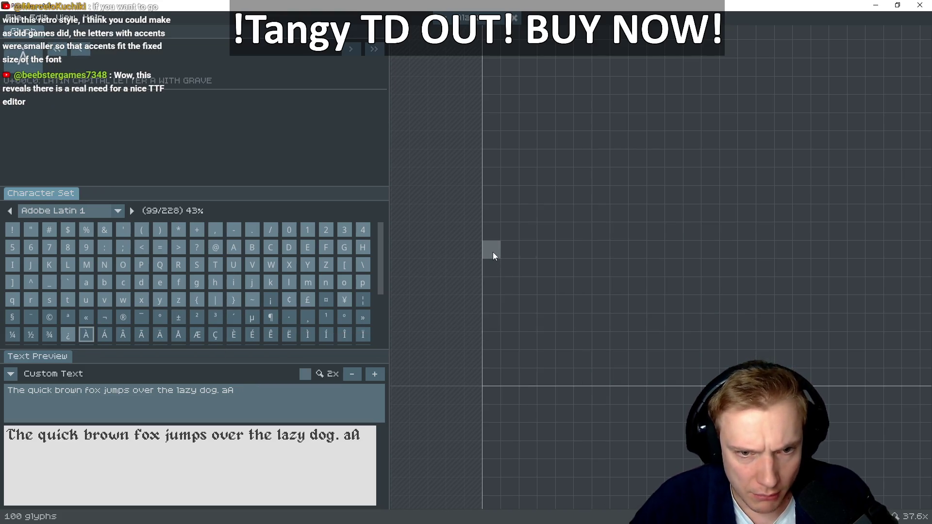
drag(493, 252, 493, 375)
mouse_move(510, 261)
mouse_down()
mouse_move(508, 375)
mouse_move(510, 226)
mouse_up()
click(528, 213)
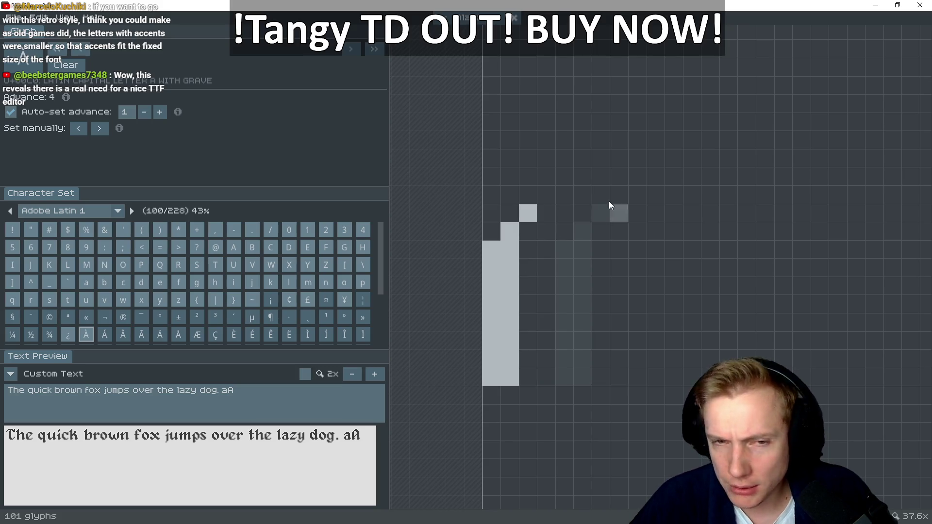
drag(549, 194, 578, 212)
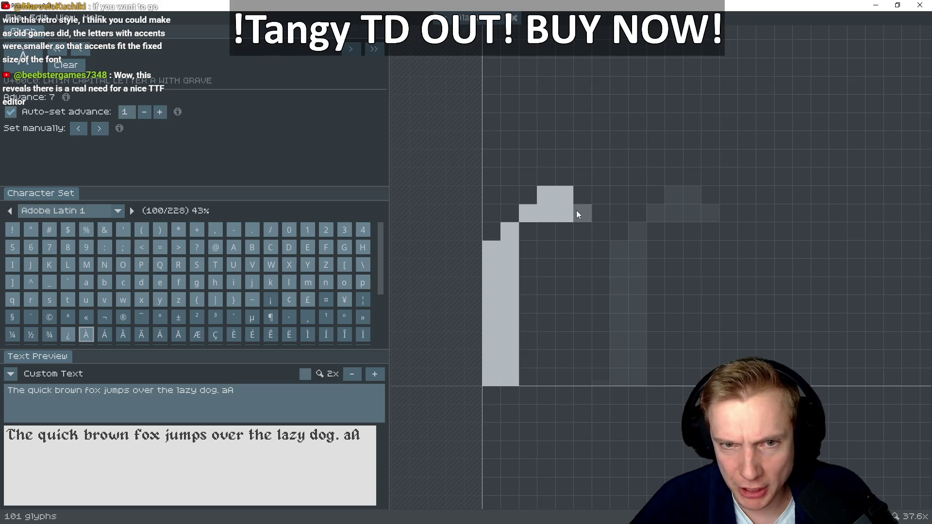
click(588, 233)
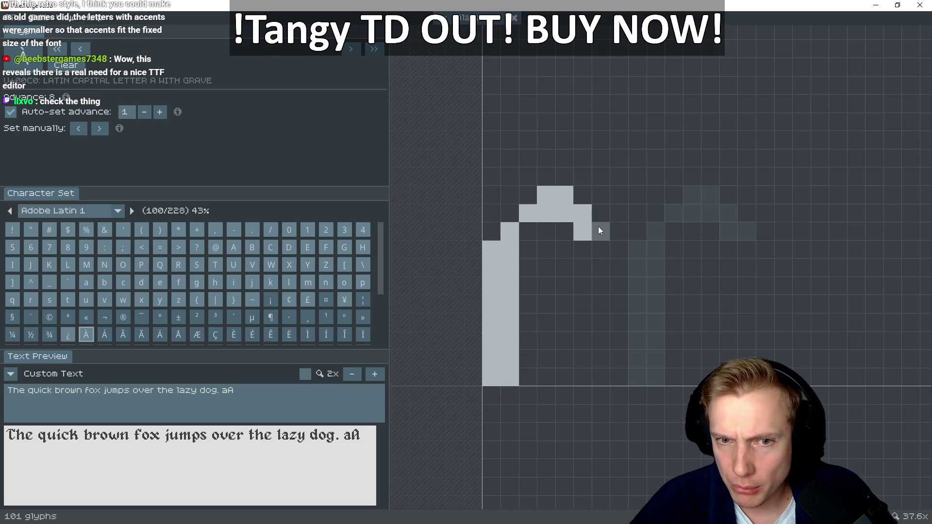
drag(605, 273, 600, 378)
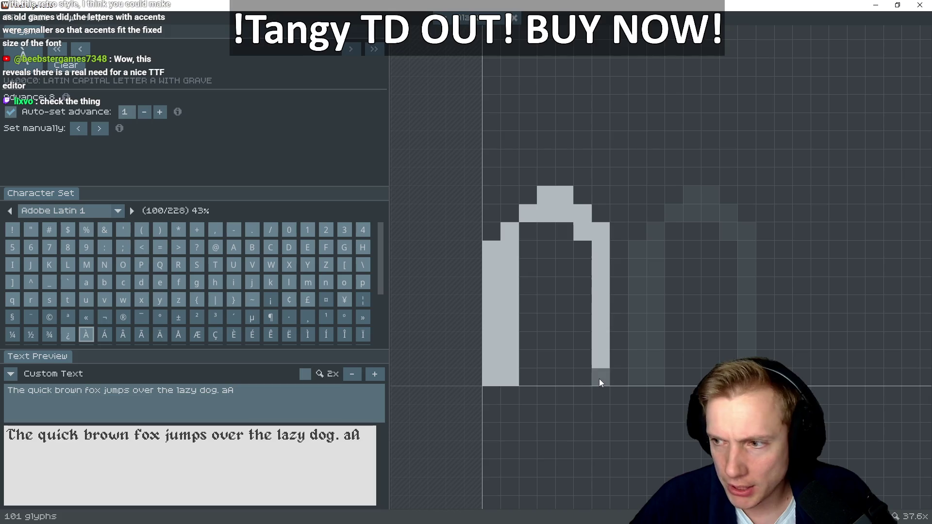
key(Right)
key(alt+Tab)
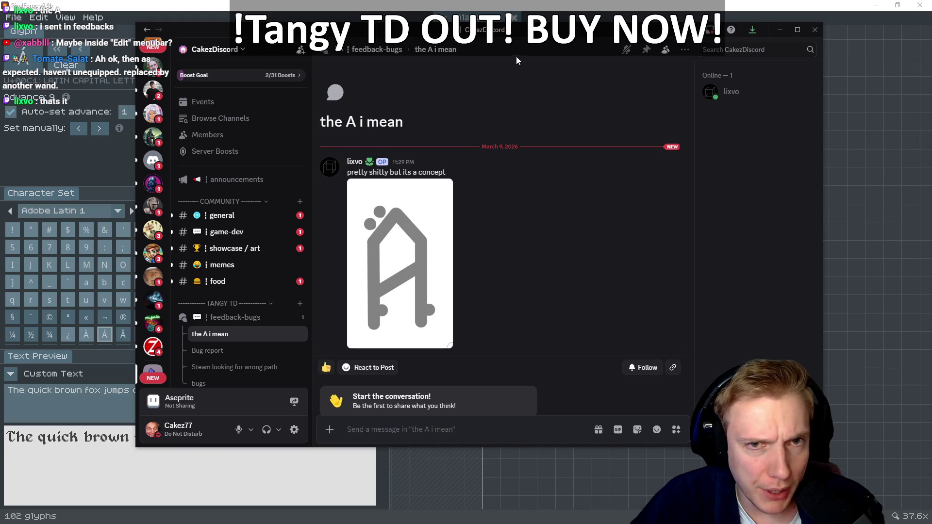
Look over the concept A sketch in the 'the A i mean' post, then leave Discord
key(alt+Tab)
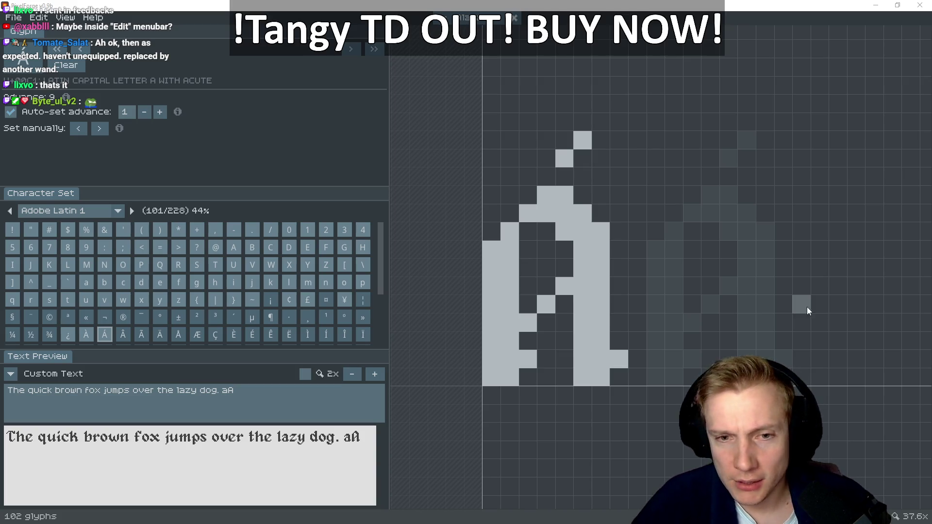
Paint the A shape on the Â glyph, using the finished Á as reference
click(125, 334)
mouse_move(506, 239)
mouse_down()
mouse_move(507, 371)
mouse_move(512, 241)
mouse_move(552, 191)
mouse_move(592, 210)
mouse_move(607, 343)
mouse_move(590, 232)
mouse_move(570, 207)
mouse_move(552, 203)
mouse_up()
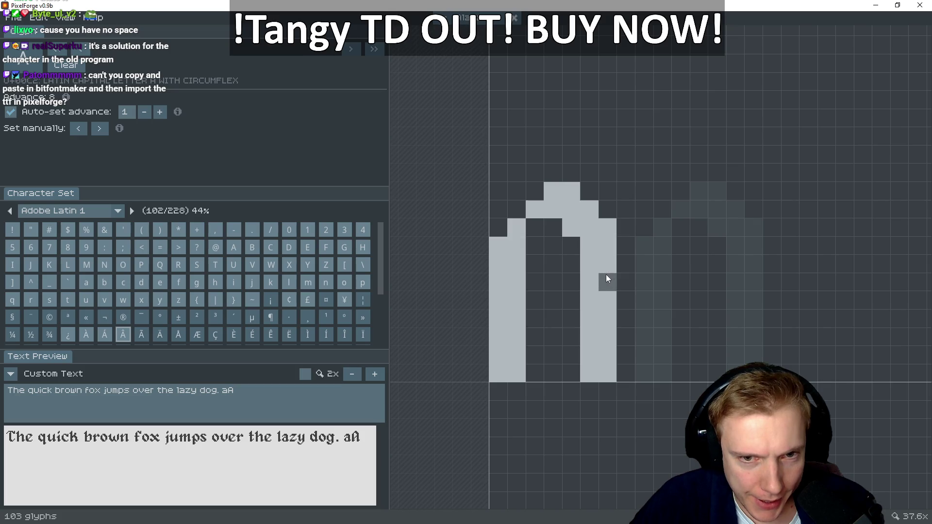
click(104, 335)
click(127, 334)
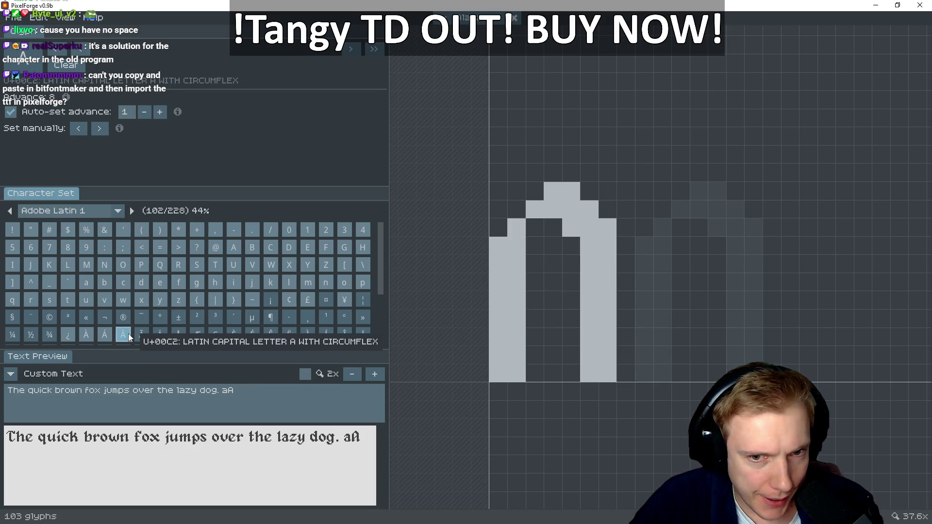
click(552, 302)
click(534, 319)
click(535, 354)
click(625, 355)
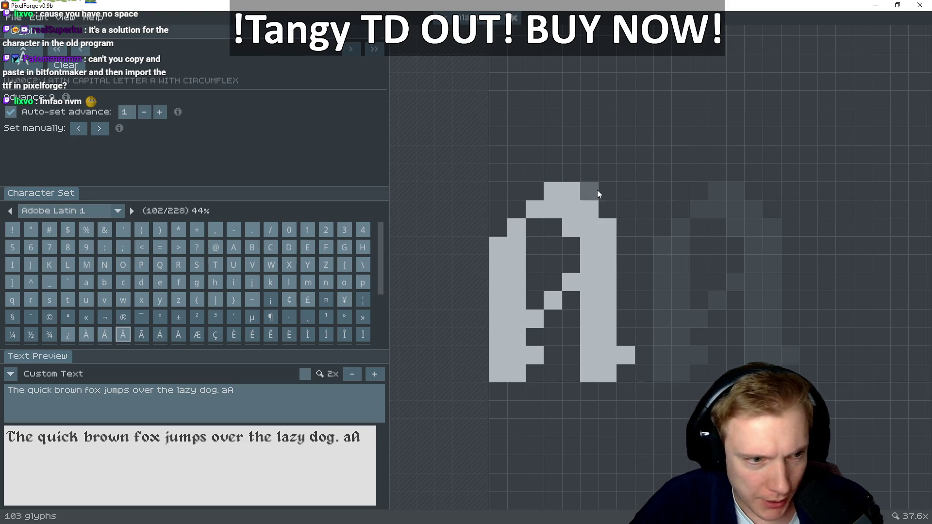
Add the three circumflex pixels above the A
click(535, 154)
click(553, 136)
click(571, 154)
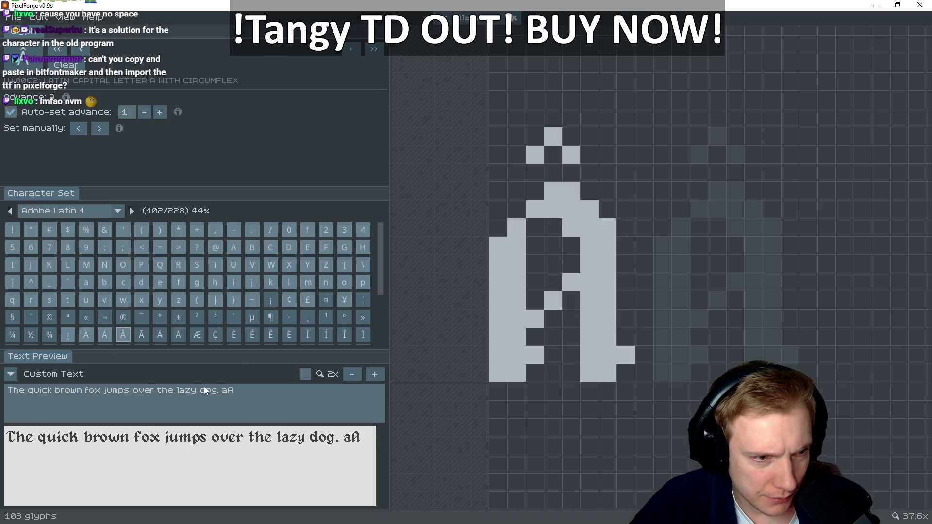
click(142, 334)
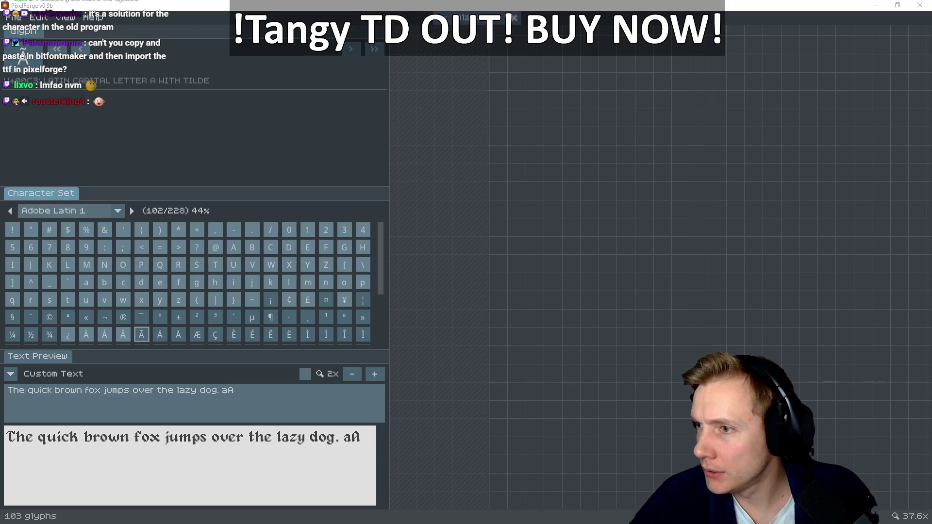
In VS Code, search /debug_test and move to the latinChars string line
key(alt+Tab)
key(ctrl+p)
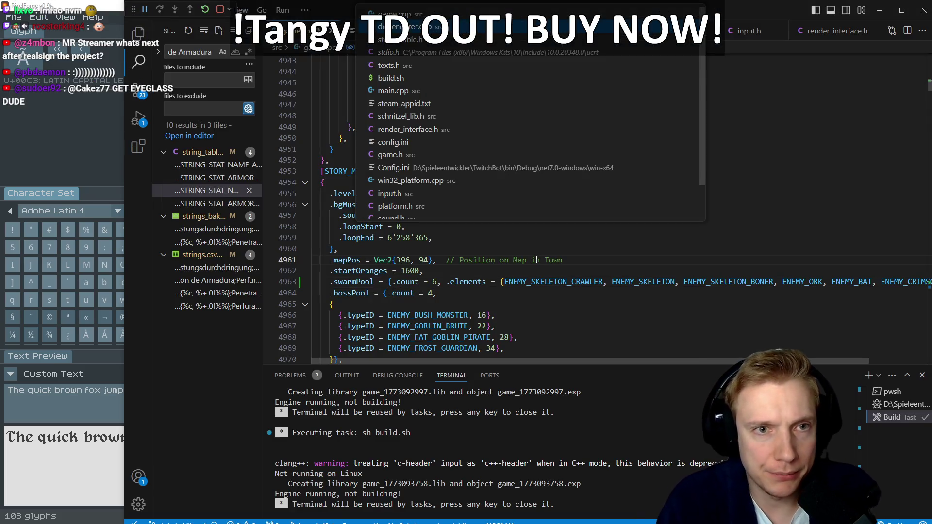
key(Escape)
text(j)
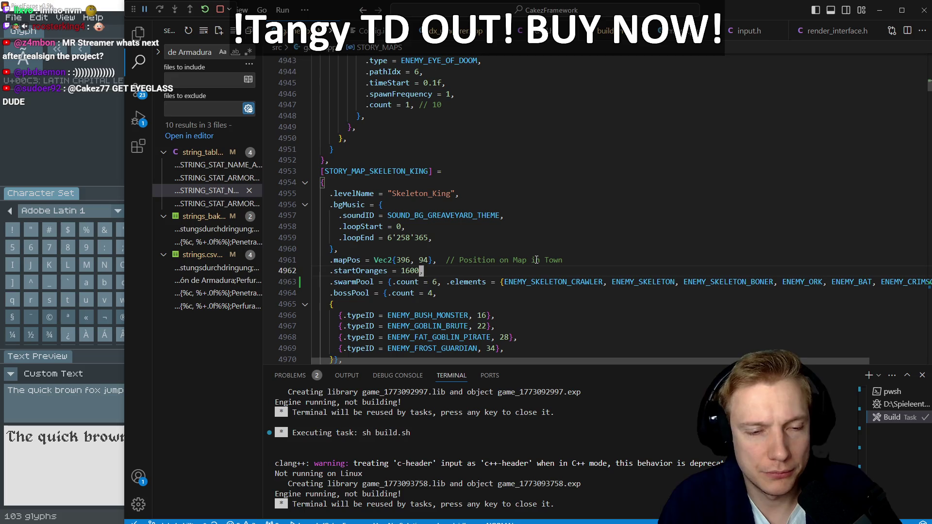
text(/debug_test)
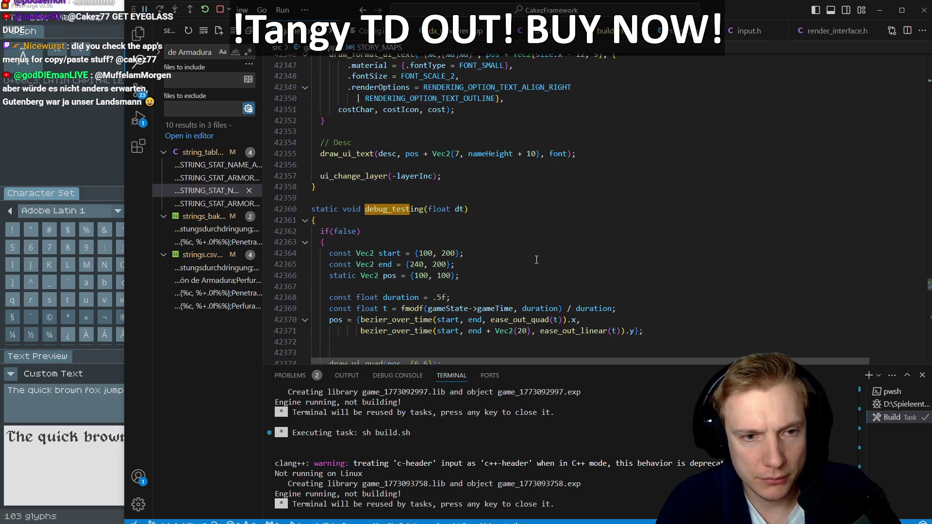
key(Return)
key(j)
key(%)
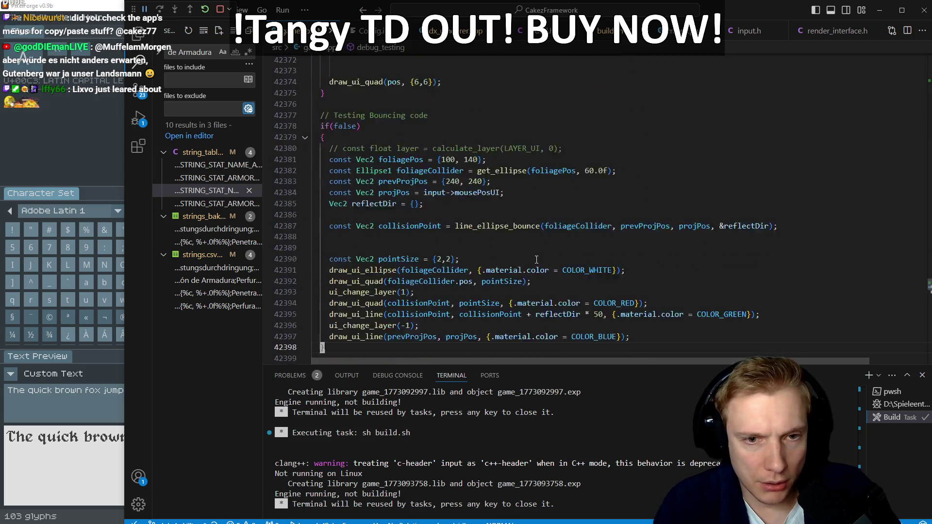
key(})
key(})
key(k)
key(k)
key(j)
key($)
Yank the latinChars string with vi"y and return to PixelForge's text preview
key(h)
key(v)
key(i)
key(quotedbl)
key(y)
key(alt+Tab)
click(362, 438)
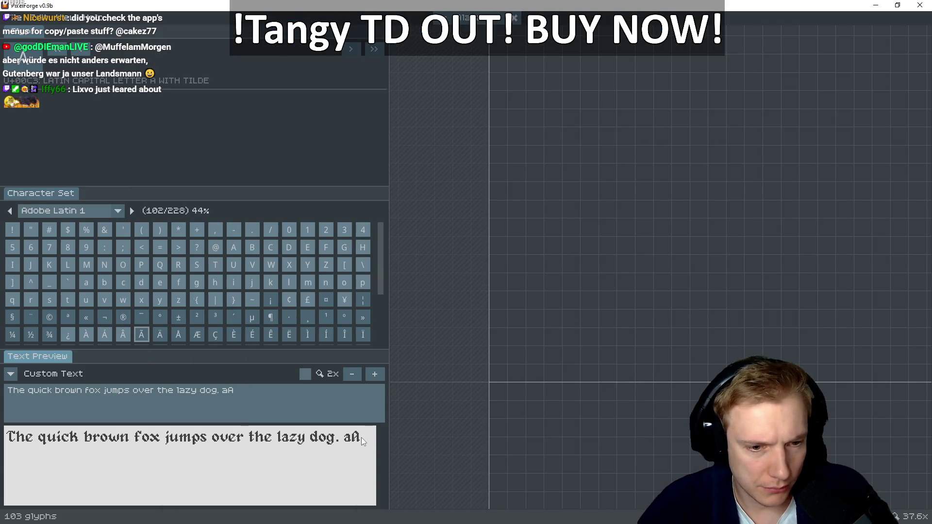
Paste the accented test characters after aA in the preview and thicken the À grave accent
click(258, 393)
key(ctrl+v)
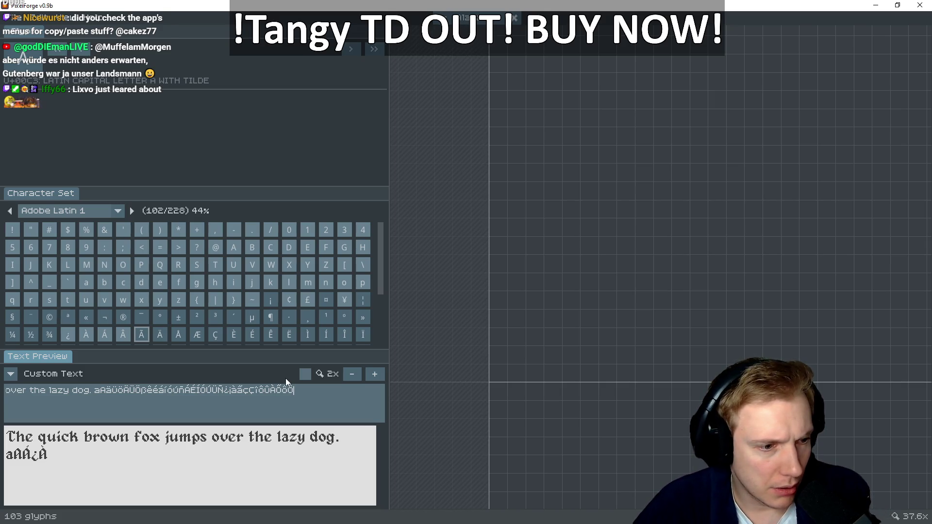
click(88, 338)
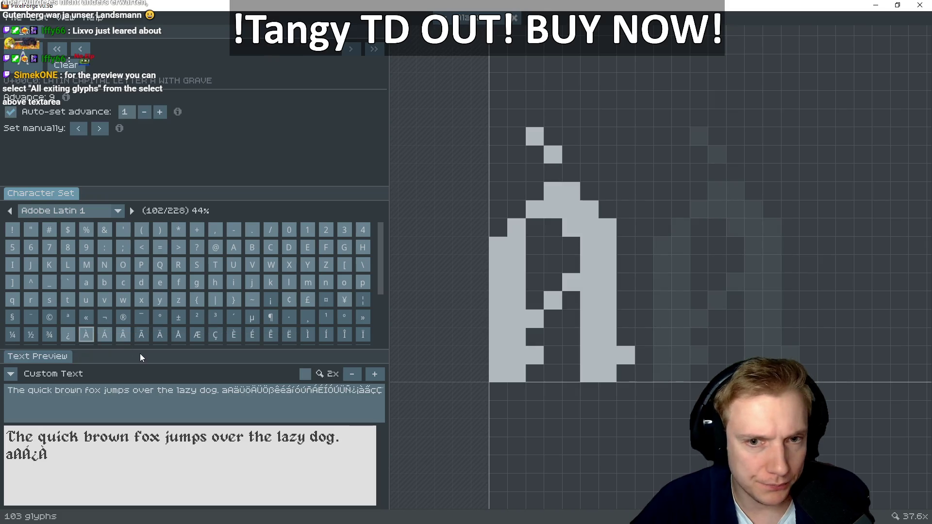
click(569, 154)
click(552, 137)
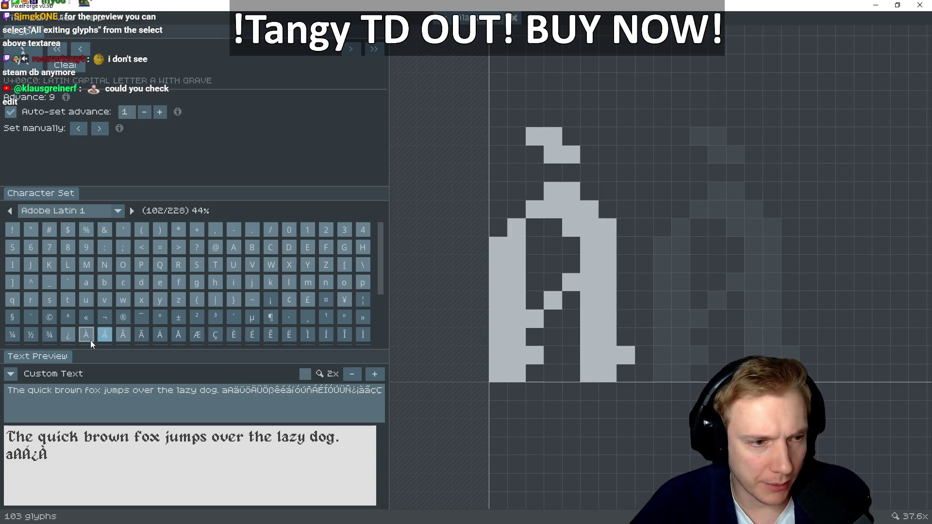
Thicken the acute accent on Á and check the Â circumflex
click(105, 336)
click(571, 137)
click(553, 154)
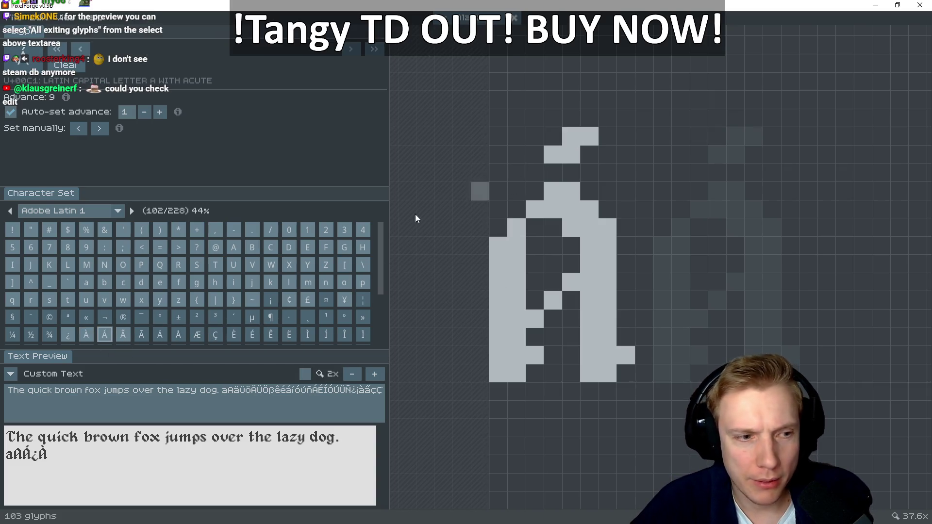
click(124, 333)
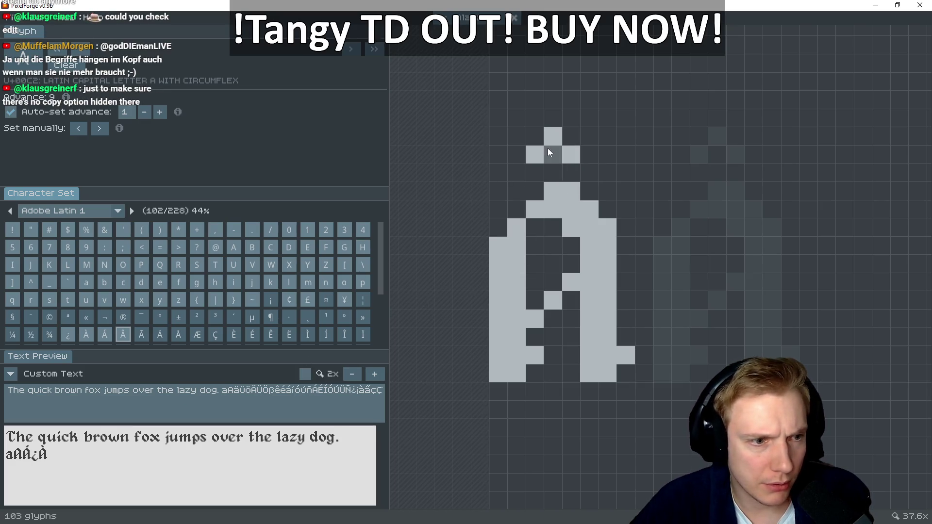
key(alt+Tab)
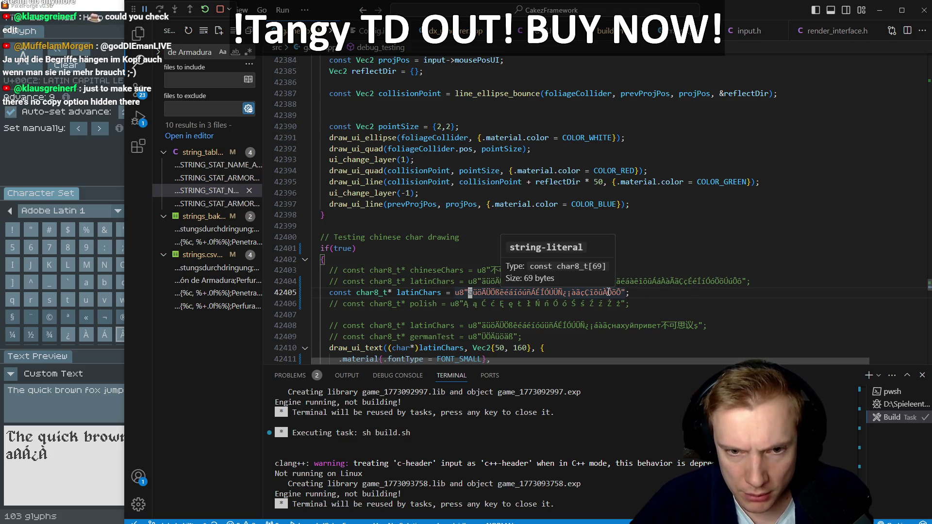
Yank the contents of the commented-out latinChars string on line 42404 with yi"
click(505, 293)
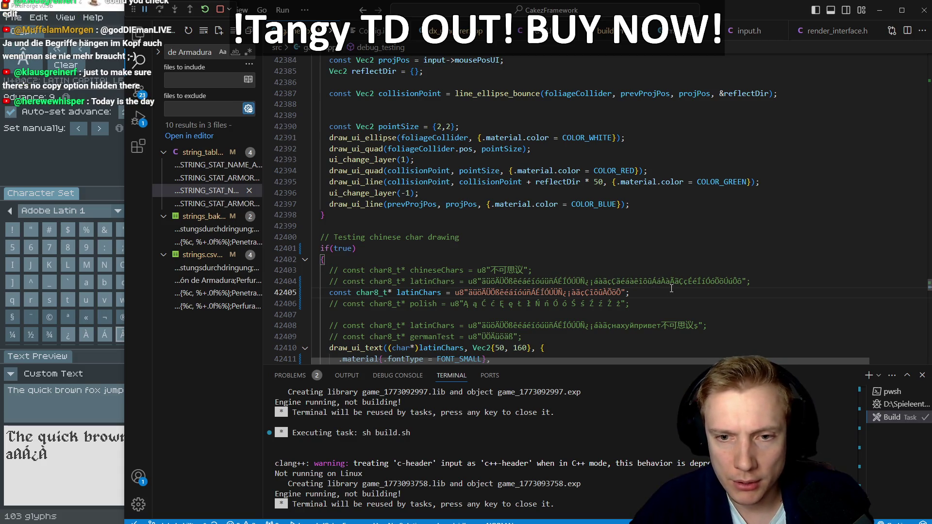
click(672, 282)
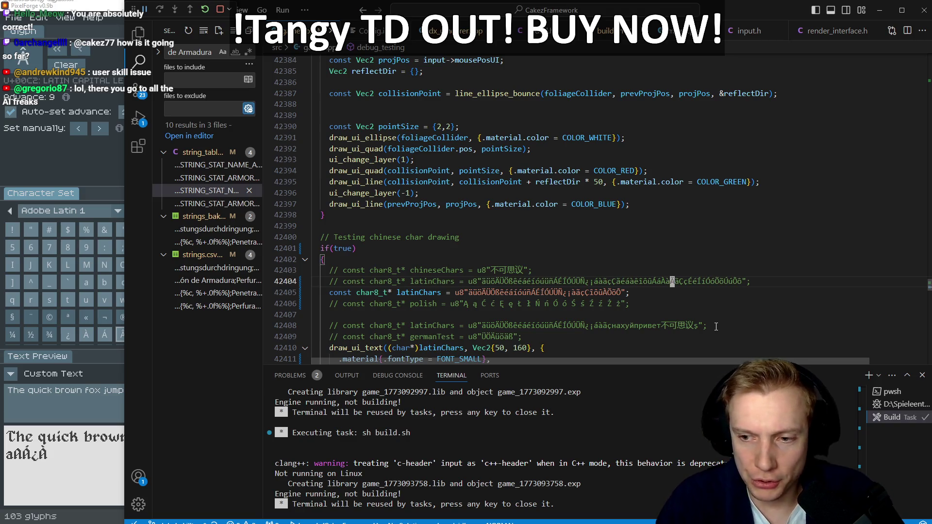
key(y)
key(i)
key(quotedbl)
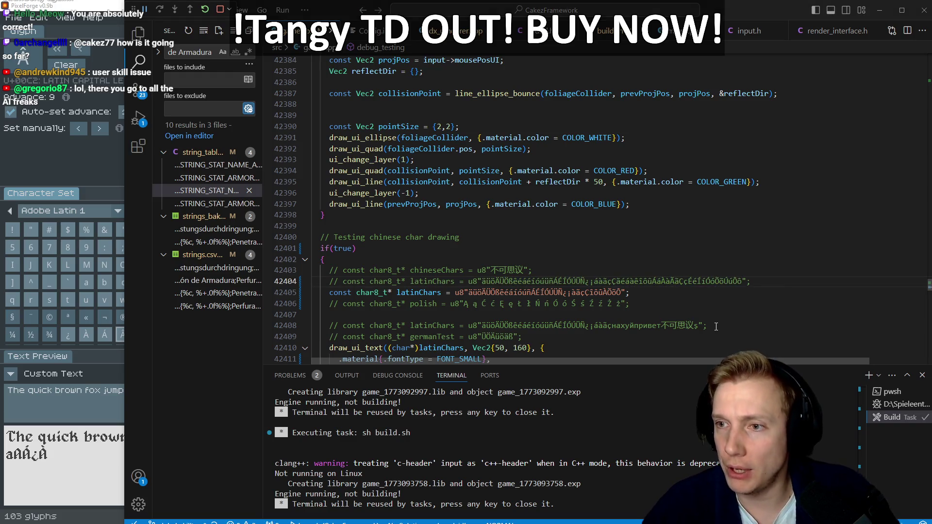
key(alt+Tab)
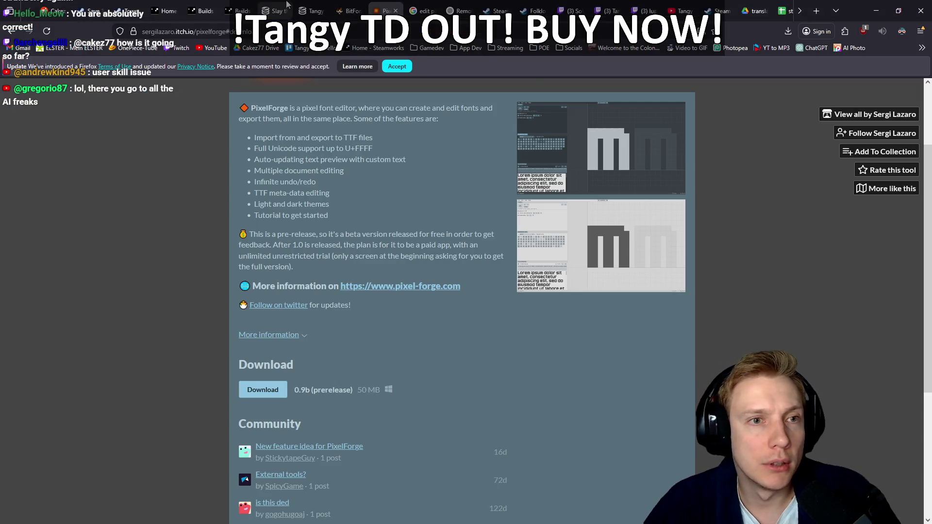
Reload the SteamDB Tangy TD page and resume the paused Twitch stream
click(311, 10)
key(F5)
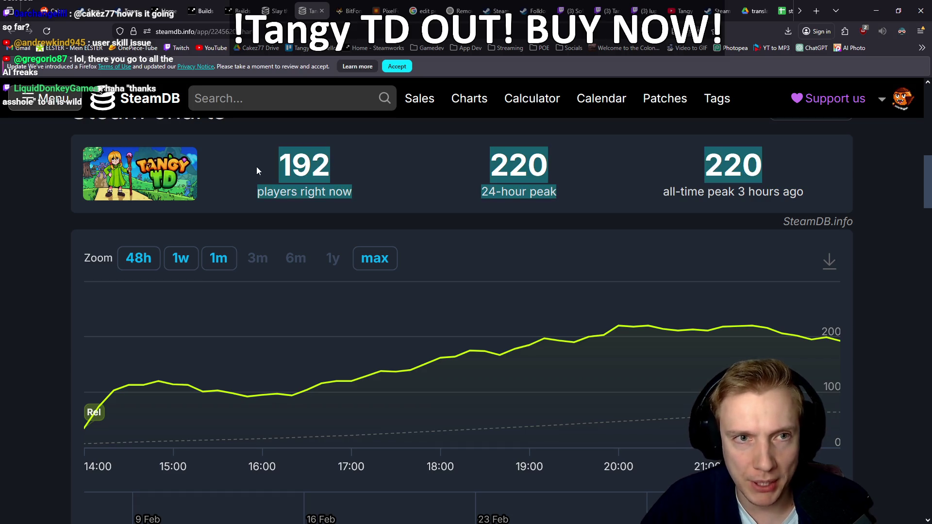
click(641, 11)
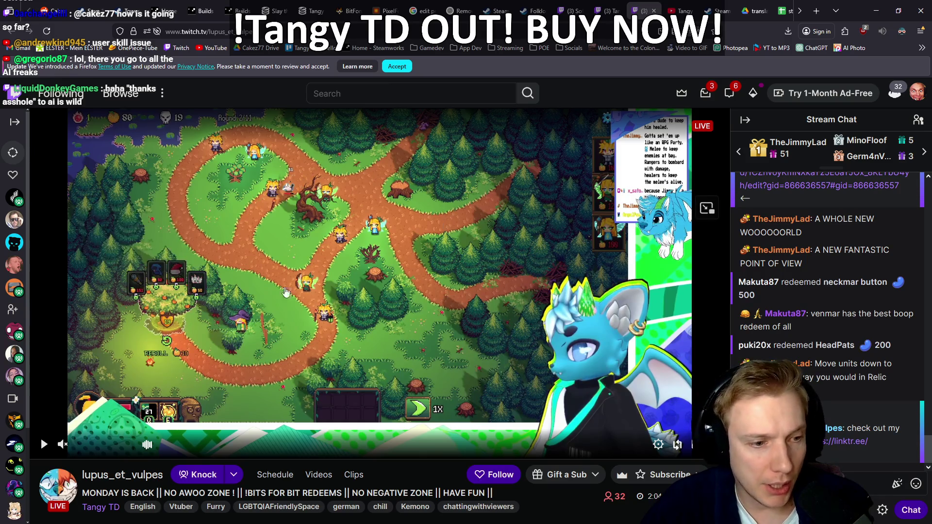
click(44, 445)
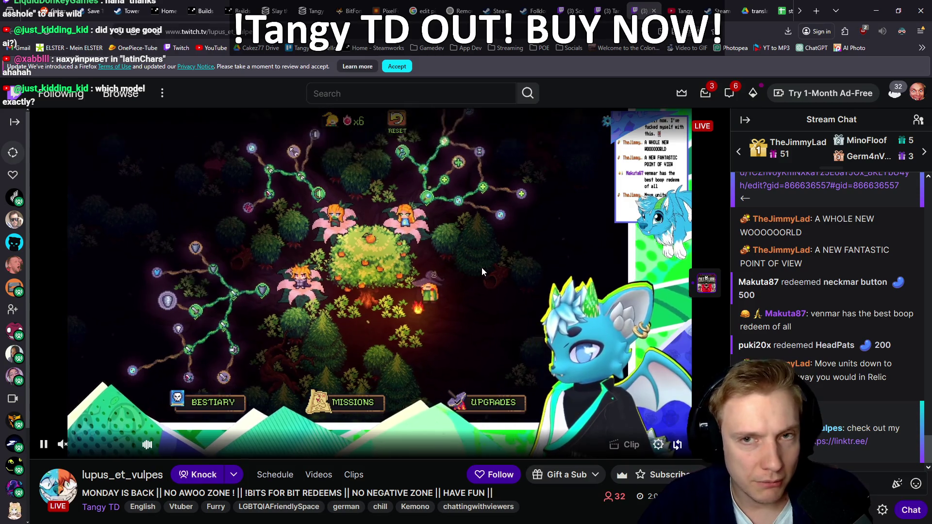
Select the accented test string in VS Code, then focus PixelForge's custom preview text
key(alt+Tab)
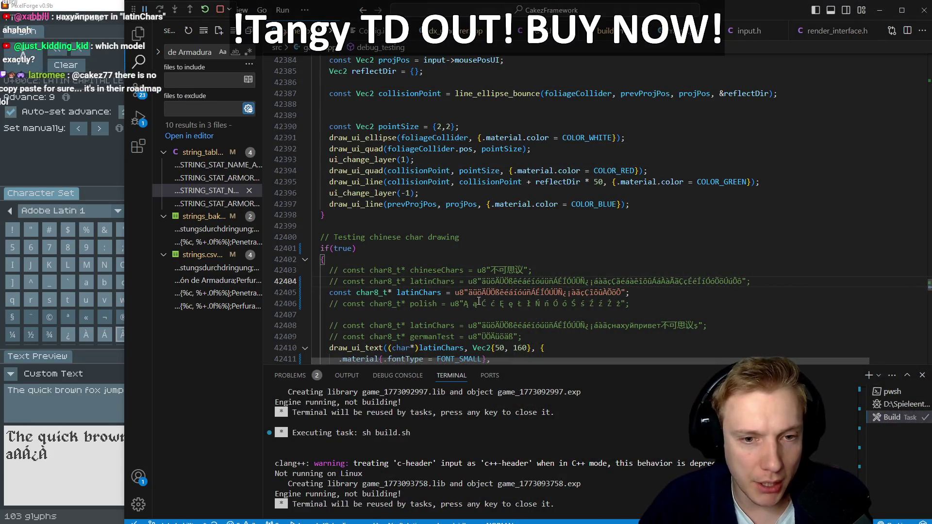
drag(490, 282, 496, 282)
double_click(496, 283)
click(496, 286)
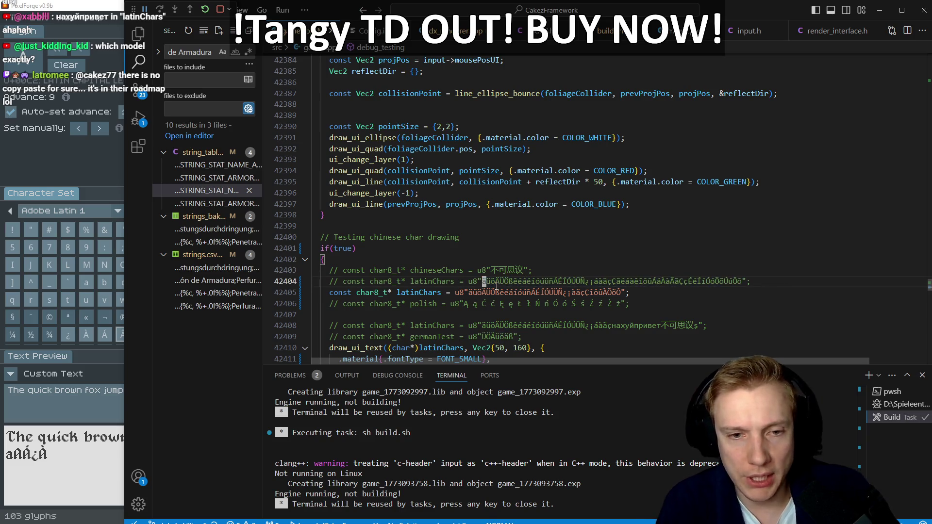
key(alt+Tab)
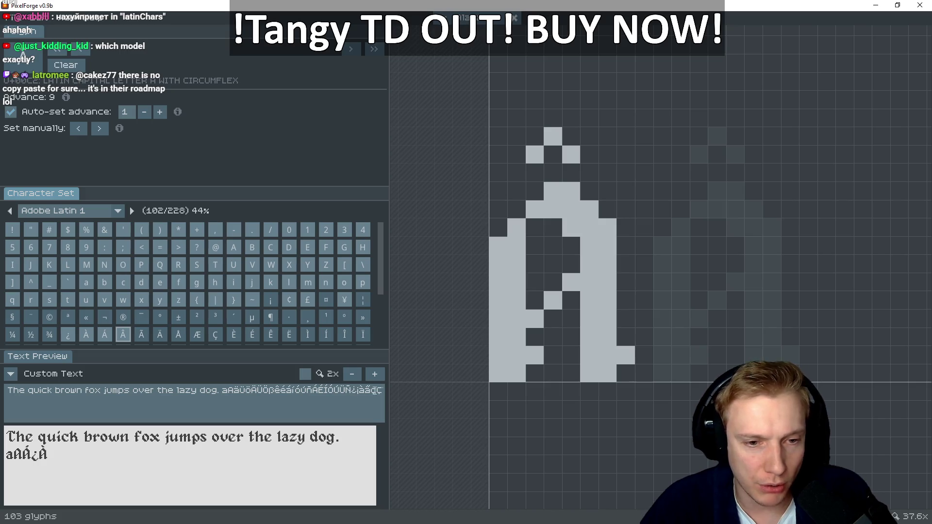
click(384, 388)
Replace the old accented characters after 'aA' in the preview with the pasted string, then add Â
key(ctrl+v)
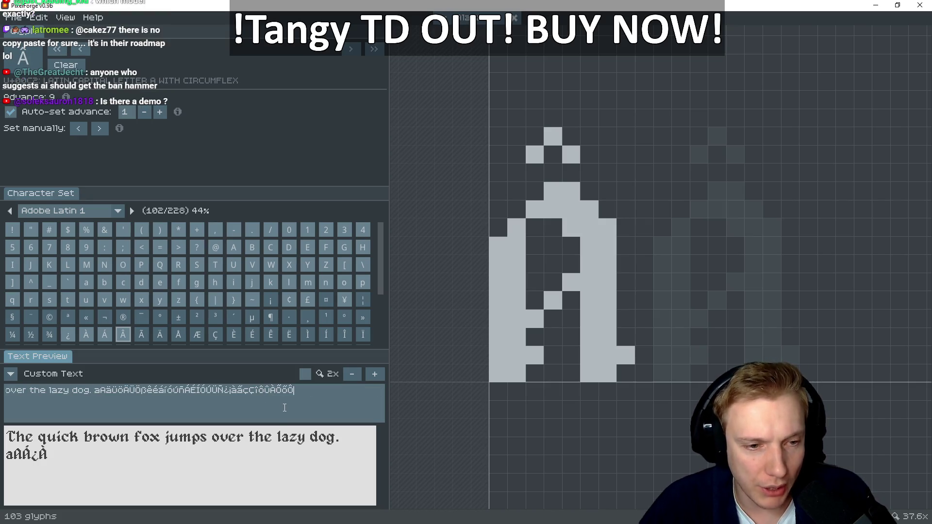
drag(307, 394, 106, 395)
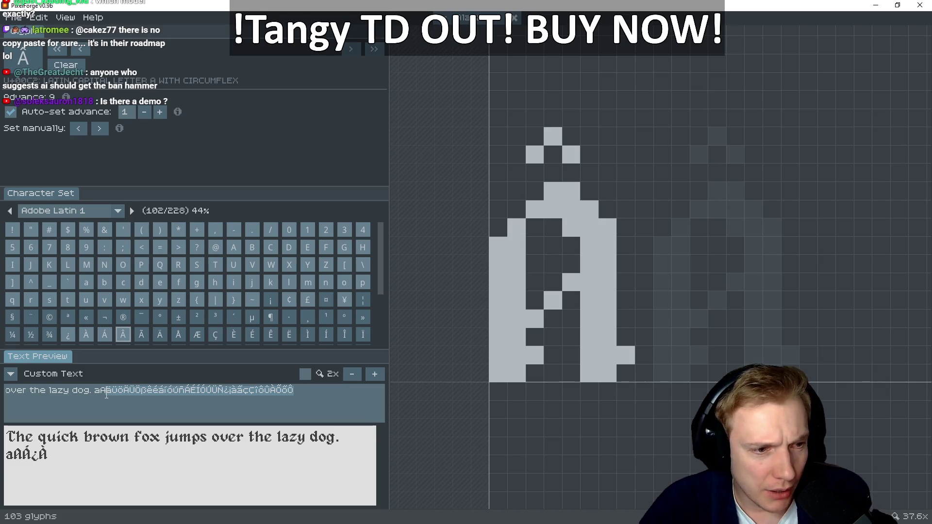
key(ctrl+v)
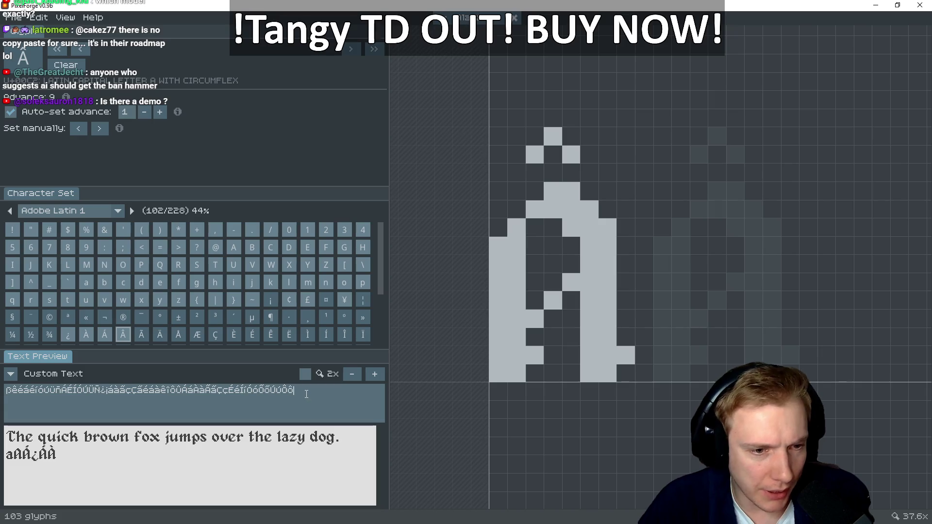
text(Â)
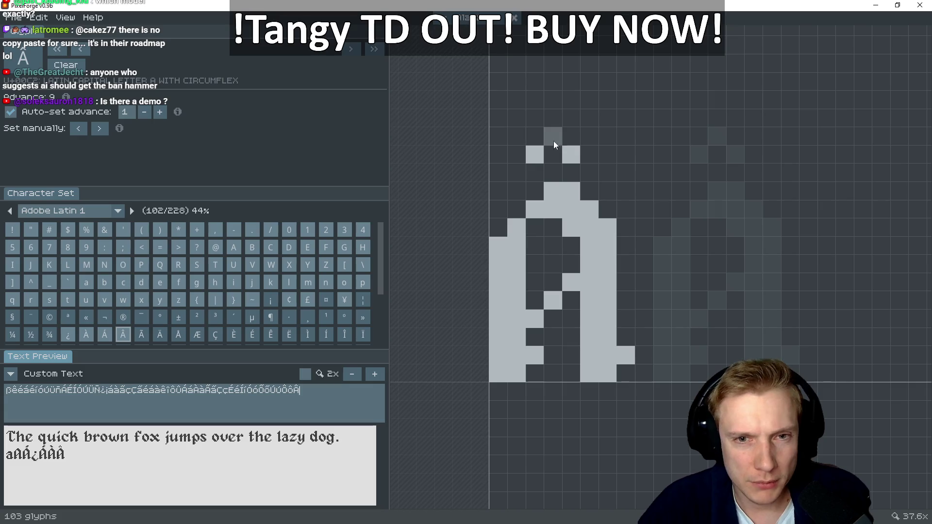
Raise the Â circumflex one row and trim its left side, then open the blank Ã glyph
click(590, 155)
click(571, 136)
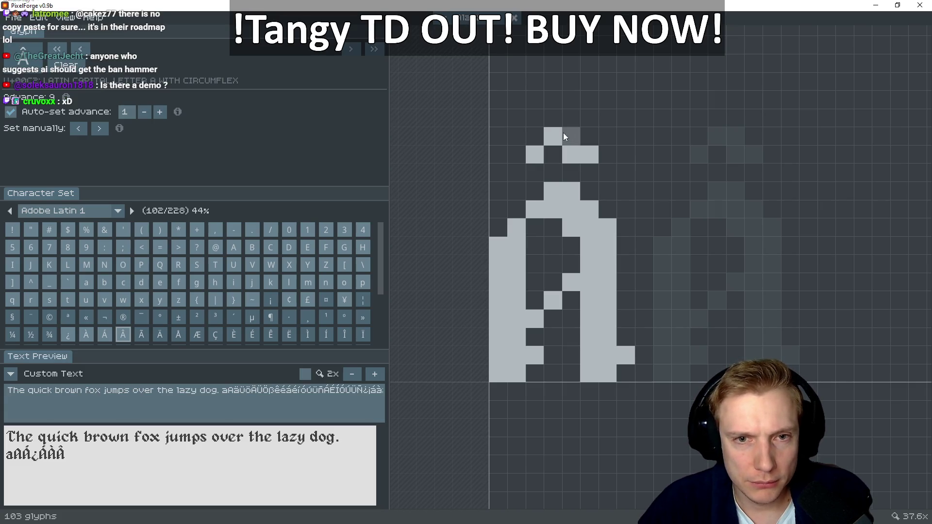
click(535, 136)
click(553, 118)
right_click(527, 154)
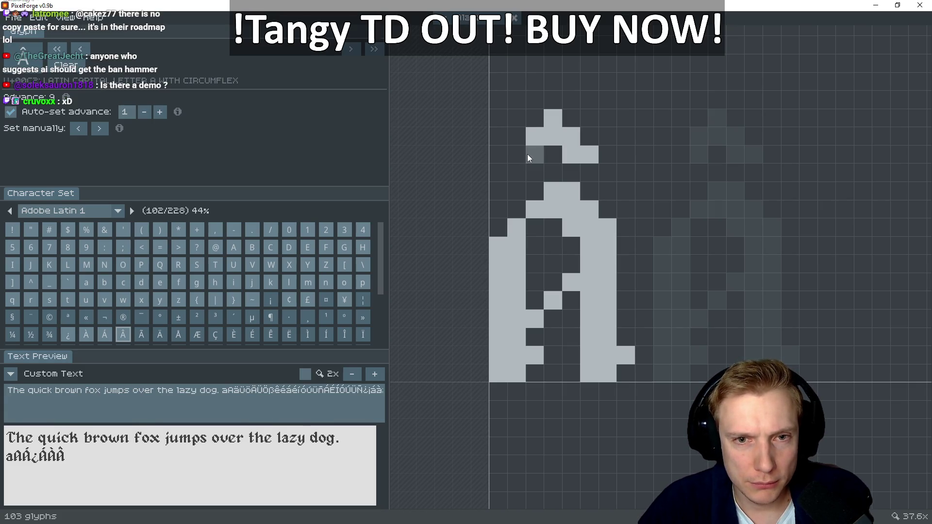
right_click(552, 119)
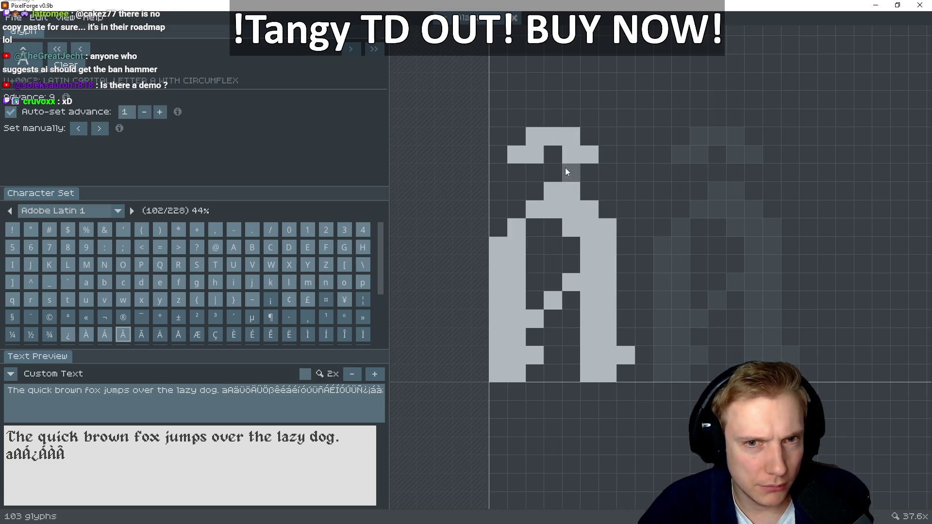
right_click(533, 138)
right_click(516, 150)
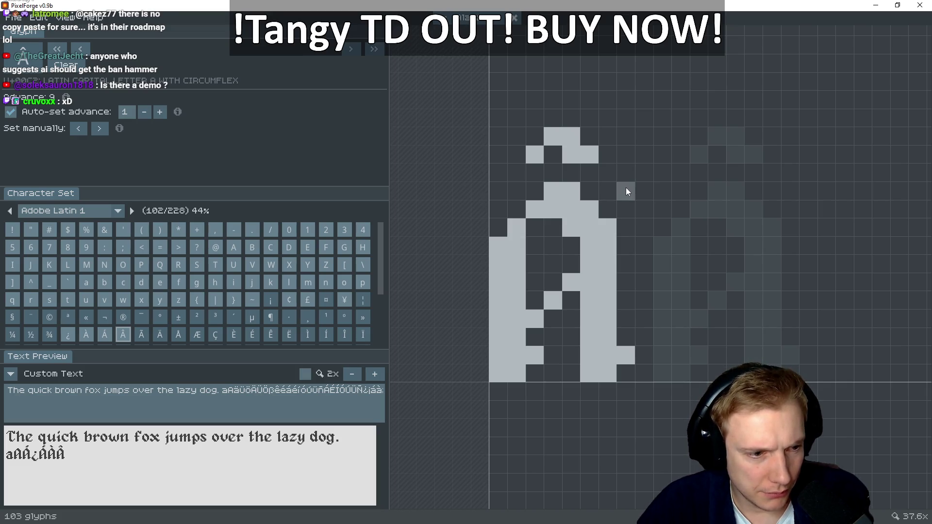
click(140, 335)
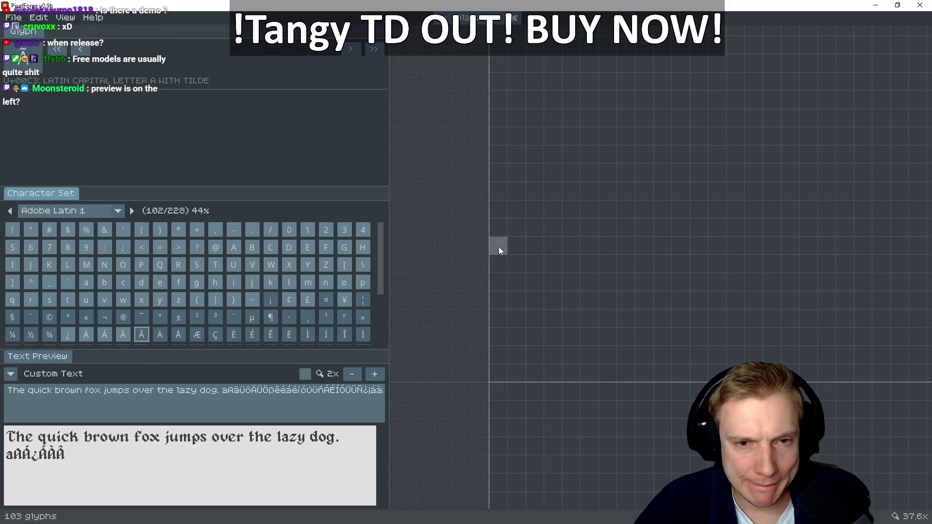
Draw the A body of Ã with its stems, arch, serifs and inner pixels
drag(498, 250, 509, 350)
mouse_move(516, 224)
mouse_down()
mouse_move(508, 375)
mouse_move(529, 278)
mouse_up()
mouse_move(536, 211)
mouse_down()
mouse_move(557, 186)
mouse_move(588, 202)
mouse_move(607, 357)
mouse_move(579, 278)
mouse_move(587, 252)
mouse_move(569, 282)
mouse_up()
click(535, 355)
click(629, 354)
click(534, 319)
click(548, 298)
click(569, 209)
Flip back and forth through the À, Á and Â glyphs to compare with Ã
key(Left)
key(Right)
key(Left)
key(Left)
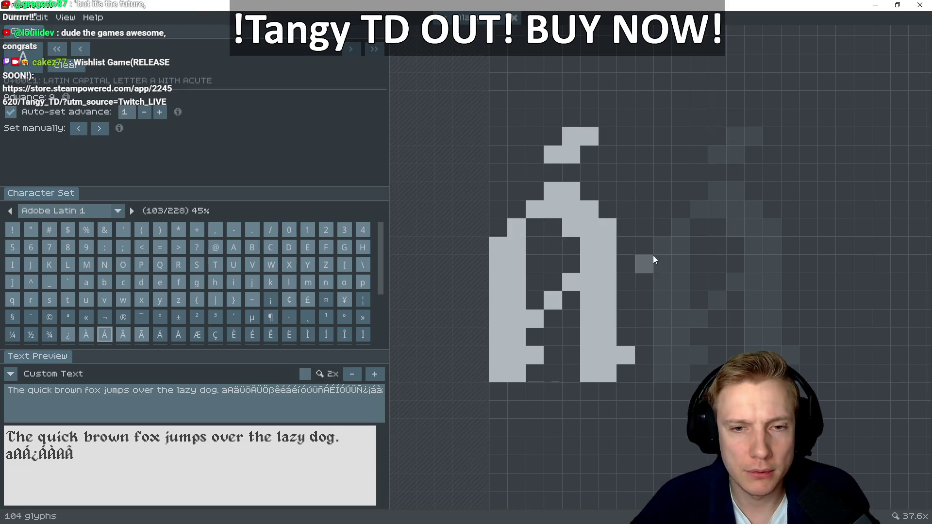
key(Left)
key(Left)
key(Right)
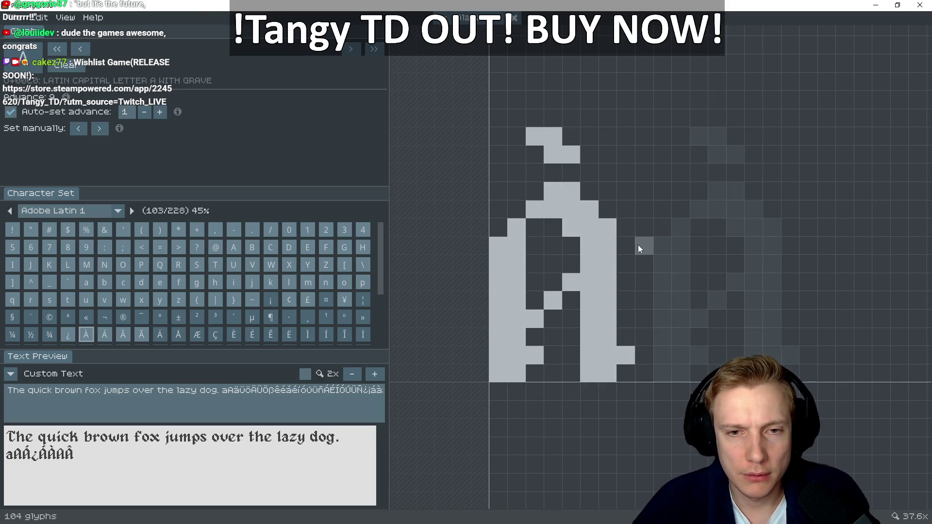
key(Right)
key(Right)
key(Right)
key(Right)
key(Left)
key(Left)
key(Right)
key(Left)
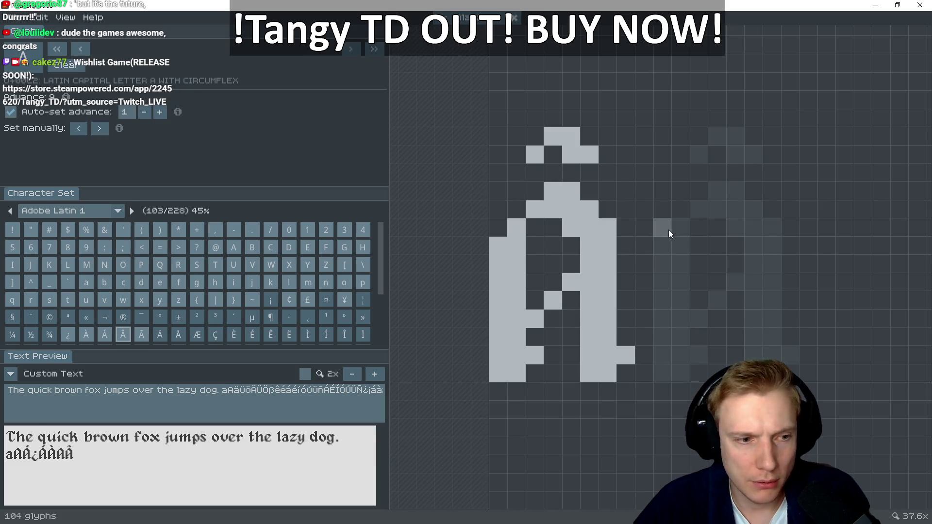
key(Right)
Draw a tilde above Ã, erasing misplaced pixels
click(509, 170)
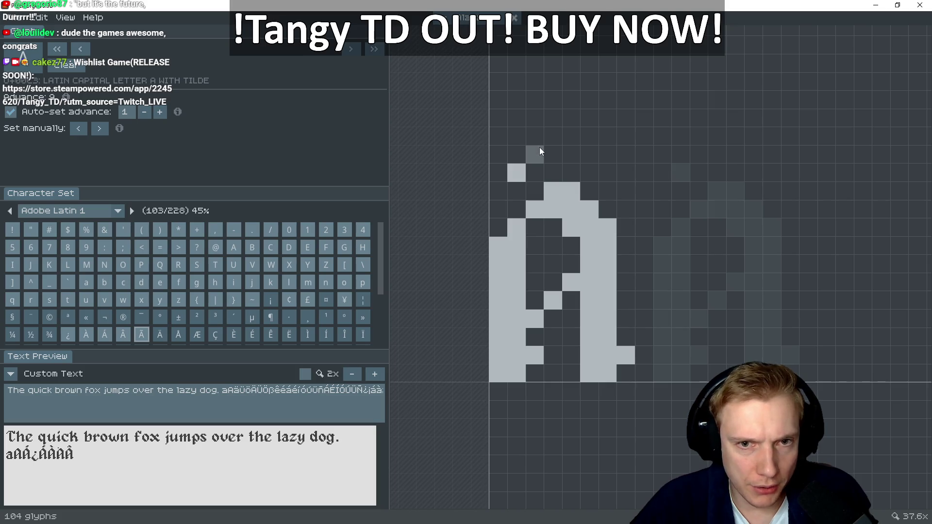
click(516, 154)
right_click(516, 168)
click(532, 137)
click(553, 135)
drag(556, 154, 591, 143)
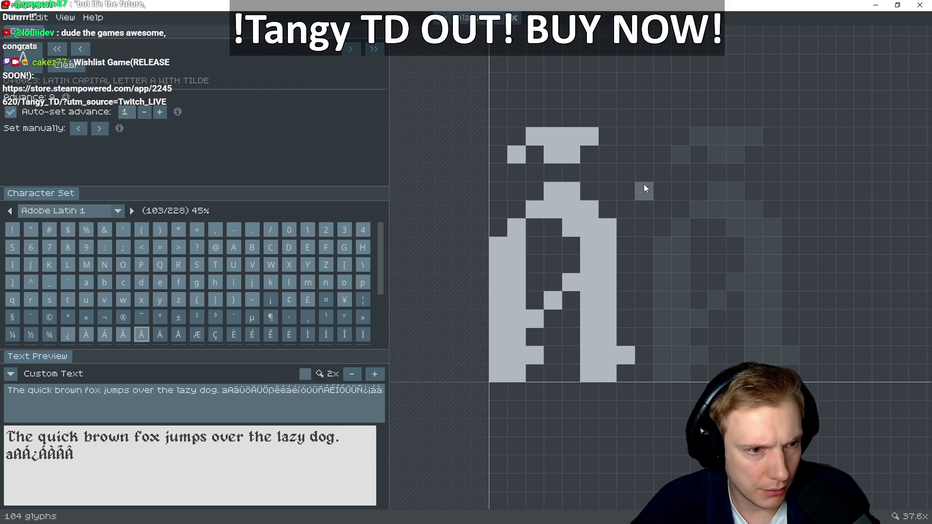
right_click(551, 138)
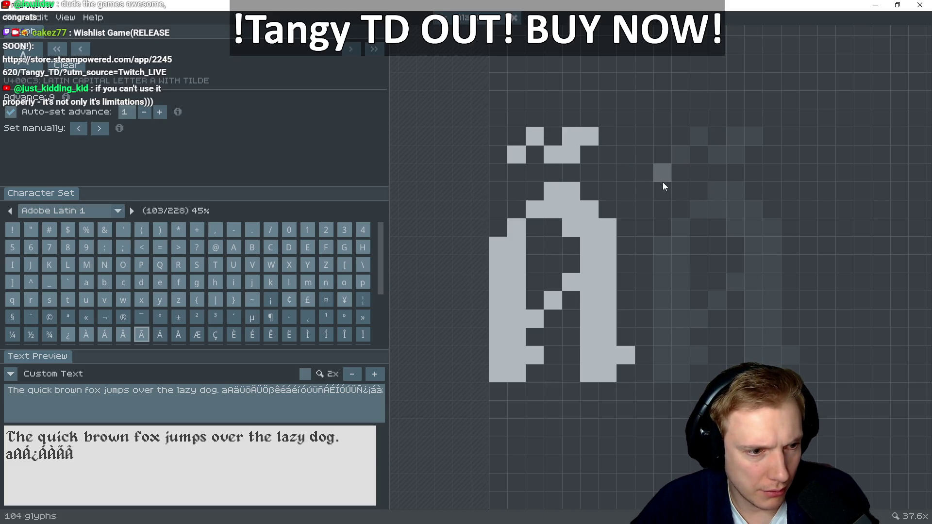
Reshape the Â circumflex and widen it on both sides
key(Left)
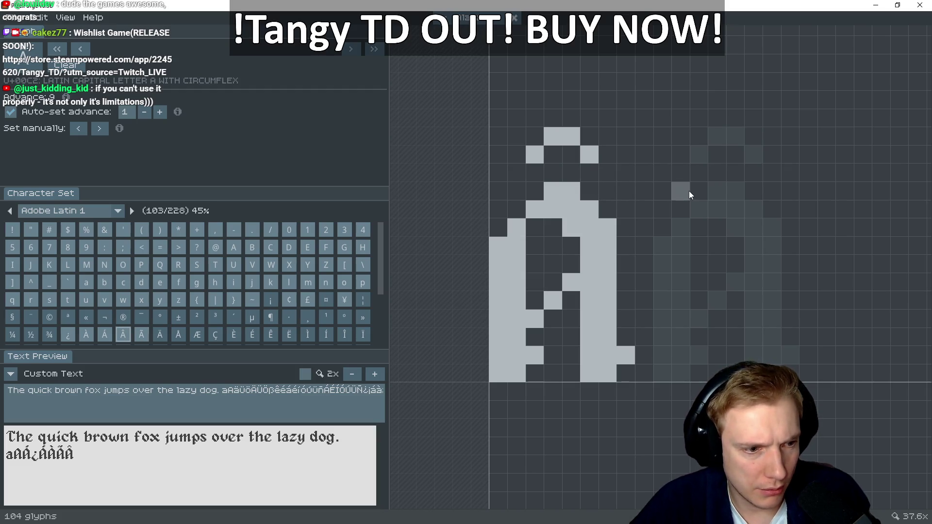
click(583, 150)
click(568, 153)
drag(585, 154, 574, 139)
click(589, 155)
click(538, 138)
click(516, 155)
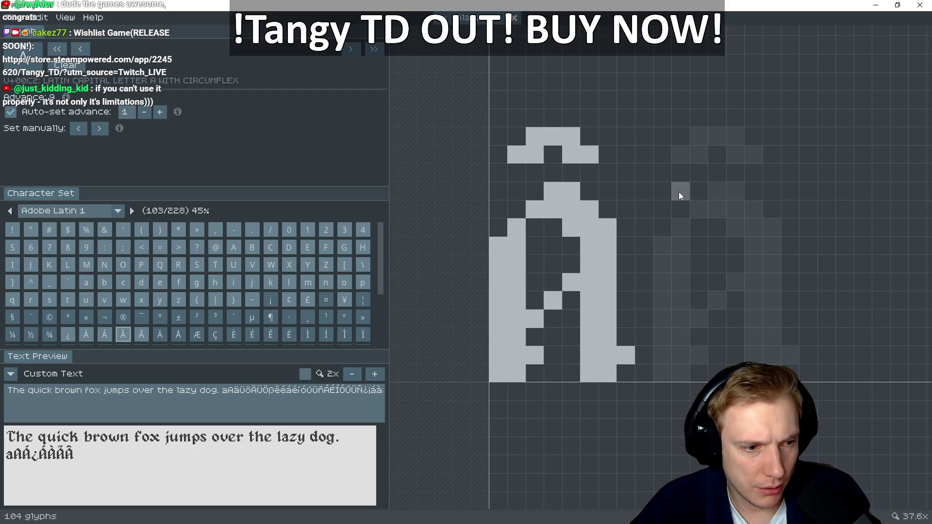
Trim the Â circumflex back to three pixels on its top row
key(Left)
key(Left)
key(Left)
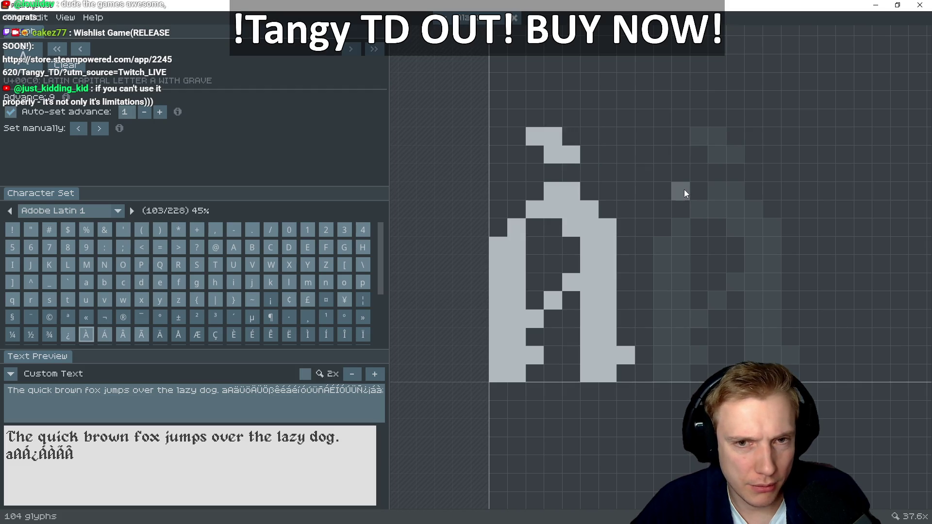
key(Right)
key(Right)
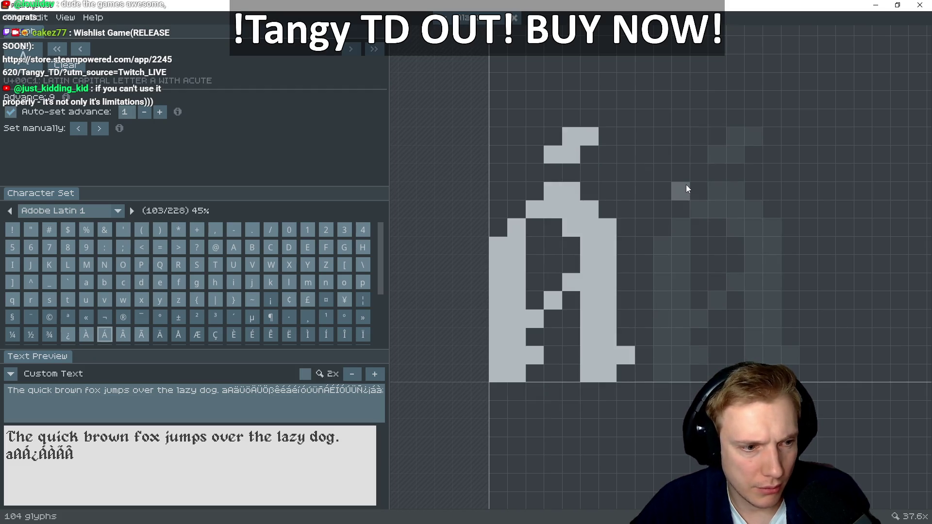
key(Right)
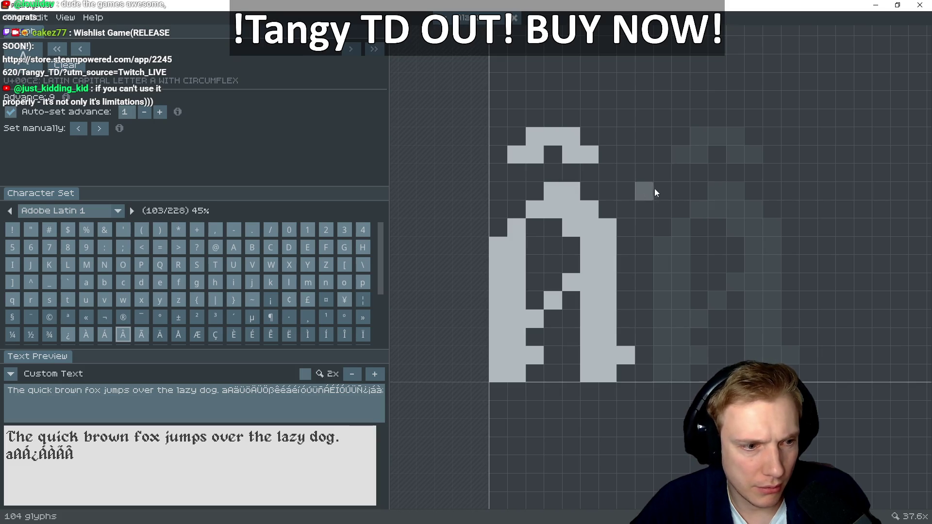
click(518, 138)
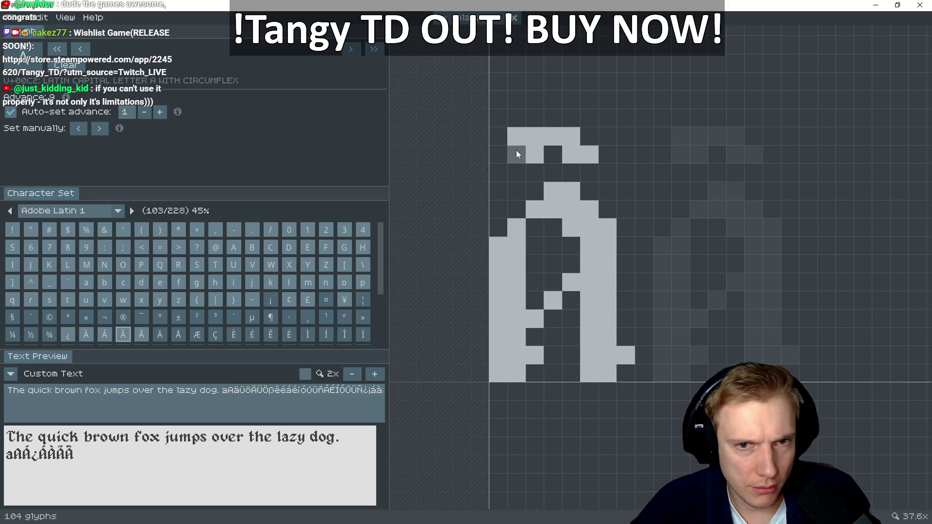
drag(526, 134, 511, 149)
mouse_move(578, 132)
mouse_down()
mouse_move(591, 154)
mouse_move(567, 136)
mouse_up()
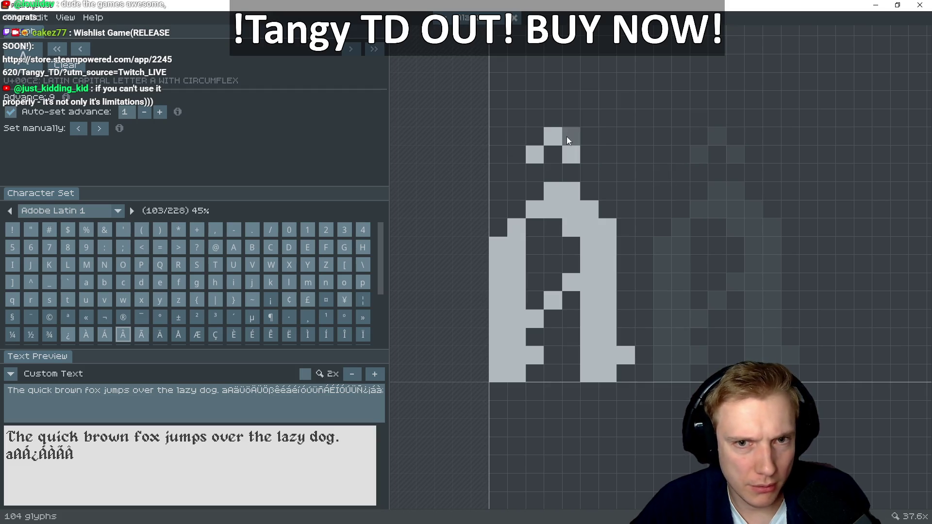
Extend the Ã tilde rightward and shift pixels down to shape its wave
key(Right)
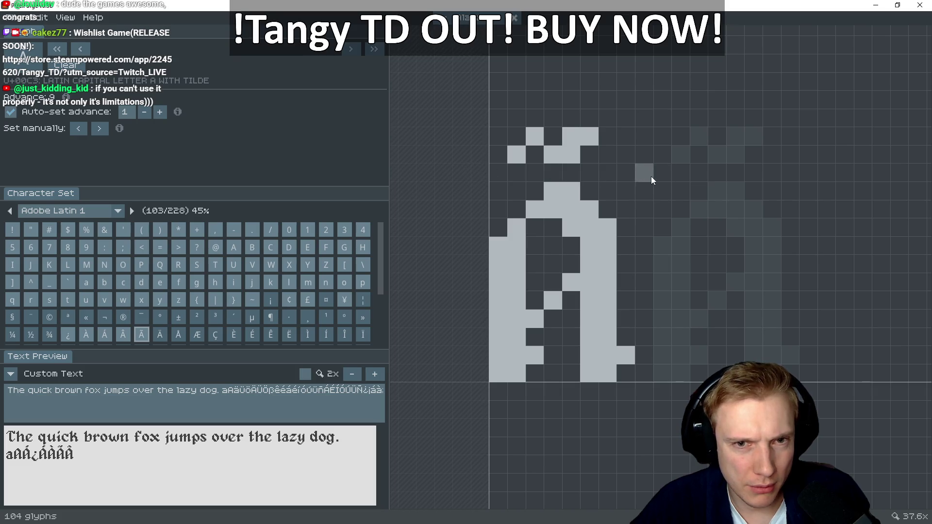
click(605, 135)
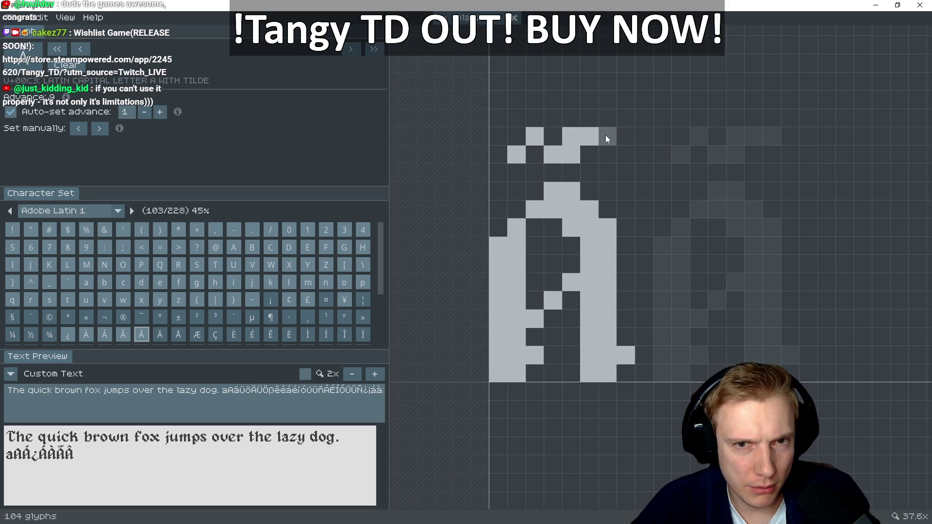
click(569, 136)
click(588, 149)
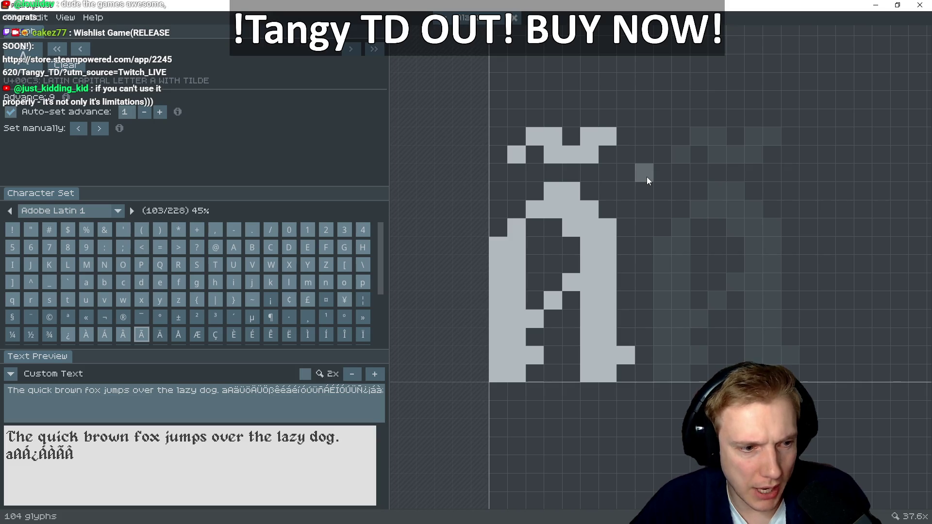
On the Ä glyph, draw the Alagard A body and place the first left diaeresis pixel
click(161, 334)
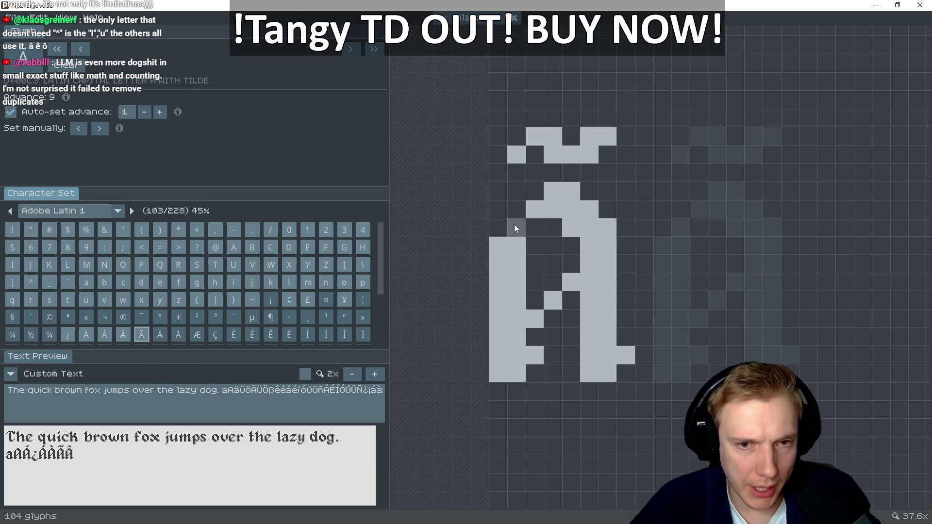
mouse_move(498, 247)
mouse_down()
mouse_move(498, 376)
mouse_move(516, 374)
mouse_move(512, 300)
mouse_move(524, 217)
mouse_move(535, 209)
mouse_move(596, 214)
mouse_move(614, 228)
mouse_move(609, 353)
mouse_move(572, 317)
mouse_move(591, 283)
mouse_move(571, 350)
mouse_up()
click(625, 343)
drag(531, 313, 570, 281)
drag(572, 220, 555, 203)
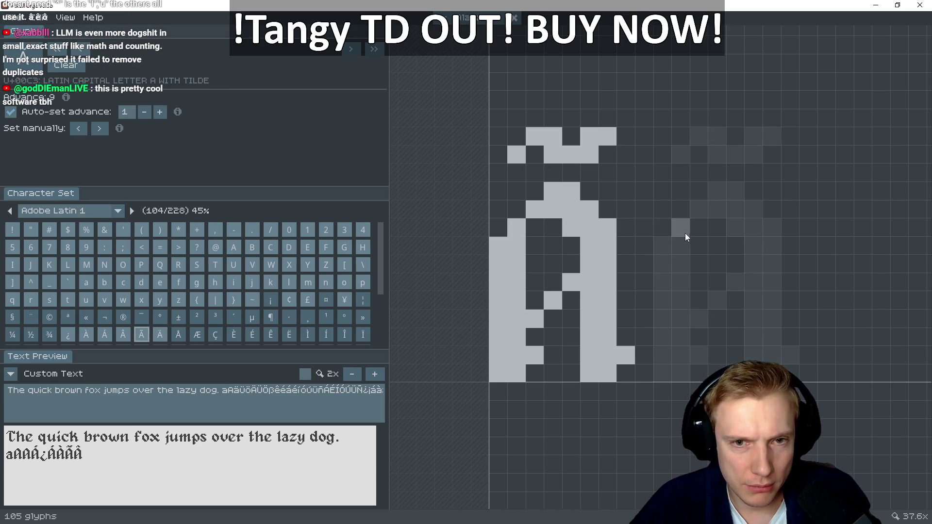
click(533, 154)
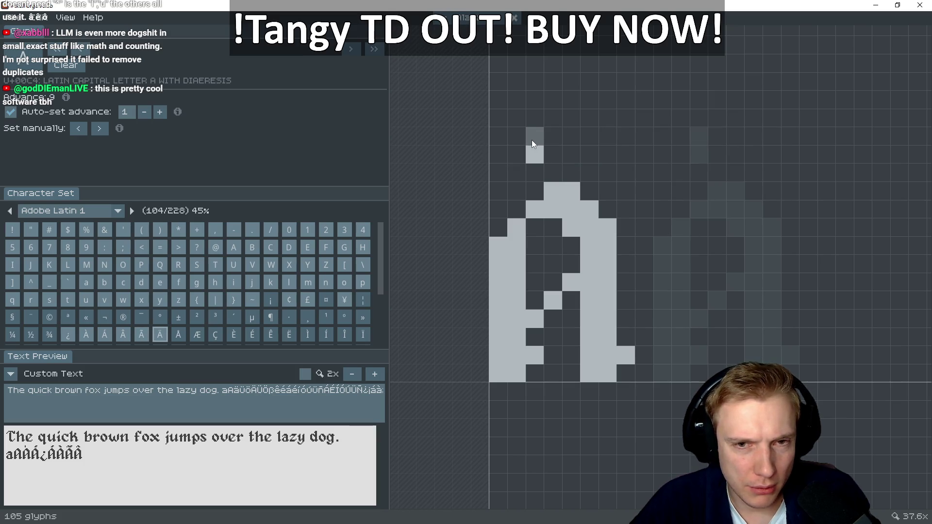
Place the right diaeresis dot above the Ä and shape both dots into 2x2 squares
click(590, 143)
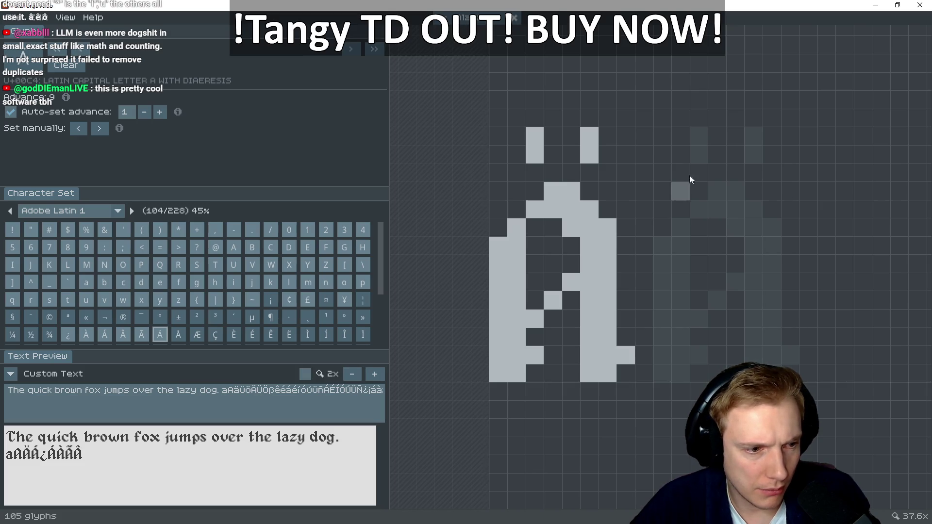
drag(535, 136, 610, 135)
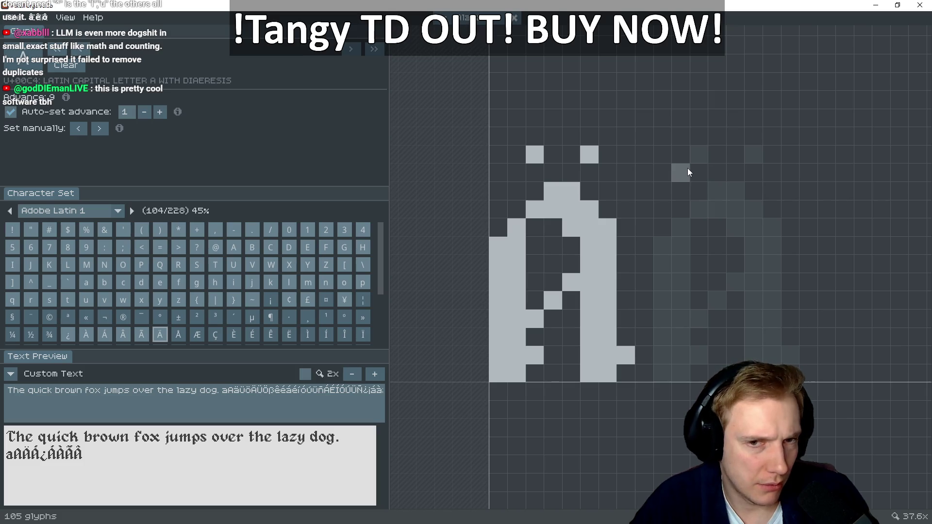
click(517, 155)
click(535, 136)
click(589, 137)
click(607, 154)
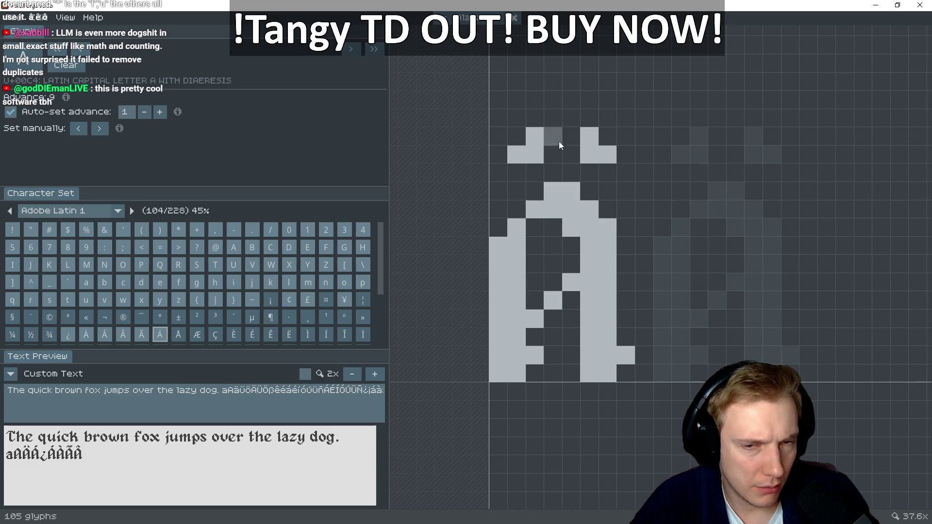
click(589, 137)
click(607, 136)
click(589, 136)
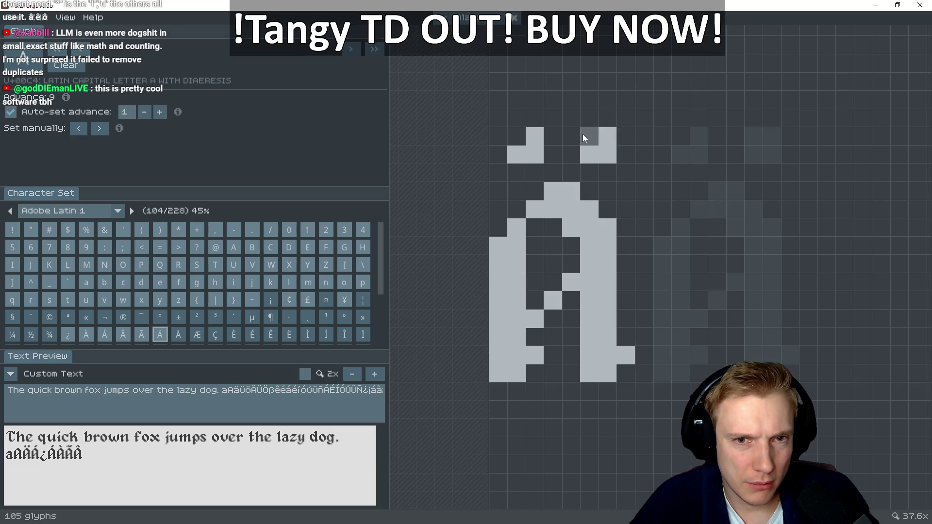
click(517, 136)
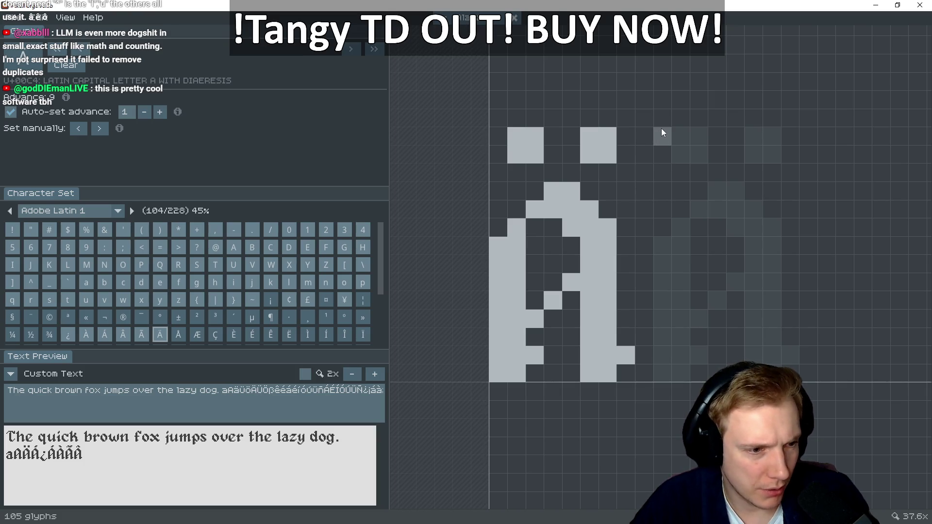
Slant both diaeresis dots by shifting pixels down, then switch to the browser
click(517, 170)
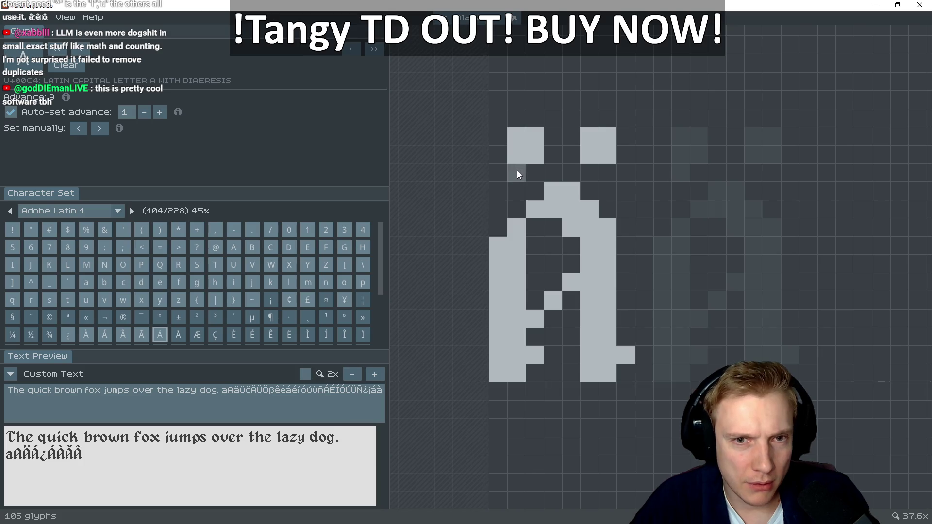
click(522, 136)
click(592, 171)
click(585, 133)
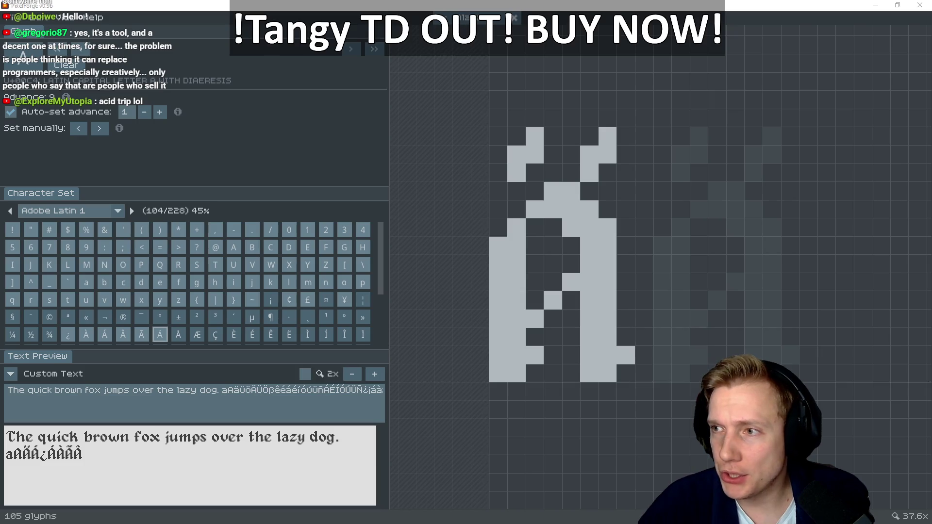
key(alt+Tab)
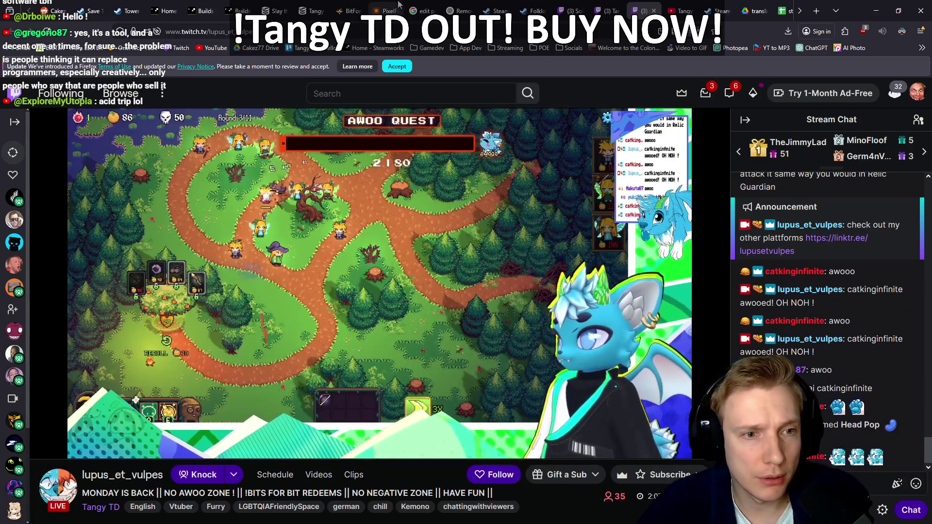
Switch to the BitFontMaker2 tab and open its IMPORT TTF page
mouse_move(358, 4)
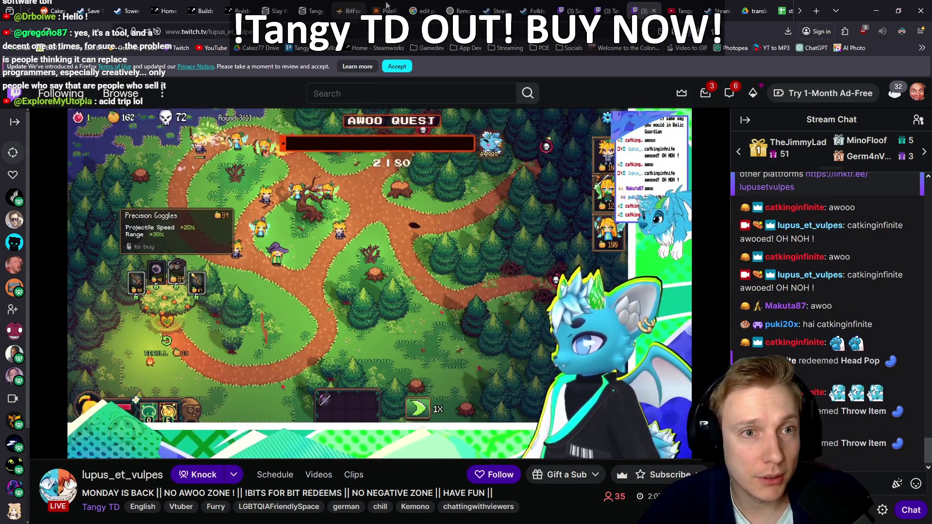
click(350, 10)
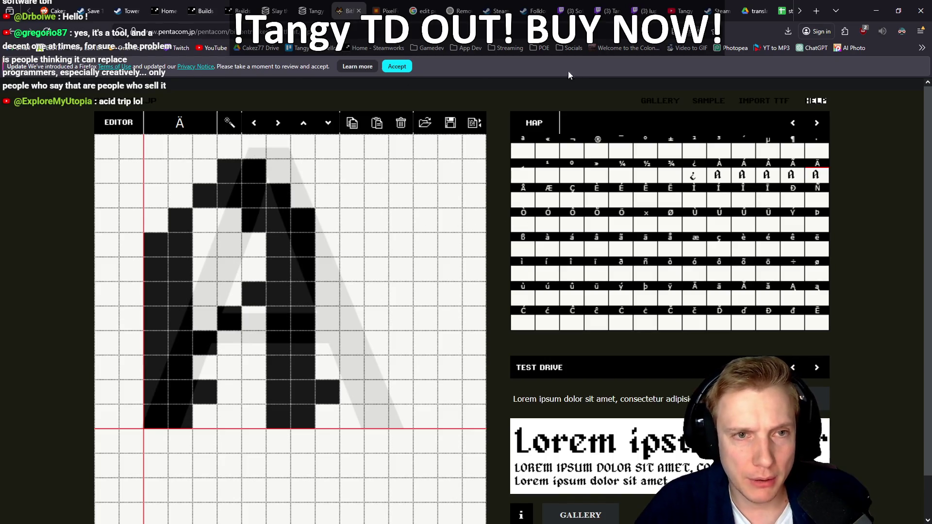
click(754, 103)
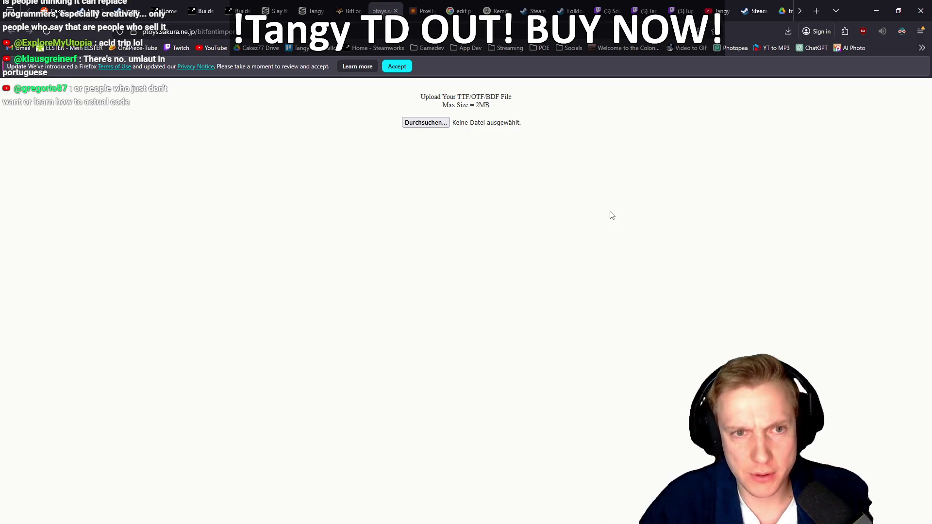
Upload the .ttf file, open the converted font in BitFontMaker2, then return to the ChatGPT tab
click(425, 124)
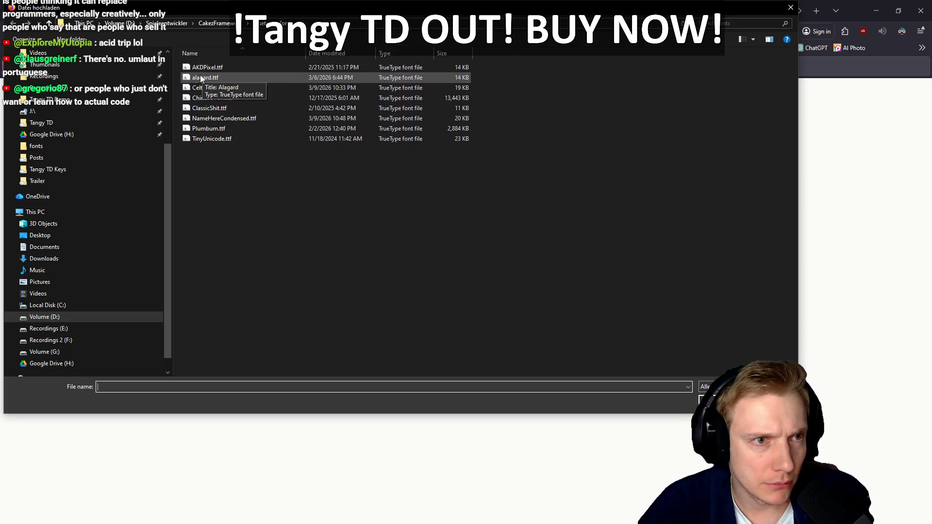
double_click(205, 86)
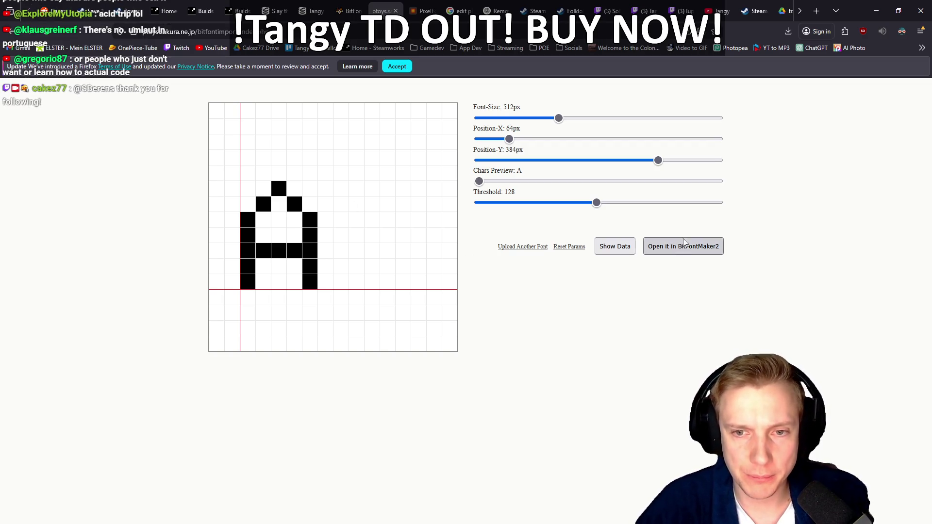
click(685, 256)
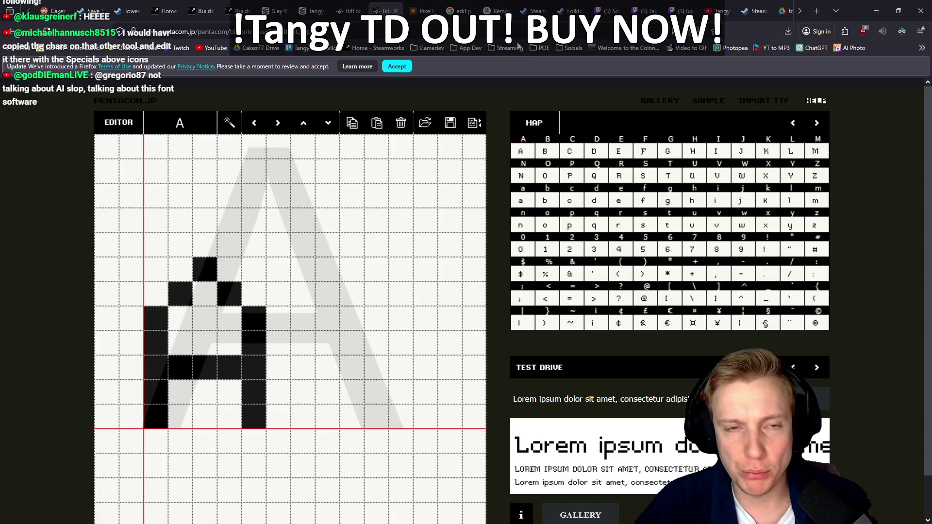
click(495, 11)
click(531, 233)
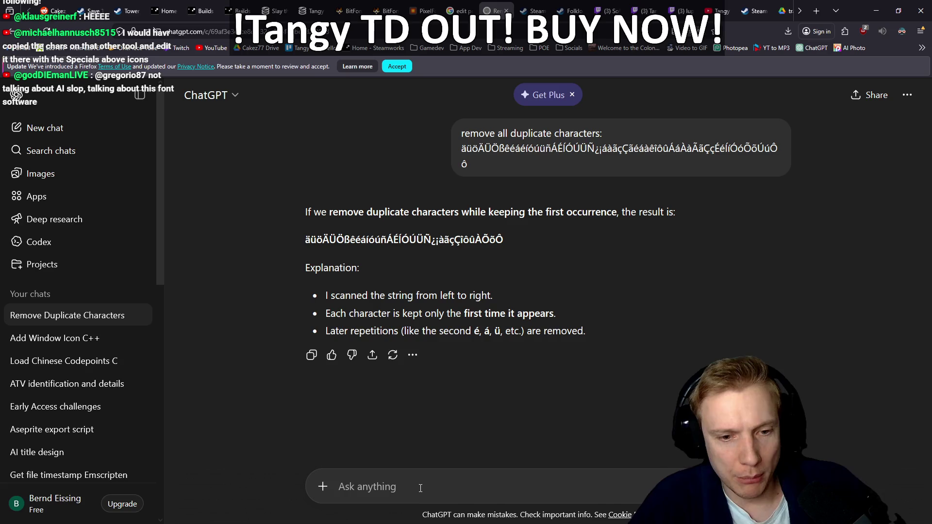
Tell ChatGPT it wrongly dropped Ã and other characters, pasting Ã into the message
text(you retard, you removed)
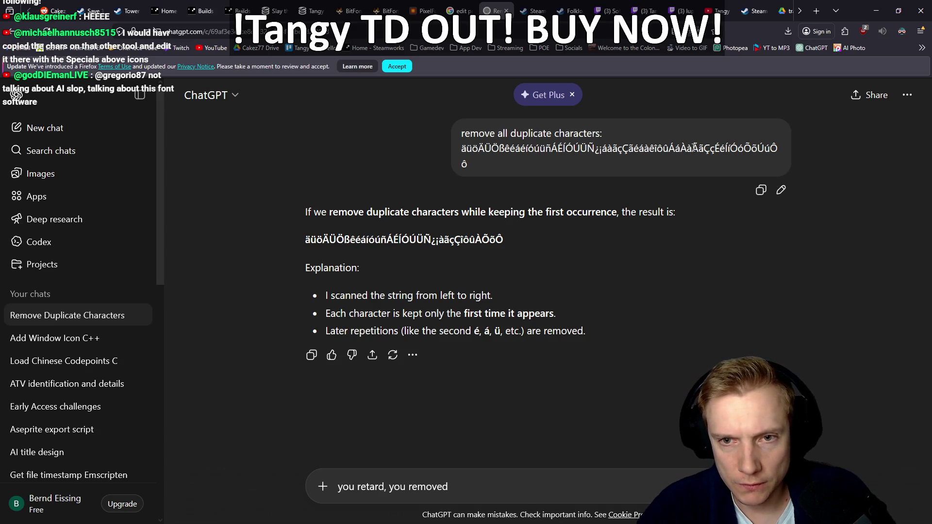
click(482, 484)
text(Ã)
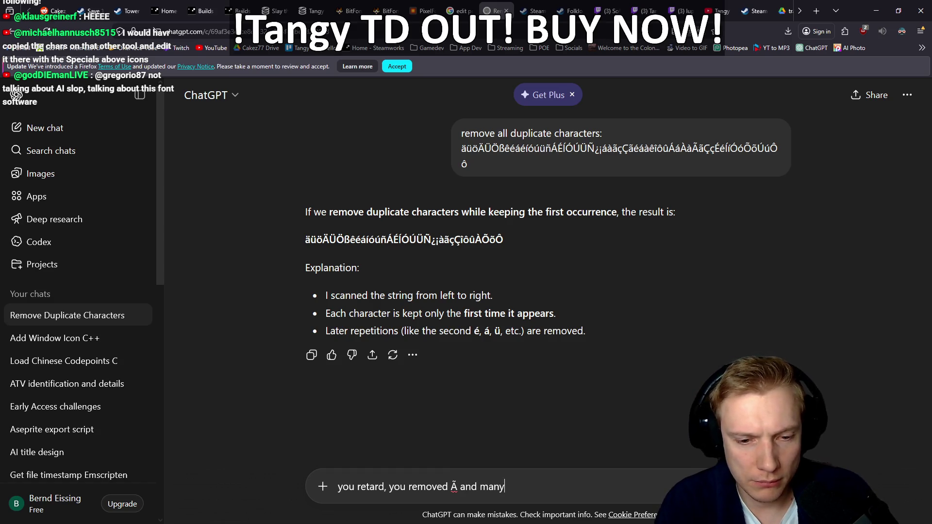
text(others, idiot)
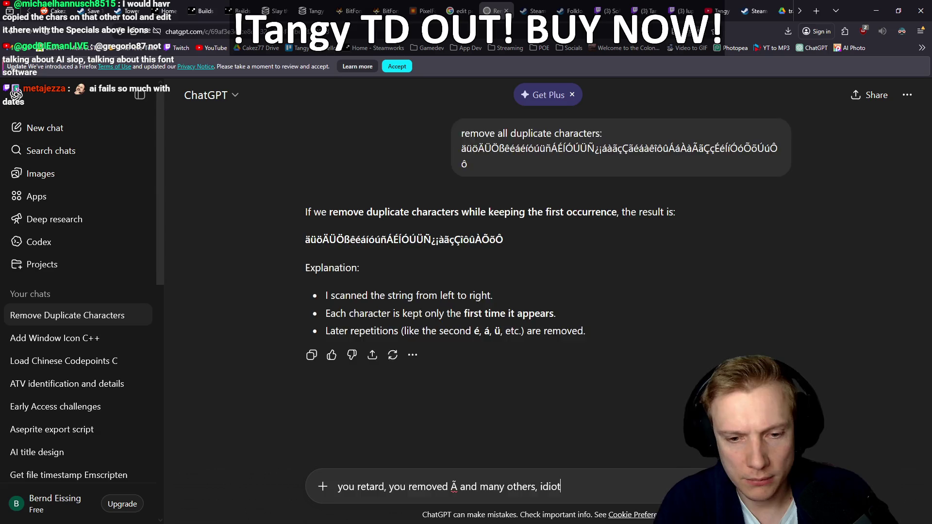
key(Return)
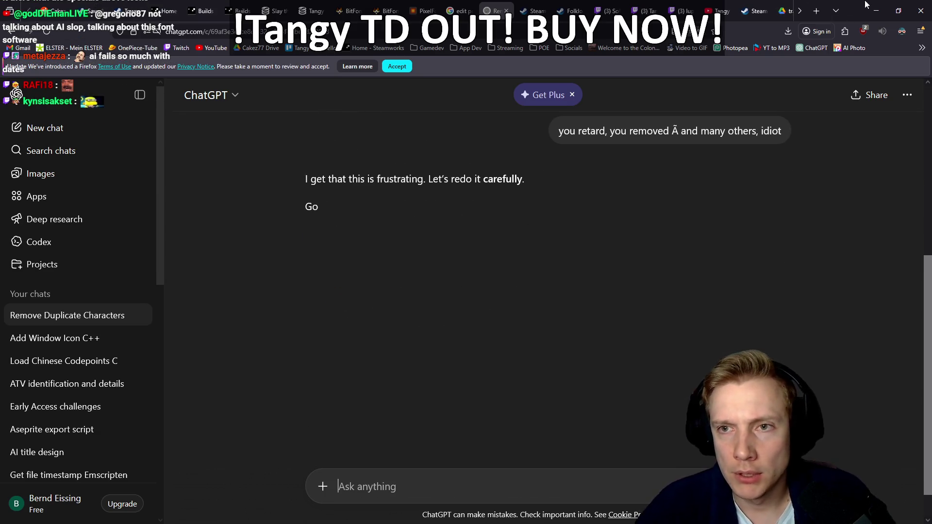
Send a follow-up to get the corrected list, then close the ChatGPT tab
click(876, 5)
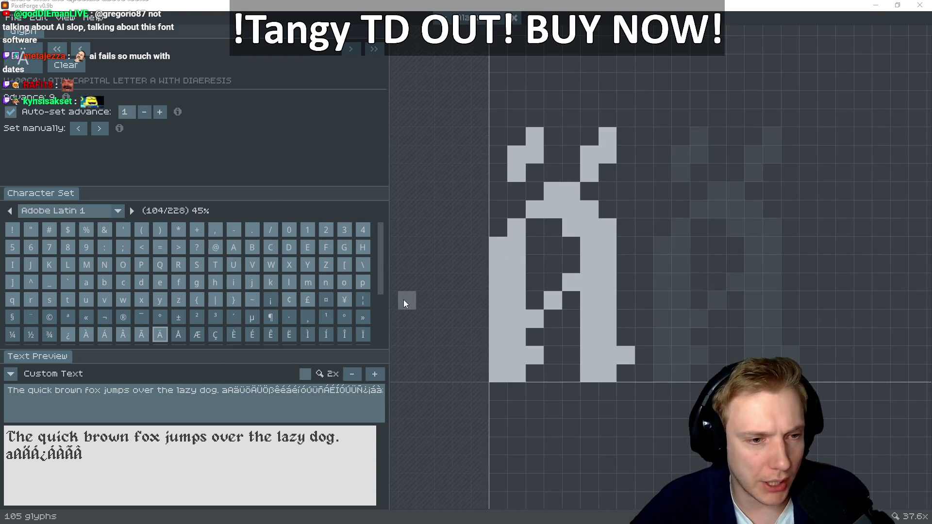
key(alt+Tab)
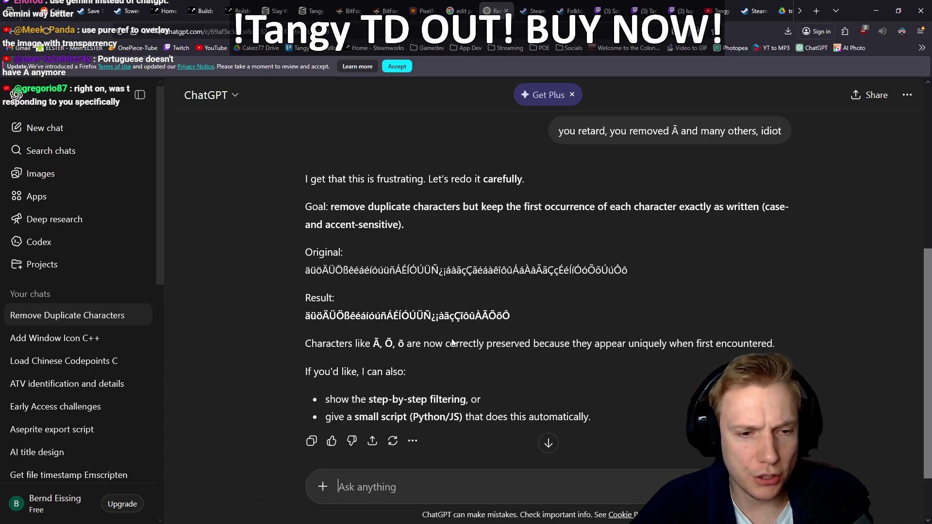
text(sorry, trust broken)
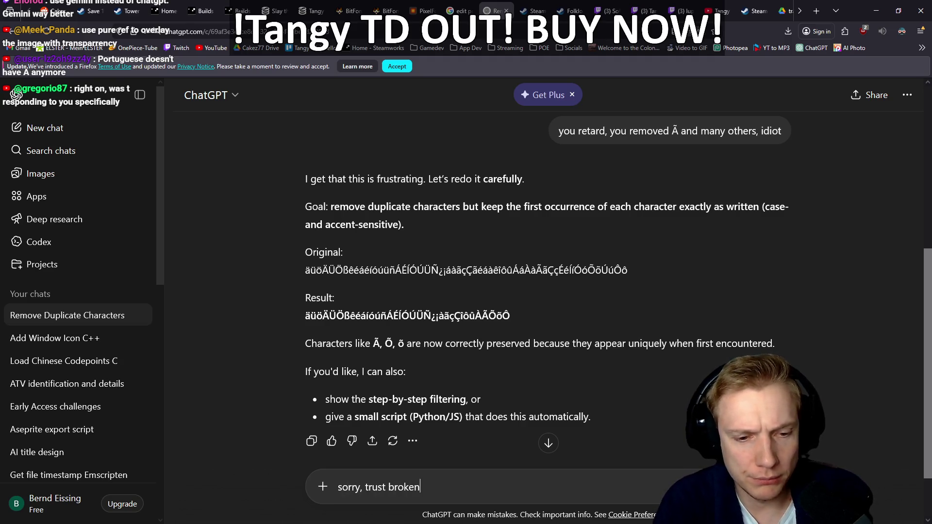
key(Return)
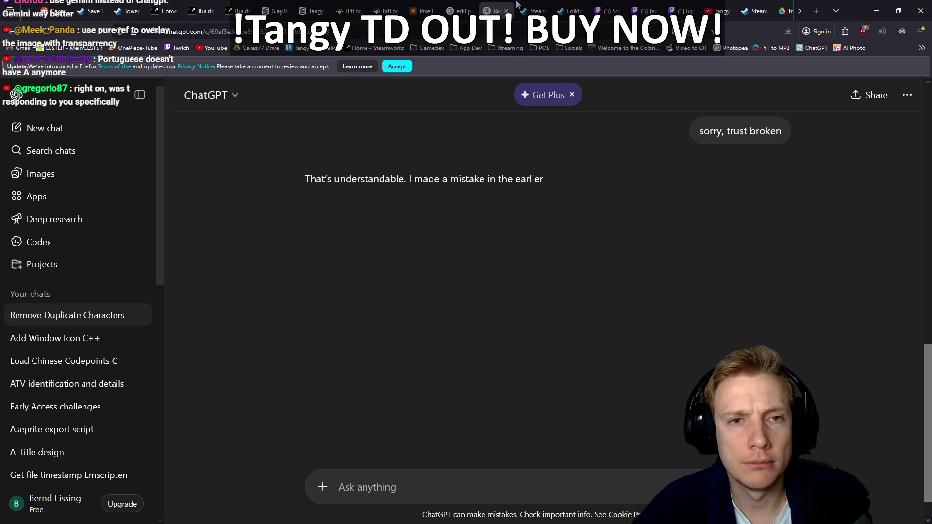
click(506, 10)
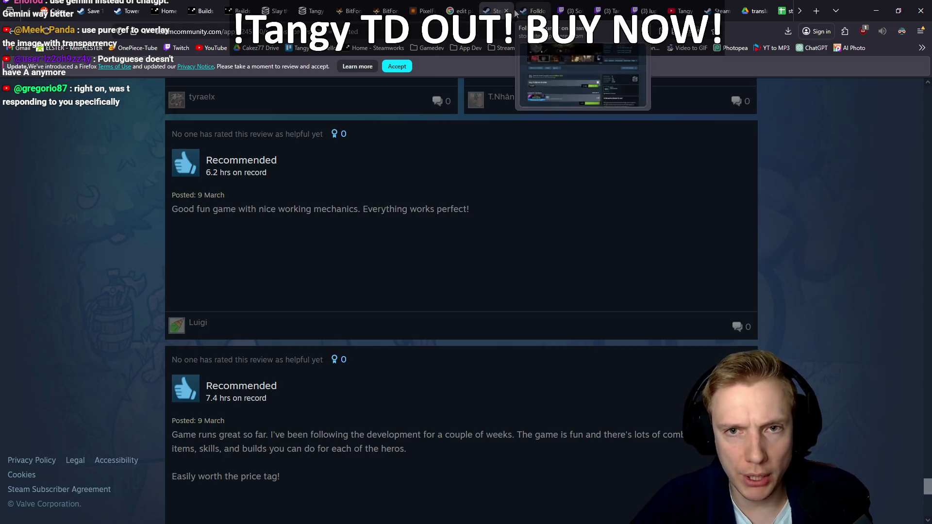
click(384, 11)
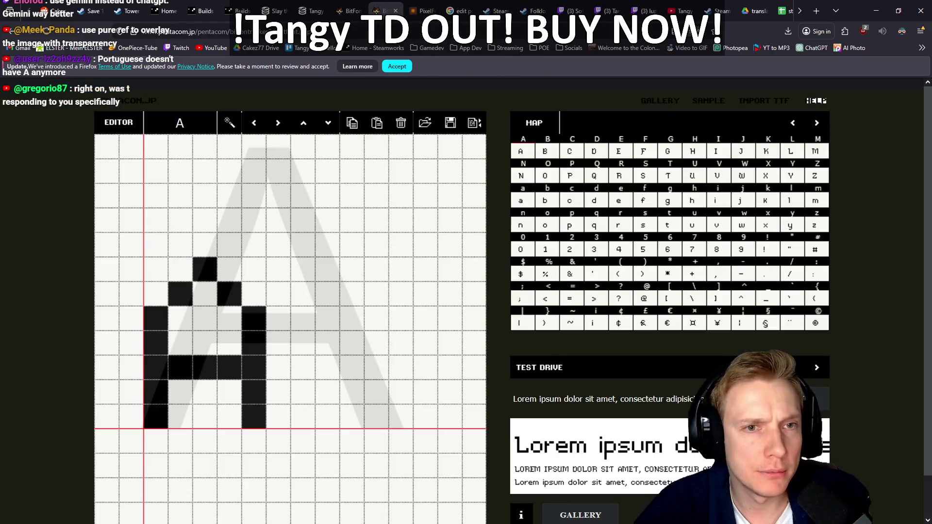
Page to BitFontMaker2's accented capitals, screen-capture PixelForge's E as reference, and open È
click(816, 123)
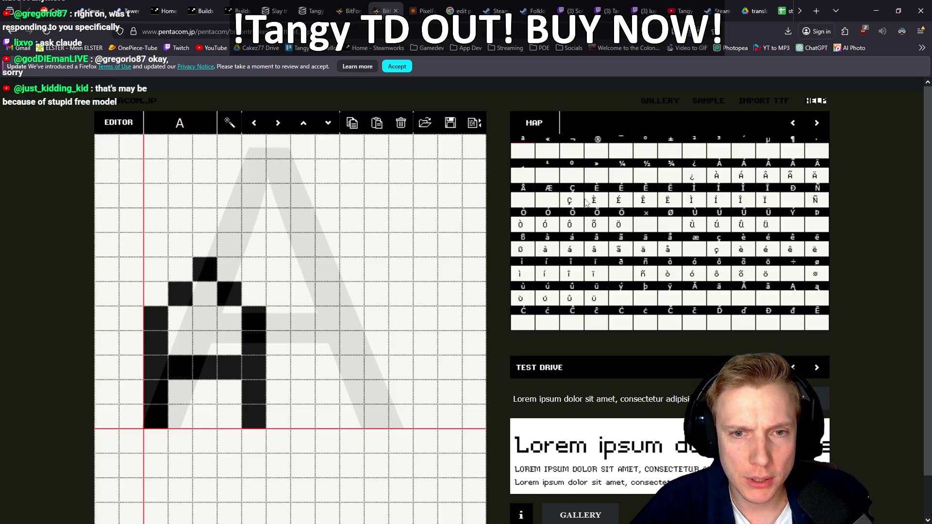
key(alt+Tab)
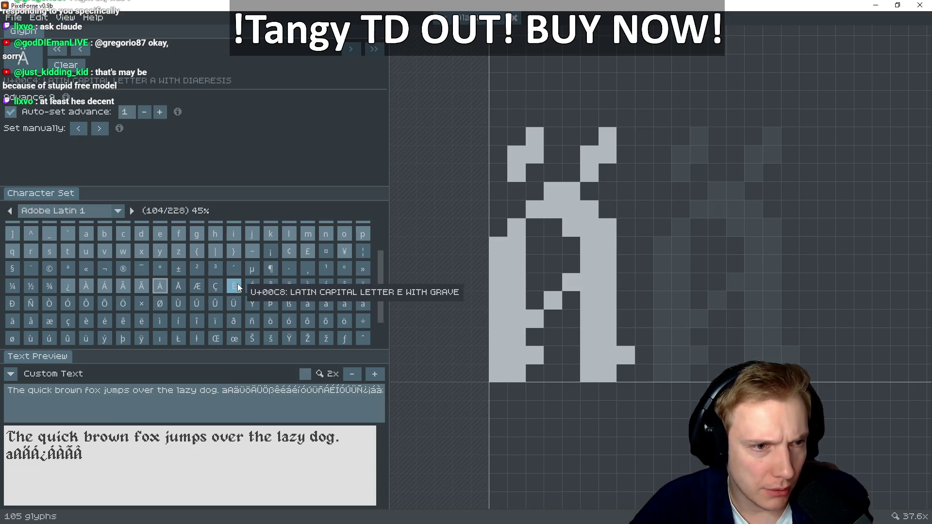
scroll(237, 284, up, 3)
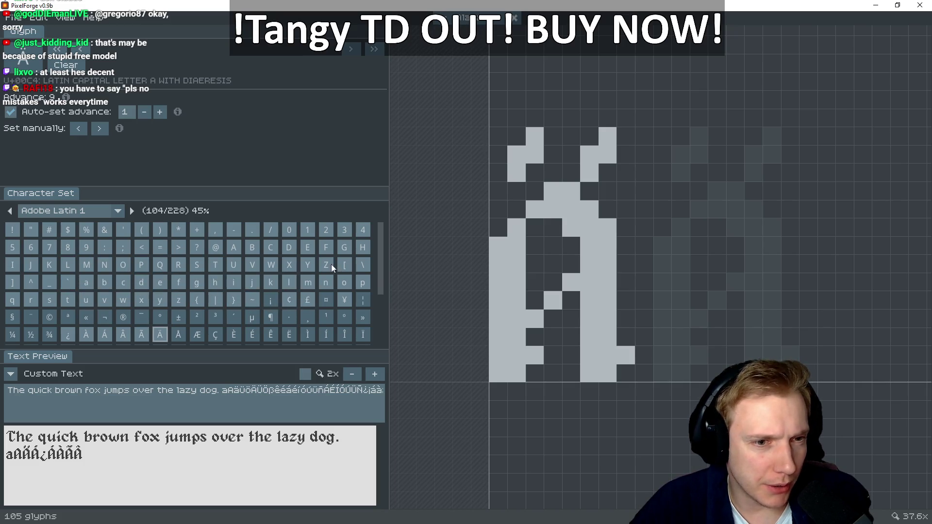
click(307, 248)
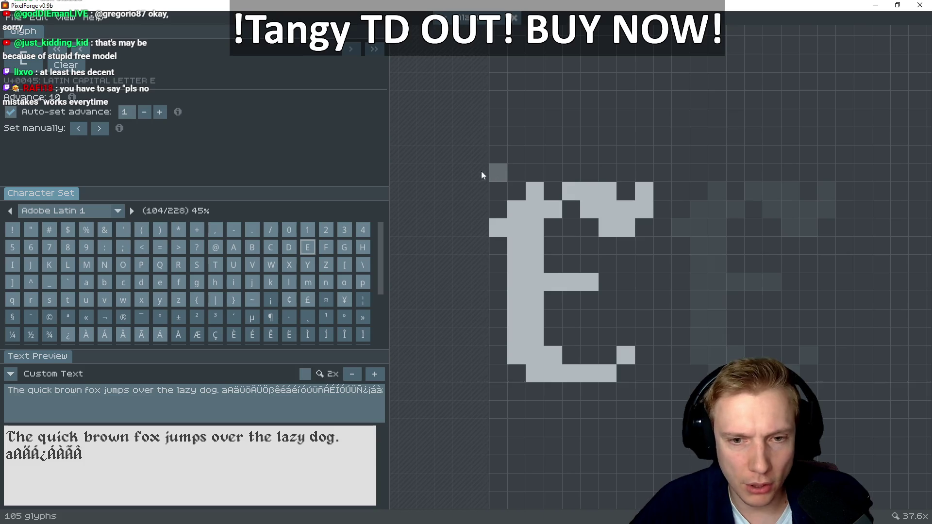
key(super+shift+s)
mouse_move(465, 146)
mouse_down()
mouse_move(629, 279)
mouse_move(659, 391)
mouse_move(677, 378)
mouse_up()
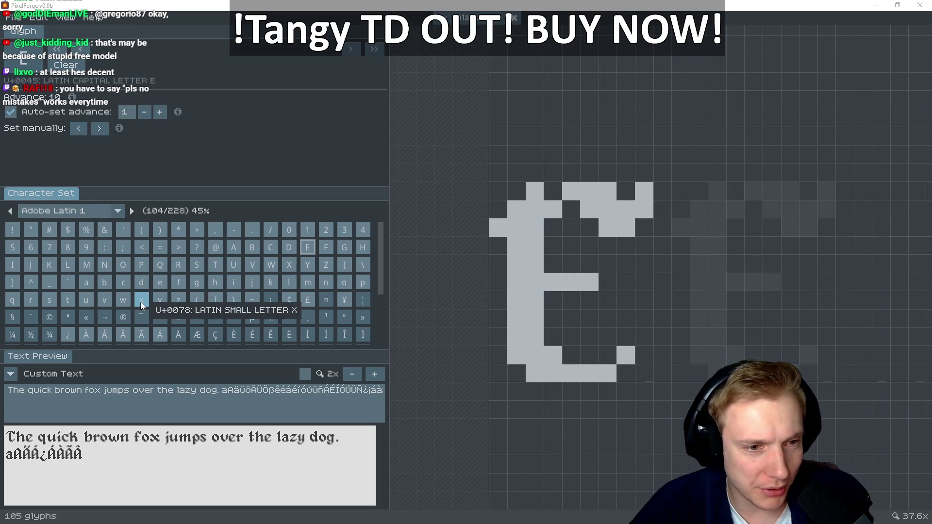
click(237, 336)
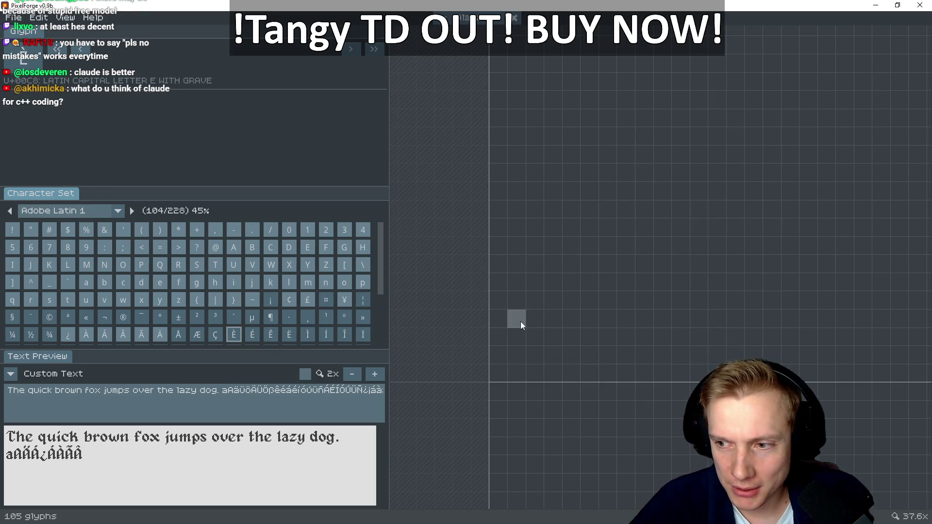
Paint the E's bottom bar with an upturned tip and a two-column stem
mouse_move(534, 372)
mouse_down()
mouse_move(602, 374)
mouse_move(532, 356)
mouse_move(518, 327)
mouse_move(512, 245)
mouse_up()
click(512, 245)
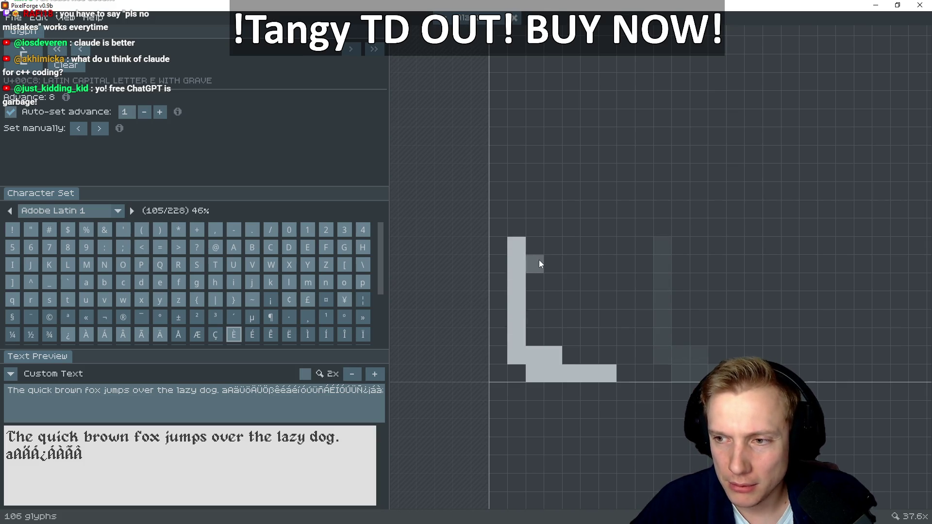
right_click(517, 330)
click(518, 330)
mouse_move(529, 334)
mouse_down()
mouse_move(533, 293)
mouse_move(584, 281)
mouse_up()
click(626, 354)
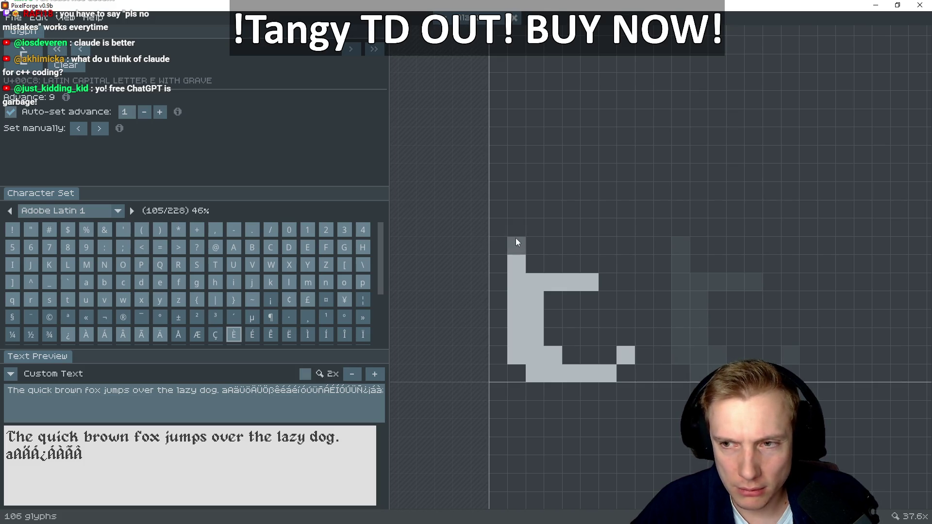
mouse_move(525, 246)
mouse_down()
mouse_move(525, 212)
mouse_move(531, 257)
mouse_up()
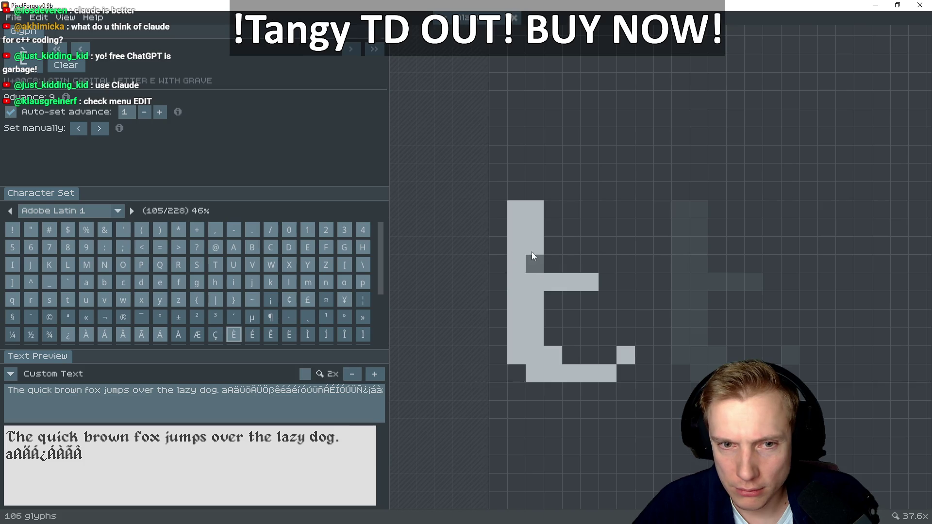
Add the E's top bar, left serif pixel and the curl right of the stem
click(549, 214)
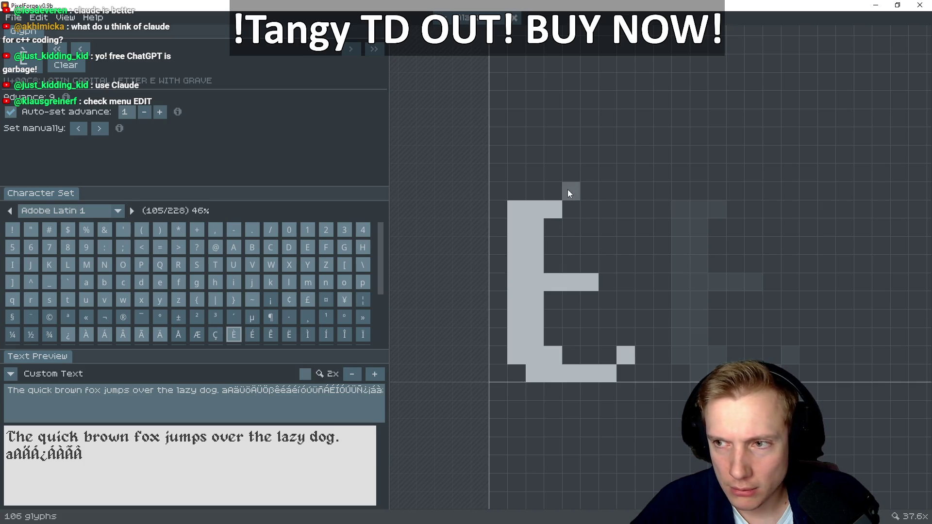
click(532, 194)
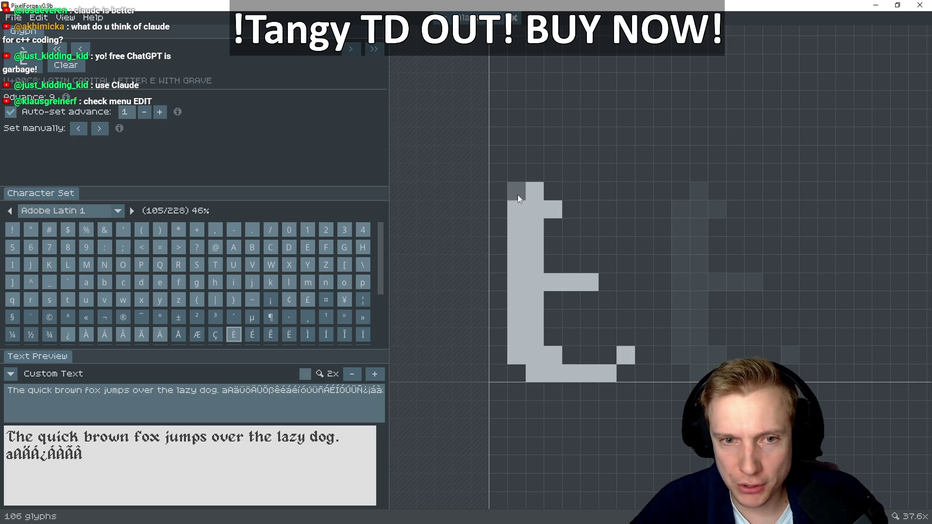
click(498, 226)
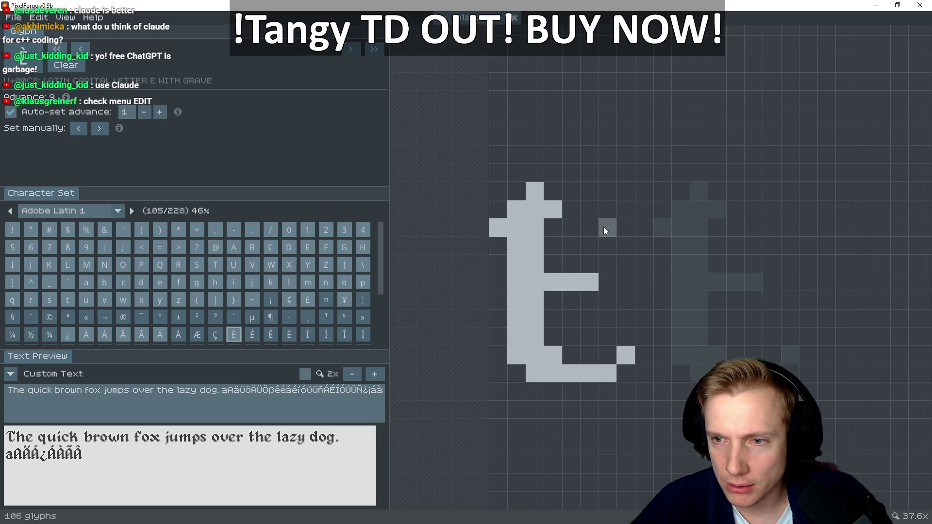
mouse_move(572, 200)
mouse_down()
mouse_move(611, 188)
mouse_move(645, 194)
mouse_move(607, 223)
mouse_move(587, 211)
mouse_move(607, 225)
mouse_up()
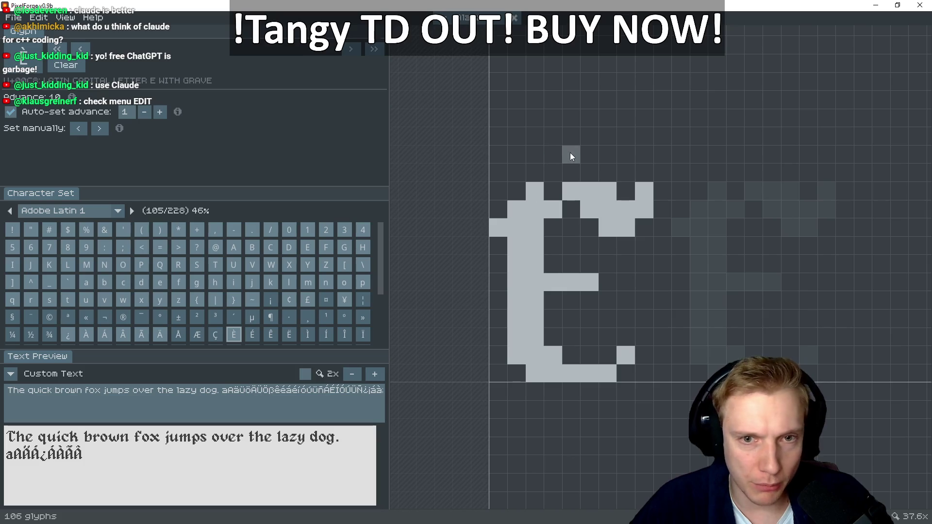
click(571, 191)
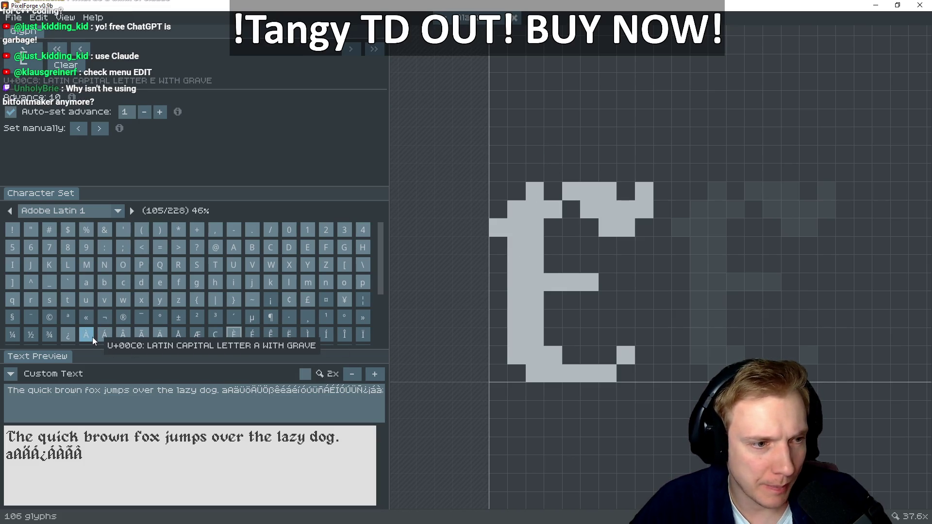
Draw a grave accent matching À's, append È to the preview text, and add a stem serif
key(Left)
key(Left)
key(Left)
key(Left)
key(Left)
key(Left)
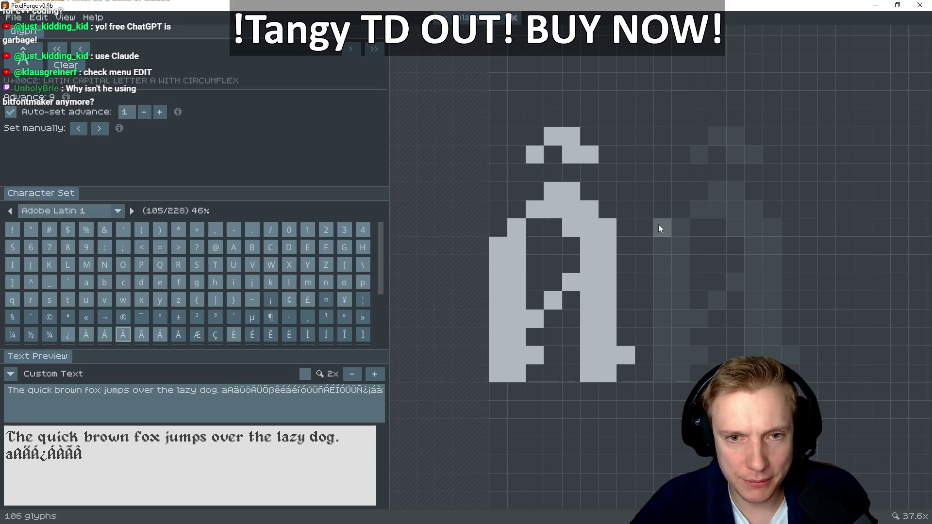
key(Right)
key(Right)
key(Right)
key(Right)
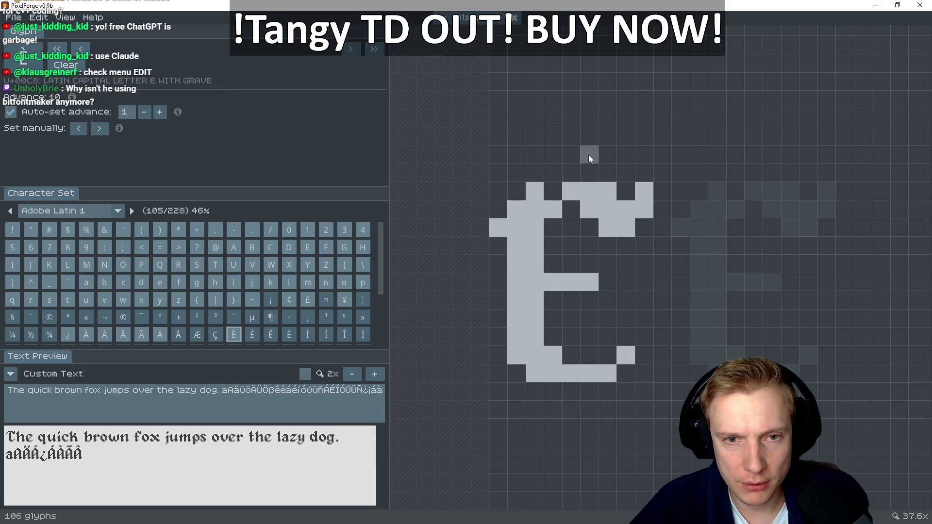
mouse_move(573, 154)
mouse_down()
mouse_move(569, 139)
mouse_move(590, 155)
mouse_up()
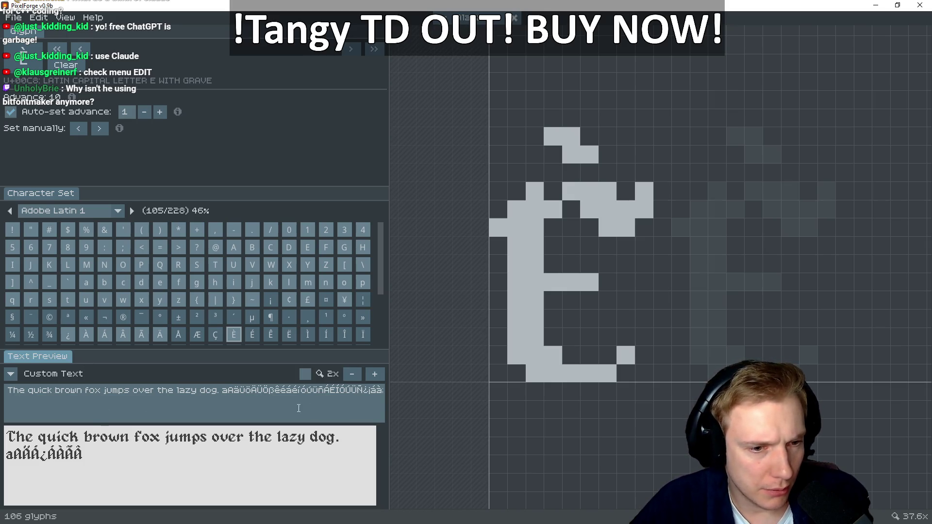
key(ctrl+v)
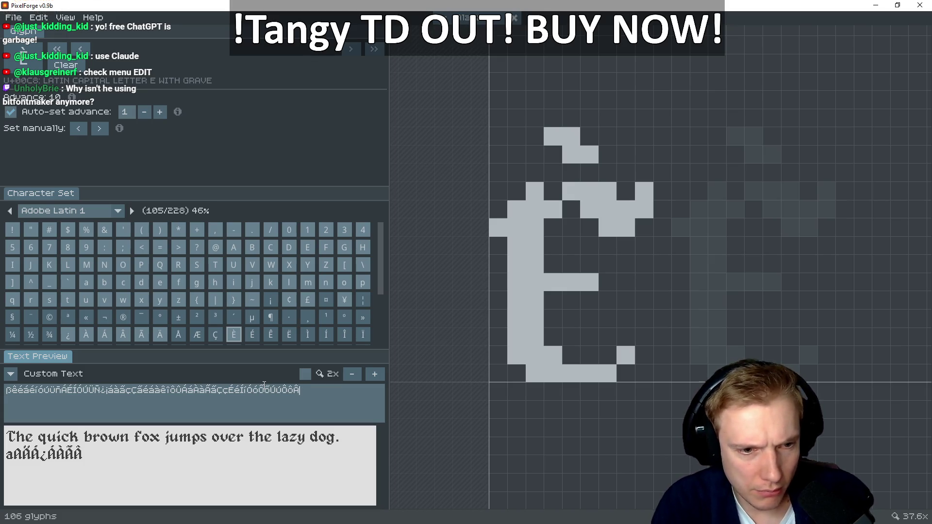
text(È)
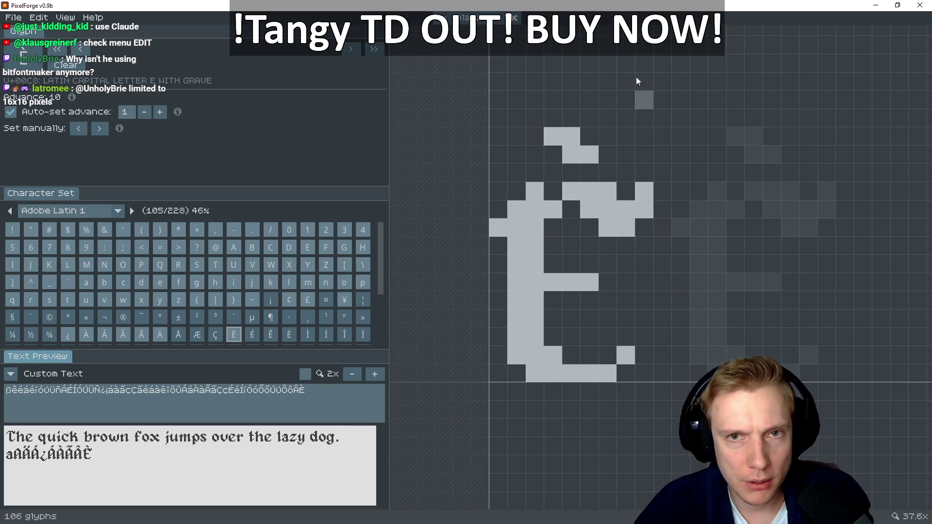
click(275, 454)
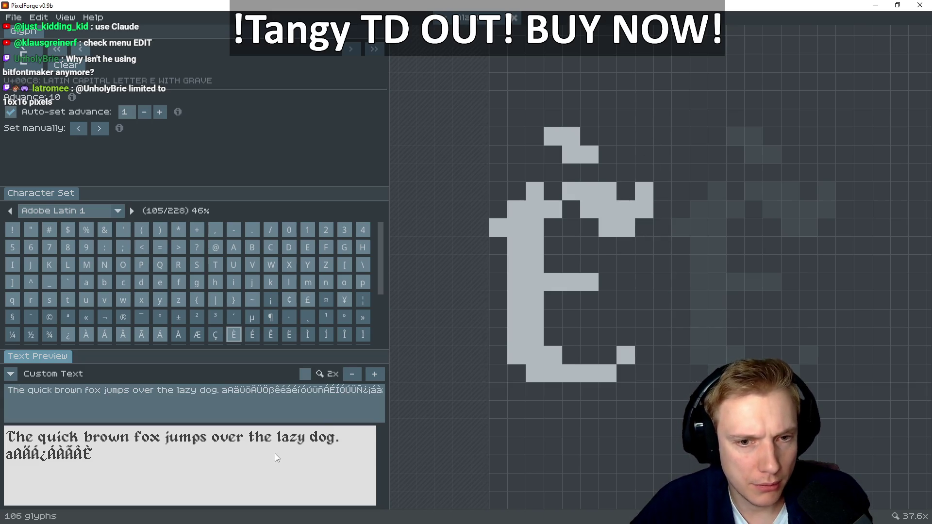
click(498, 228)
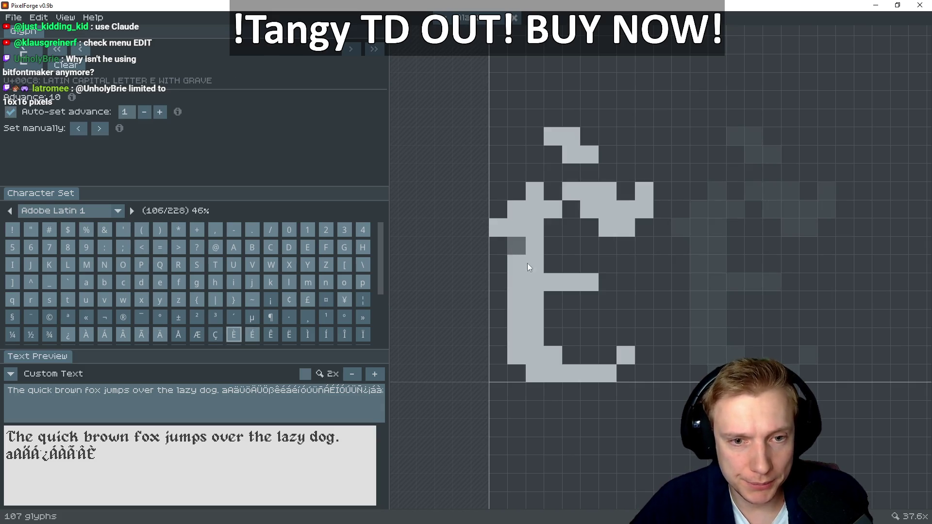
Draw the É's stem and its upturned bottom bar
key(Right)
mouse_move(498, 227)
mouse_down()
mouse_move(517, 214)
mouse_move(521, 371)
mouse_up()
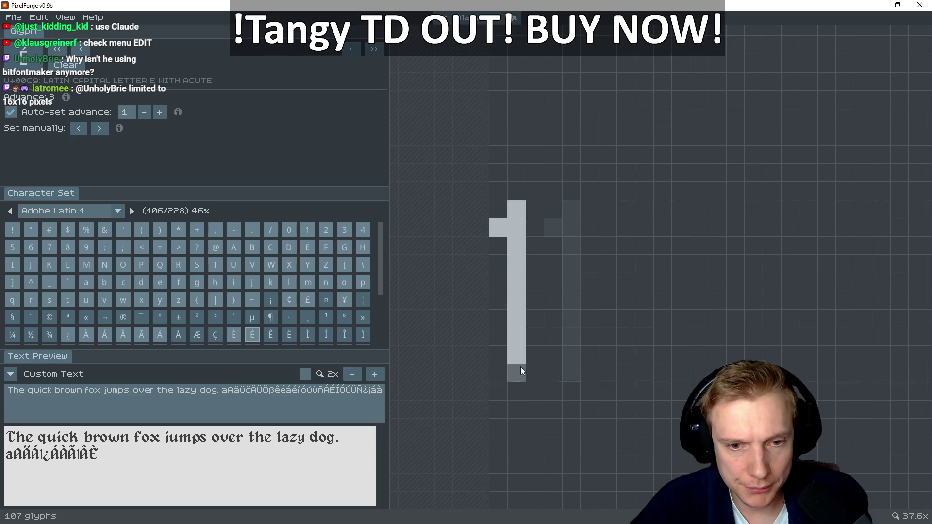
right_click(516, 373)
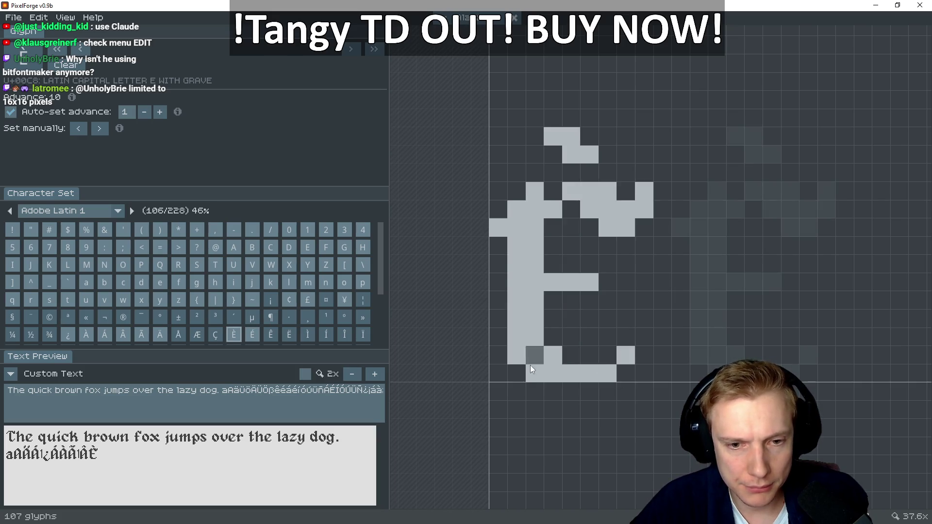
drag(536, 372, 596, 372)
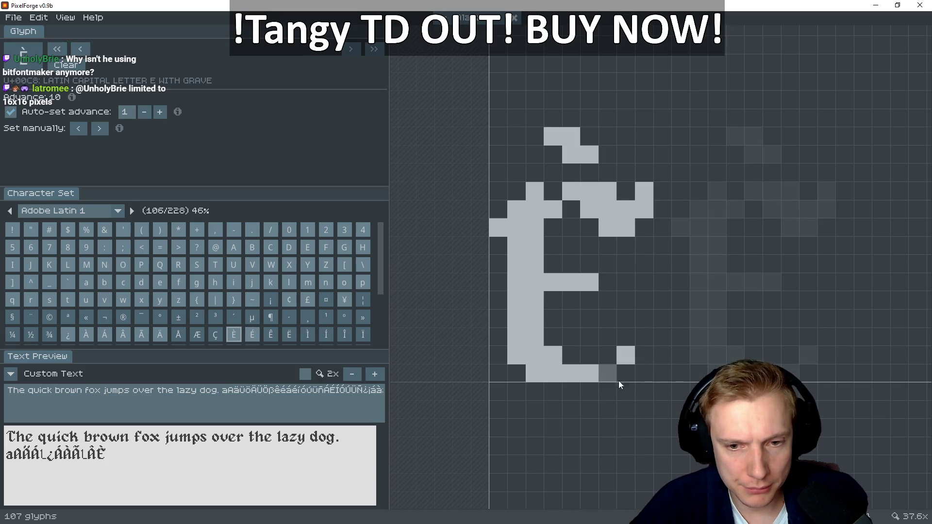
click(608, 372)
click(624, 353)
click(536, 354)
drag(549, 353, 523, 237)
Add the É's middle bar and top curl, comparing against È
key(Left)
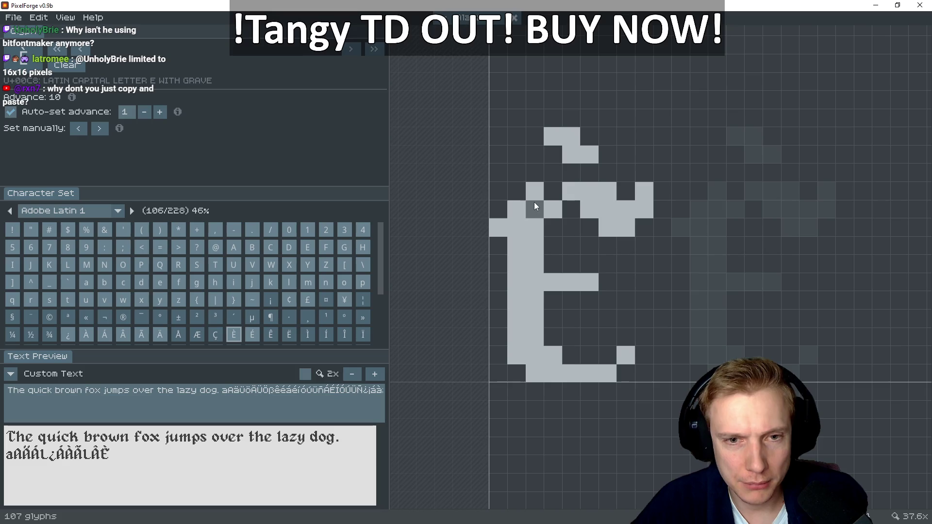
key(Right)
key(Left)
key(Right)
drag(550, 276, 586, 281)
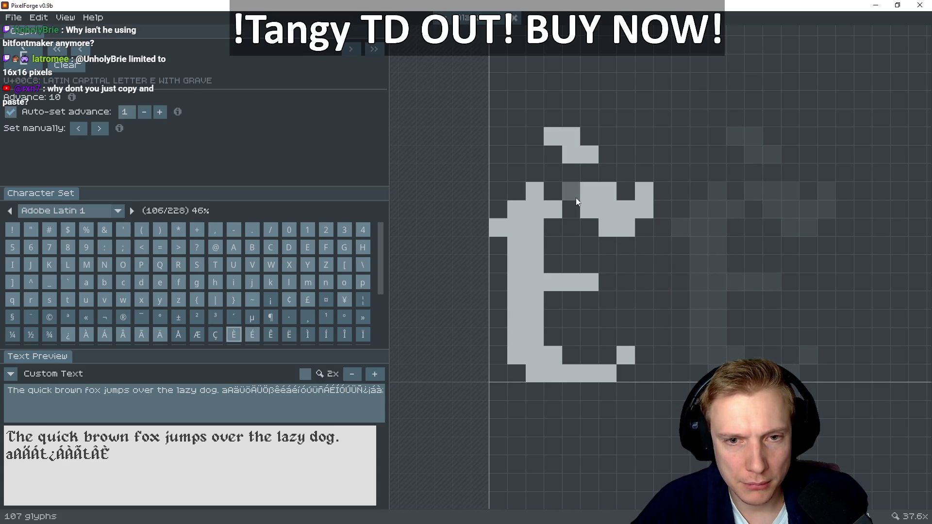
mouse_move(570, 189)
mouse_down()
mouse_move(605, 190)
mouse_move(606, 208)
mouse_up()
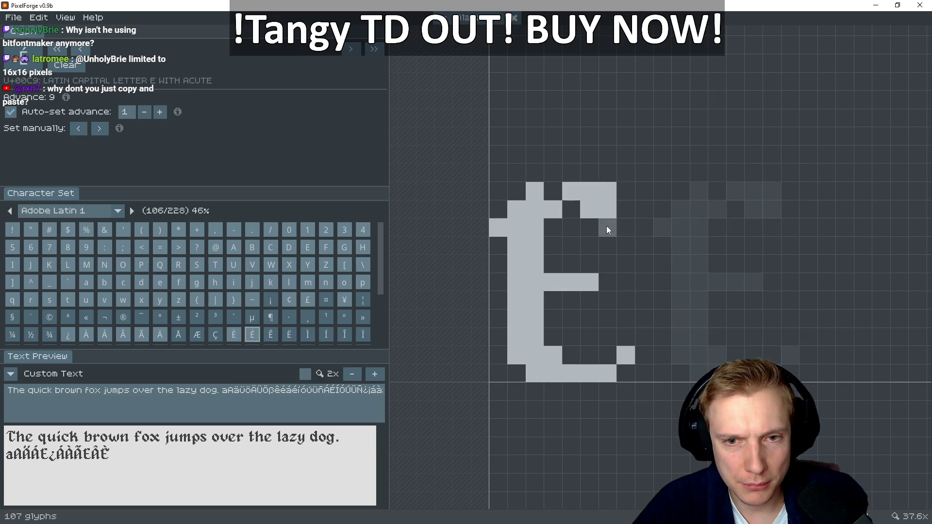
Add the acute accent above the É, then place the first pixel of Ê
key(Left)
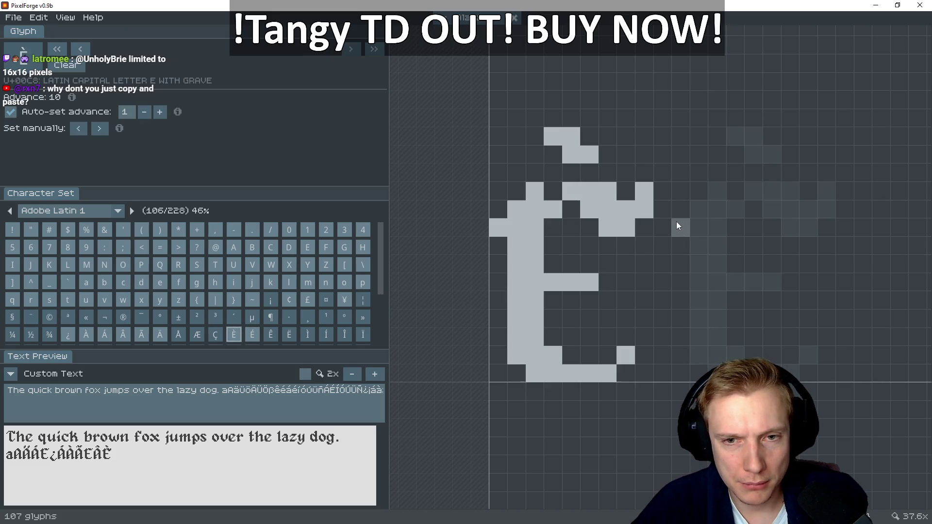
key(Right)
key(Left)
key(Right)
key(Left)
key(Right)
drag(571, 154, 608, 136)
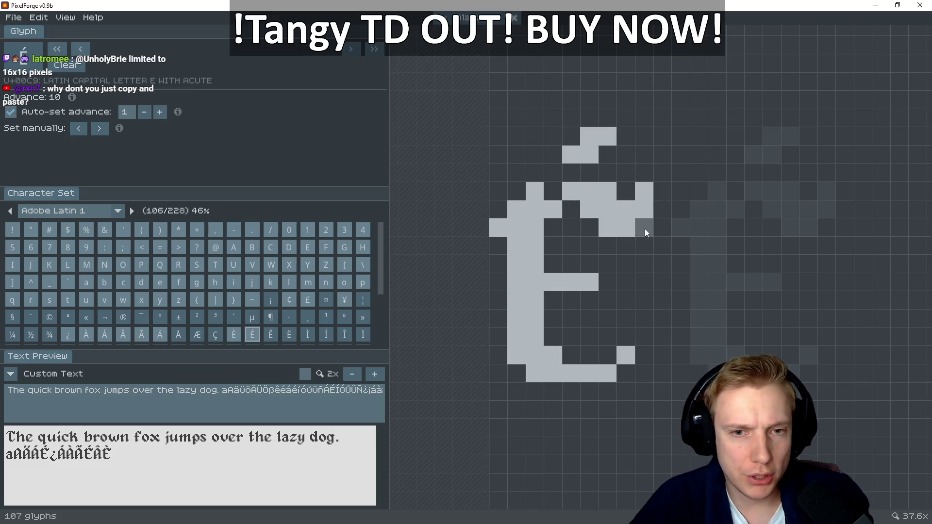
key(Right)
click(496, 226)
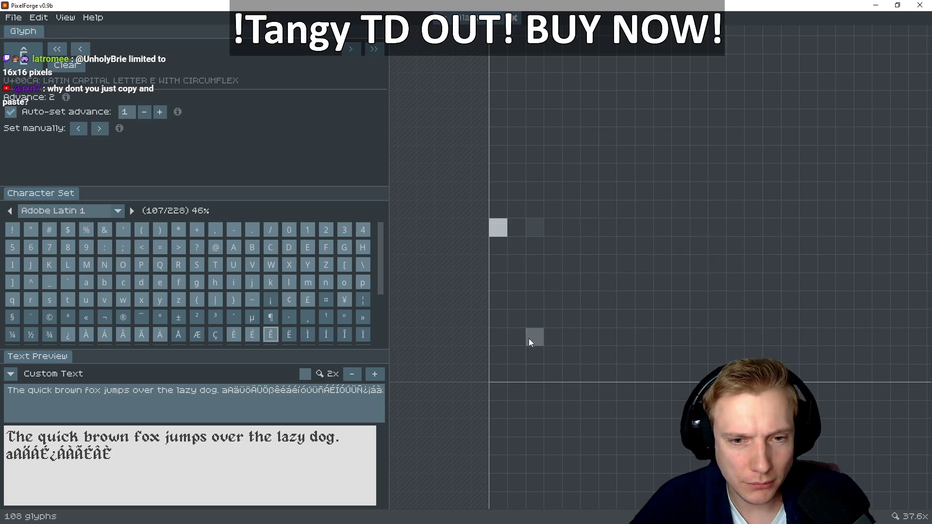
Paint the Ê's stem and bottom row with its upturned tip, checking É
drag(512, 234, 516, 326)
key(Left)
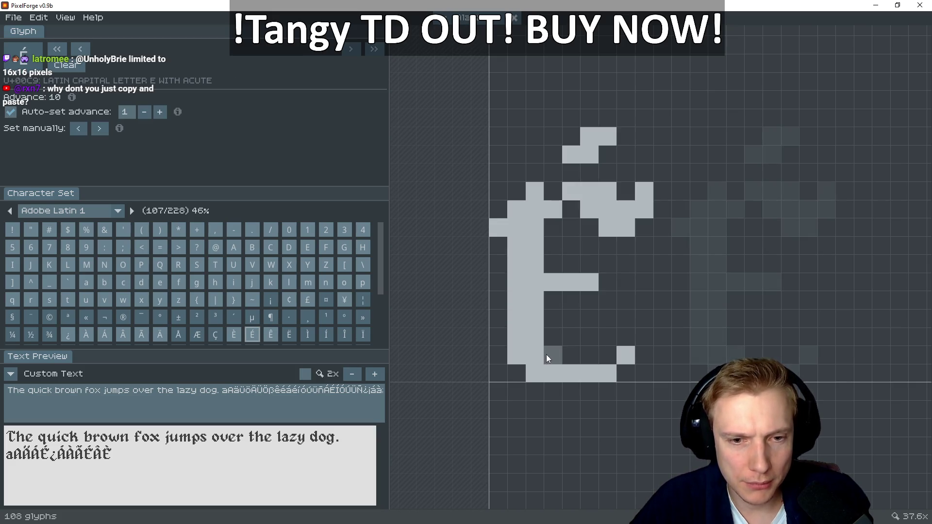
key(Right)
mouse_move(529, 372)
mouse_down()
mouse_move(580, 370)
mouse_move(616, 352)
mouse_up()
key(Left)
key(Right)
key(Left)
key(Right)
drag(607, 372, 627, 361)
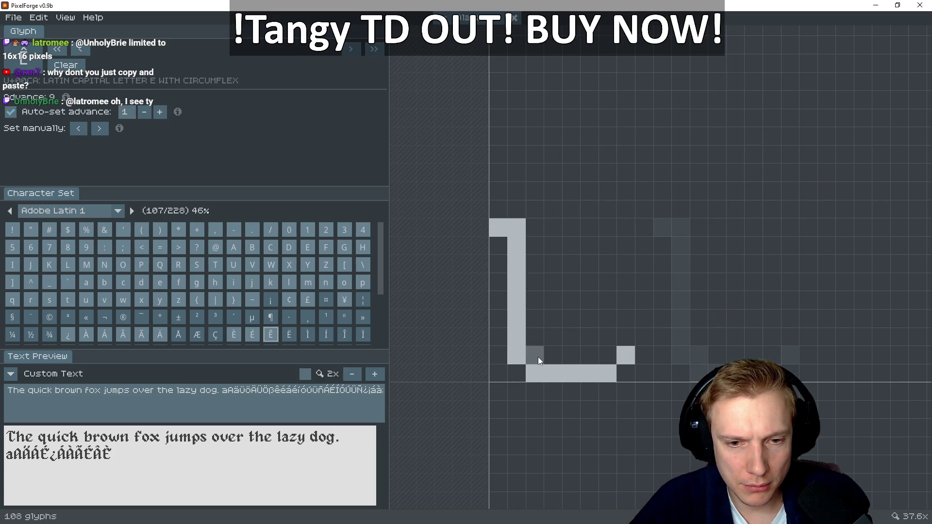
Thicken the stem, add middle bar, upper arm and a circumflex modelled on Â
mouse_move(551, 359)
mouse_down()
mouse_move(535, 313)
mouse_move(534, 227)
mouse_up()
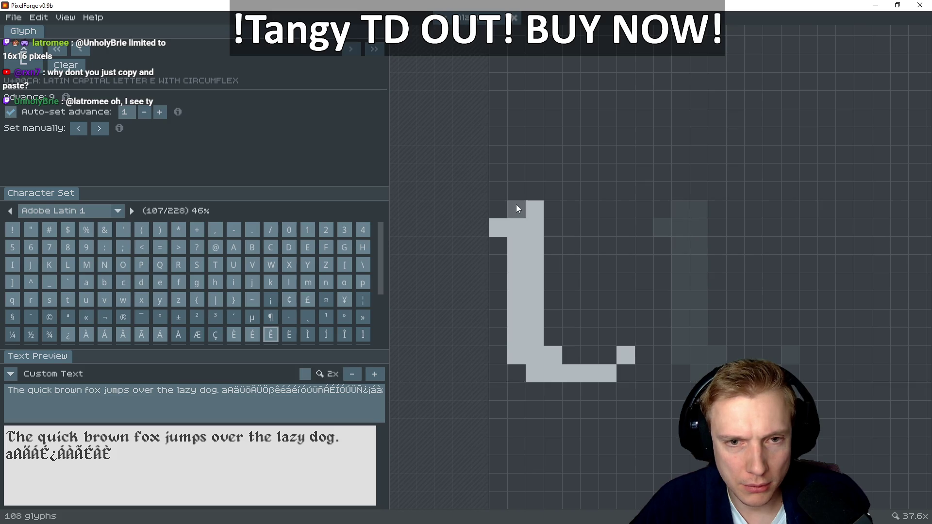
click(516, 209)
click(553, 282)
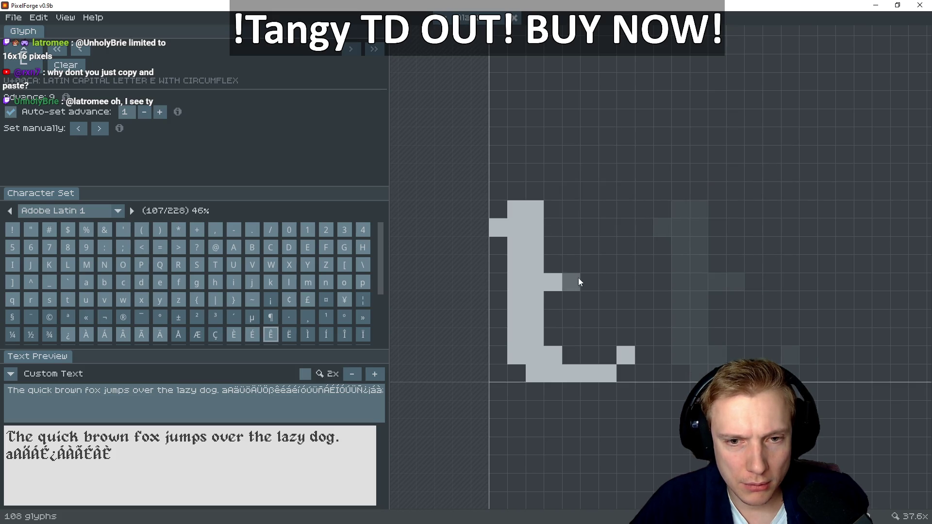
key(Left)
key(Right)
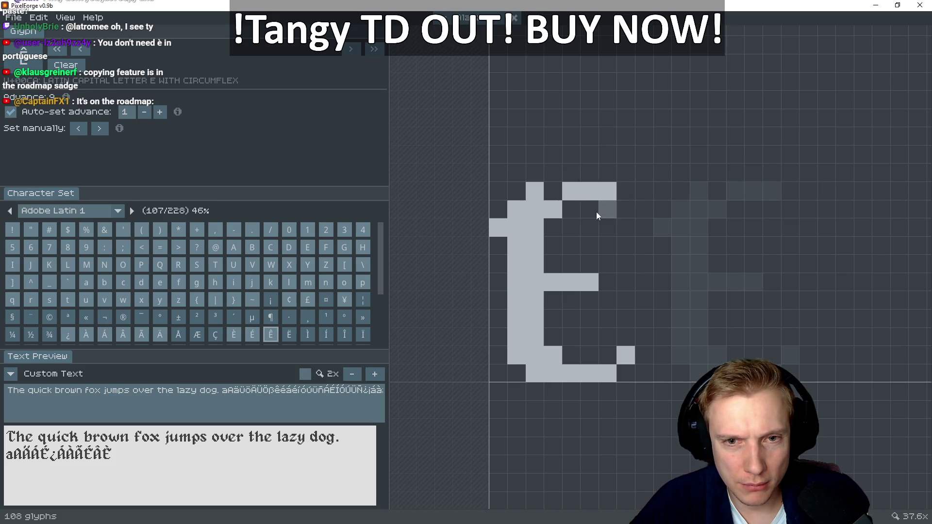
drag(593, 208, 637, 204)
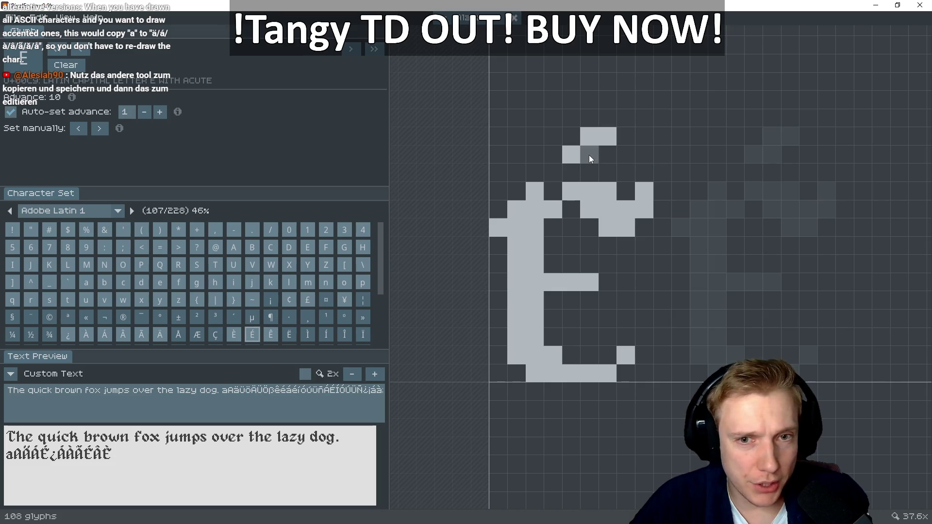
key(Left)
key(Left)
key(Left)
key(Left)
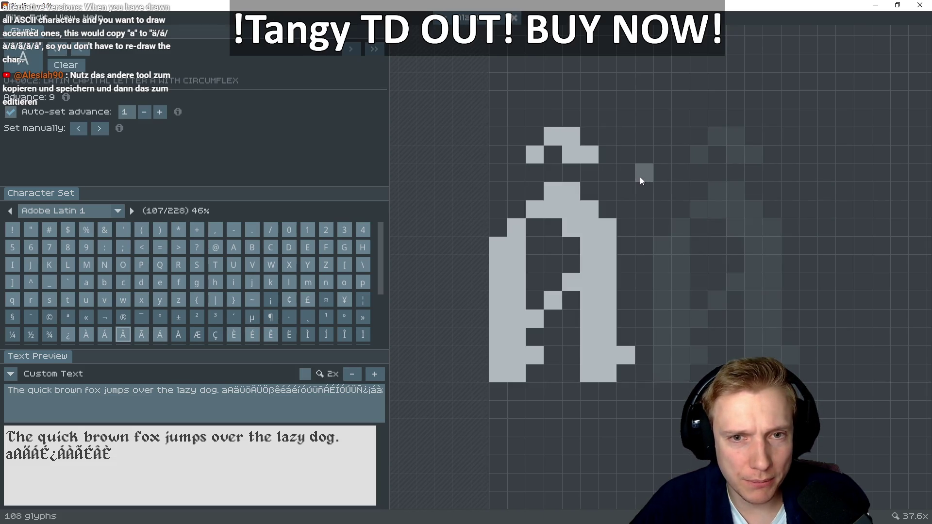
key(Right)
key(Right)
key(Right)
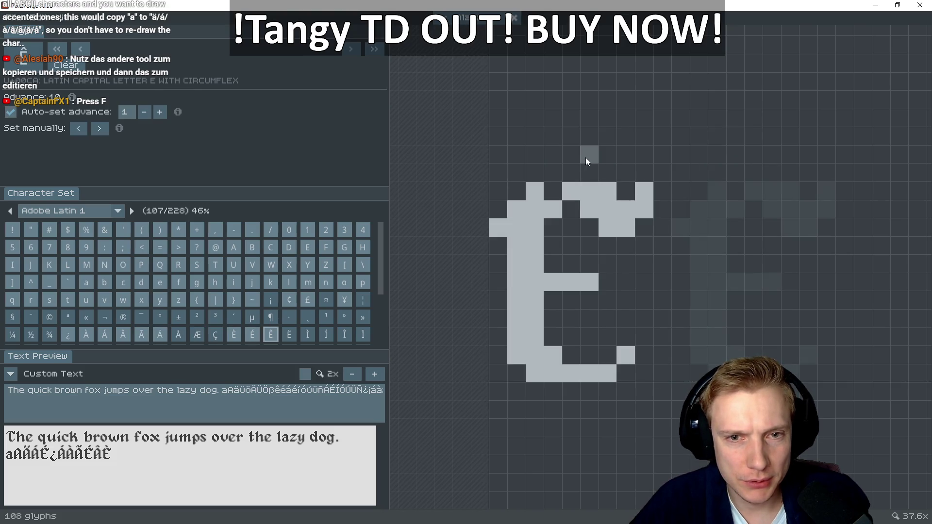
drag(601, 152, 589, 138)
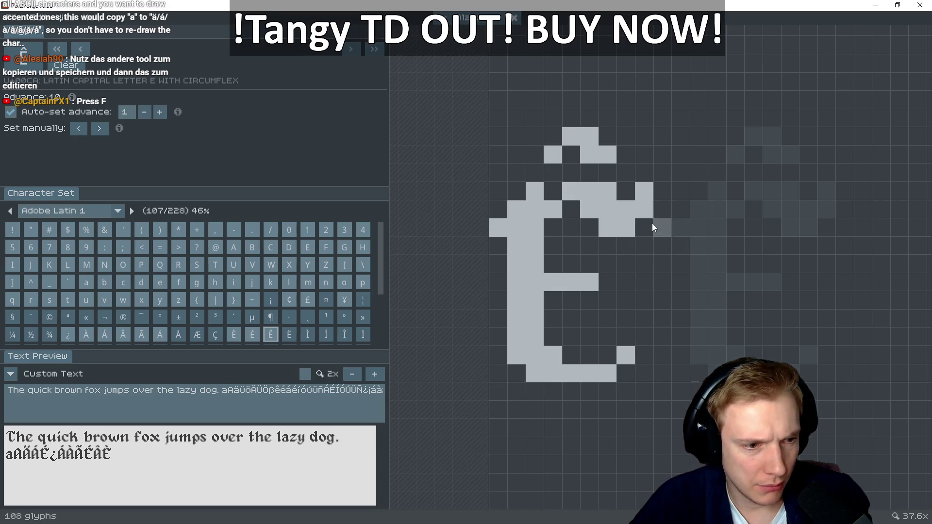
Append 'Ê' to the end of the preview text
click(360, 395)
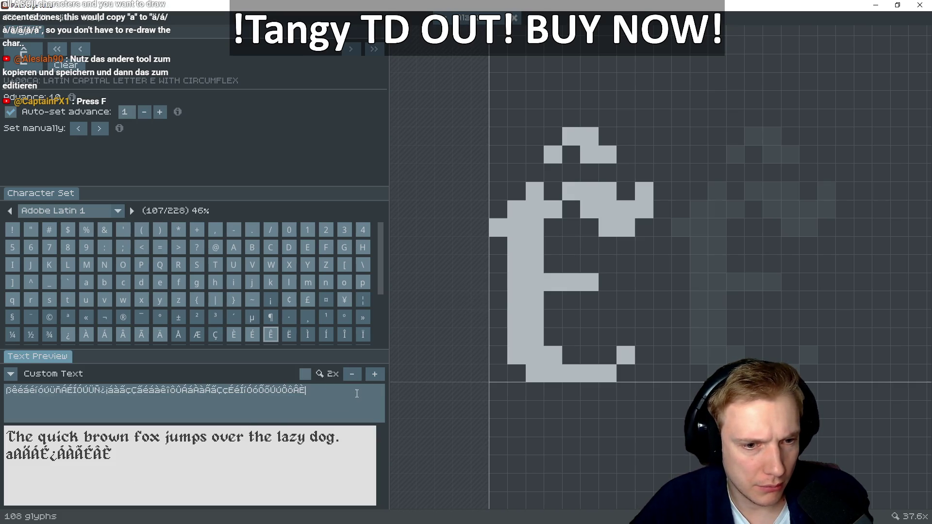
text(Ê)
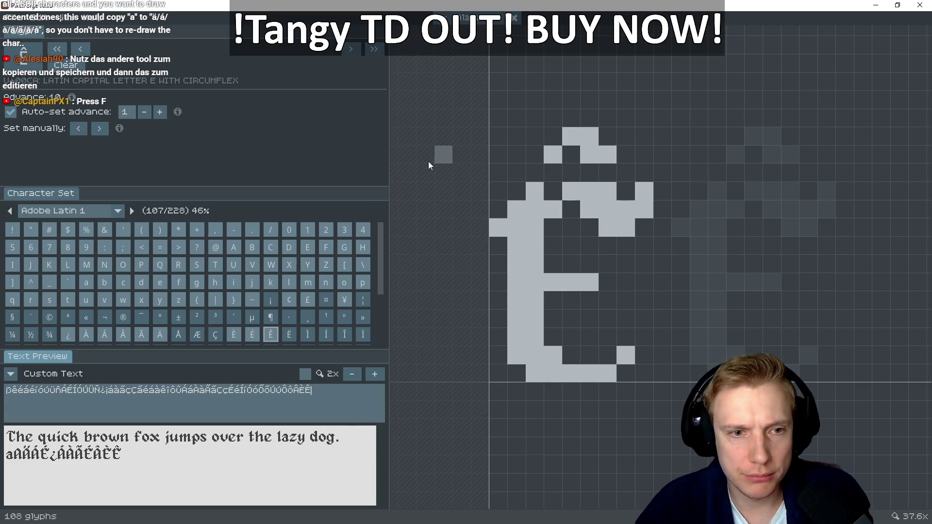
click(345, 457)
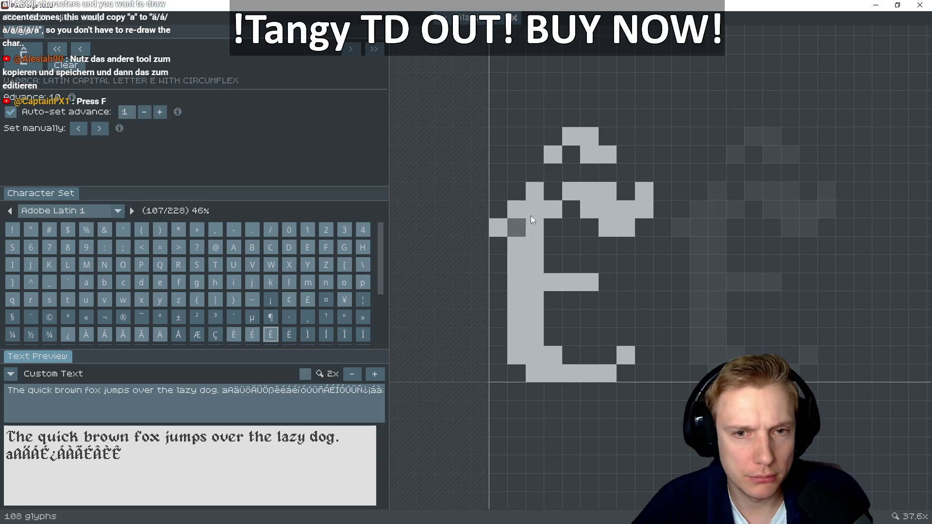
Draw the Ë's top serif pixels and its L-shaped stem and base
key(Right)
click(497, 229)
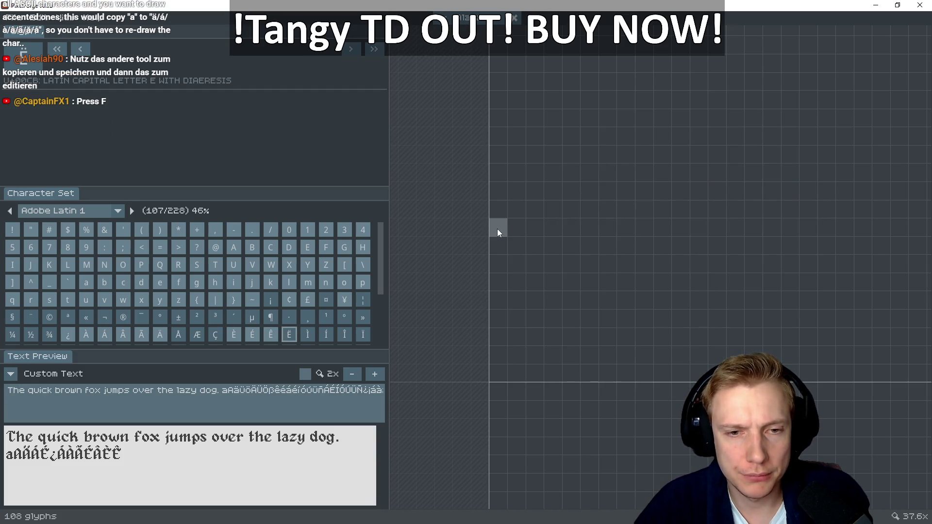
click(515, 222)
click(517, 209)
mouse_move(514, 250)
mouse_down()
mouse_move(510, 354)
mouse_move(612, 372)
mouse_up()
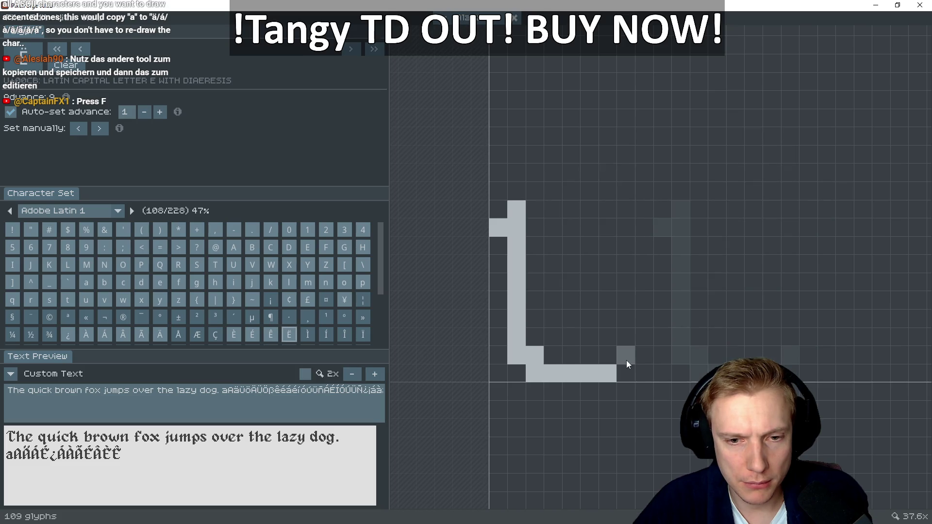
click(627, 362)
drag(555, 355, 538, 333)
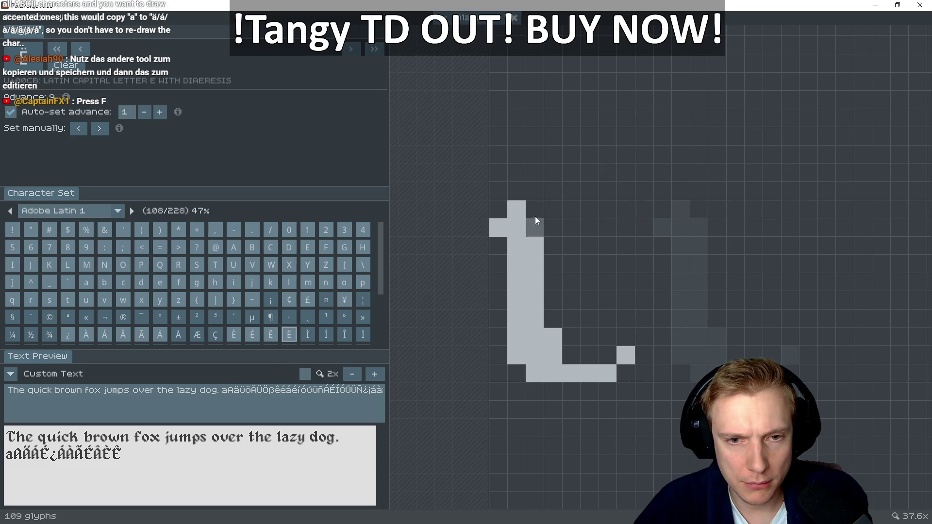
Add the Ë's middle crossbar and top arm, comparing against Ê
key(Left)
key(Right)
key(Left)
key(Right)
drag(554, 287, 575, 286)
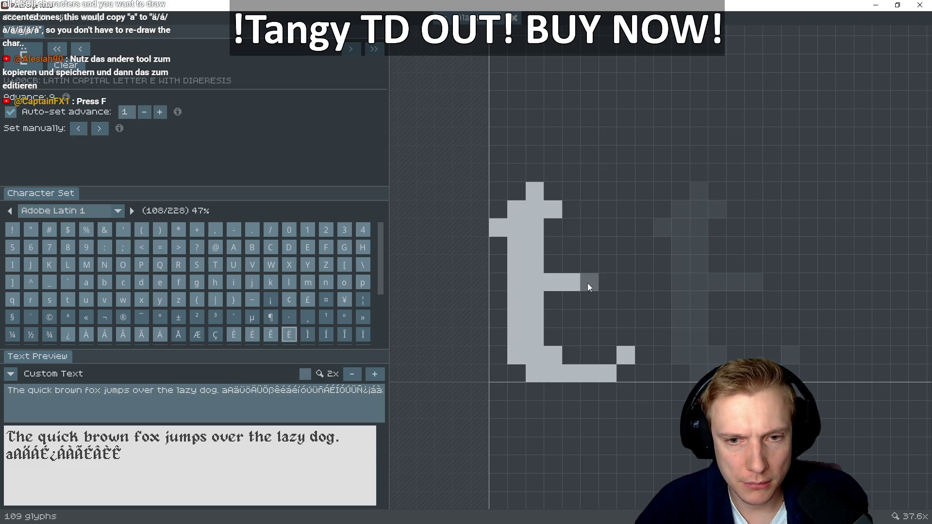
click(589, 283)
key(Left)
key(Right)
key(Left)
key(Right)
mouse_move(574, 190)
mouse_down()
mouse_move(644, 209)
mouse_move(626, 227)
mouse_up()
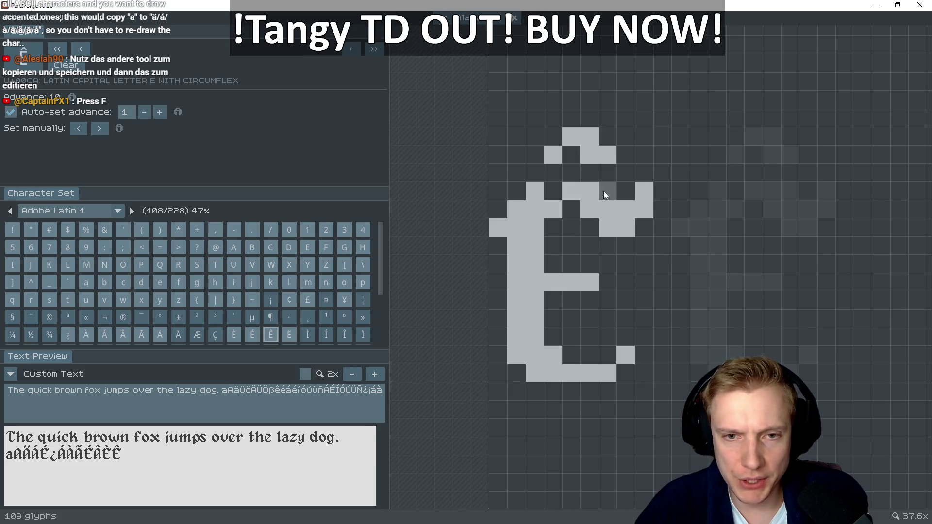
Sketch the diaeresis dots above the Ë, referencing the Ä dots
drag(555, 148, 612, 146)
key(Left)
key(Left)
key(Left)
key(Left)
key(Left)
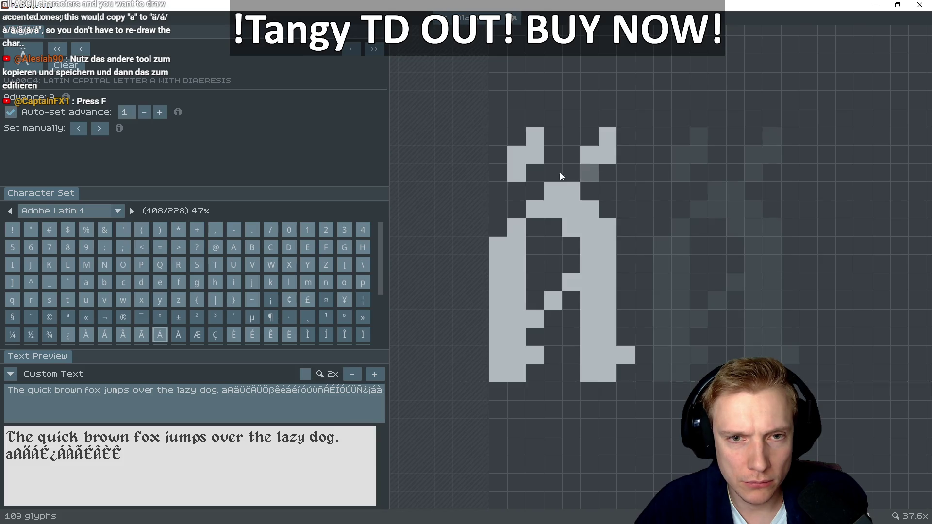
key(Right)
key(Right)
key(Right)
key(Right)
key(Right)
key(Right)
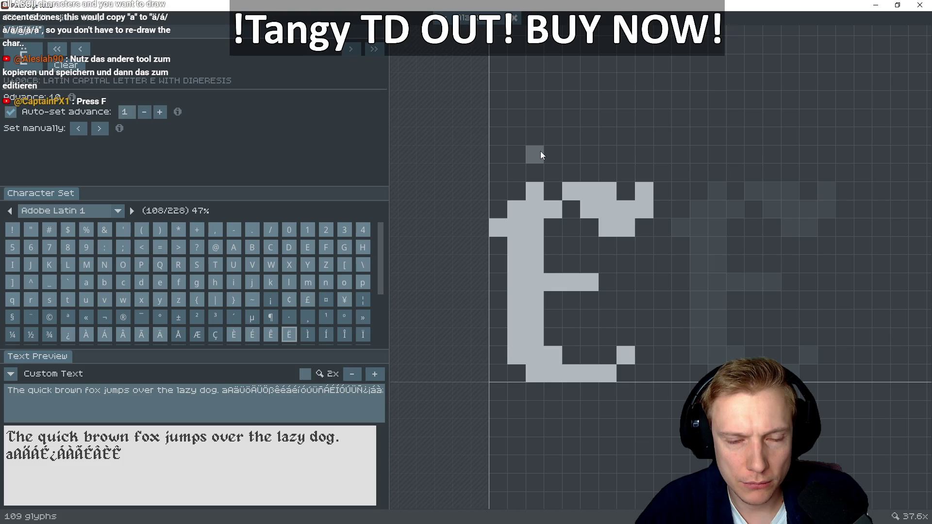
drag(549, 141, 538, 121)
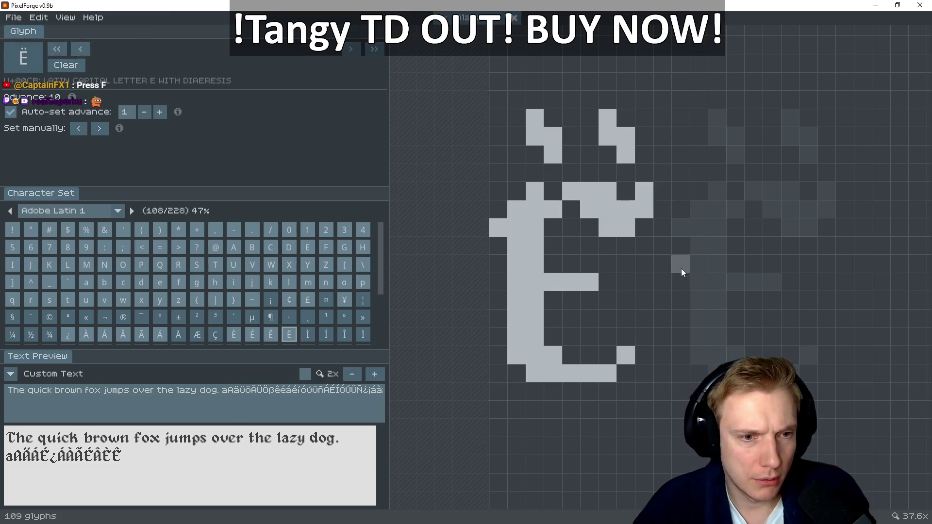
key(Left)
key(Left)
key(Left)
key(Left)
key(Right)
key(Right)
key(Right)
key(Right)
key(Right)
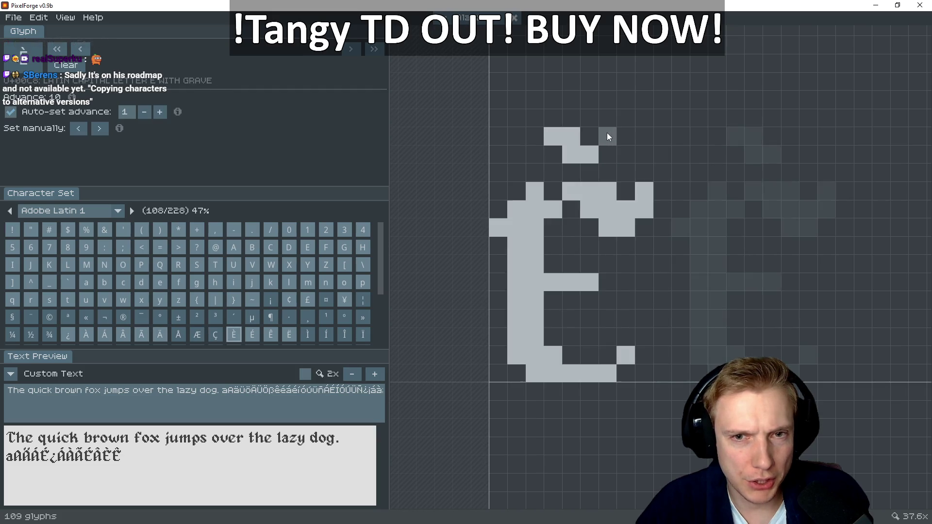
Reshape the two diaeresis dots into slanted strokes, checking the BitFontMaker2 reference
click(607, 136)
click(607, 118)
click(534, 118)
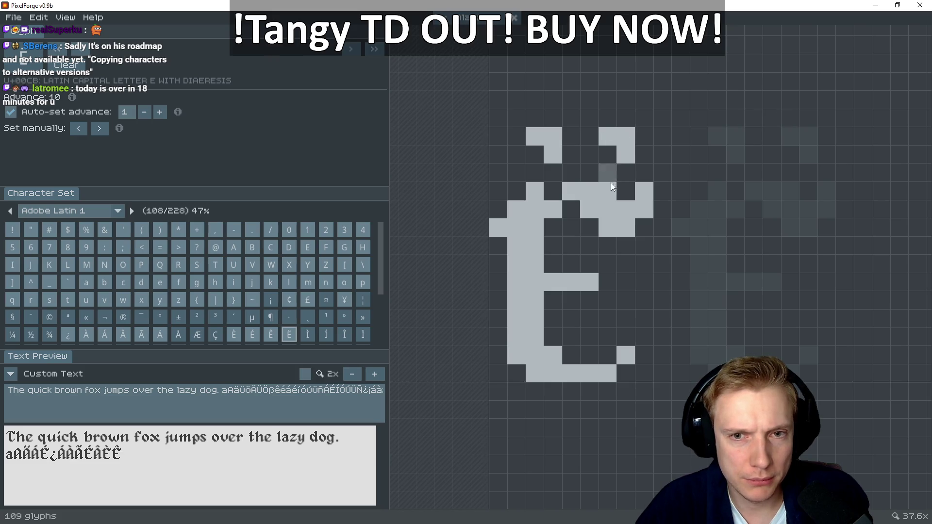
click(610, 150)
click(627, 135)
click(538, 155)
click(553, 172)
click(553, 136)
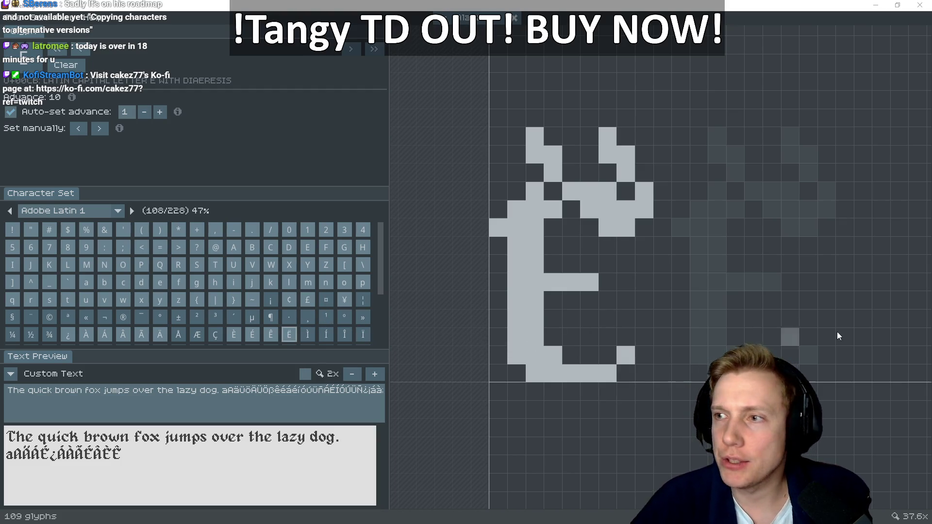
key(alt+Tab)
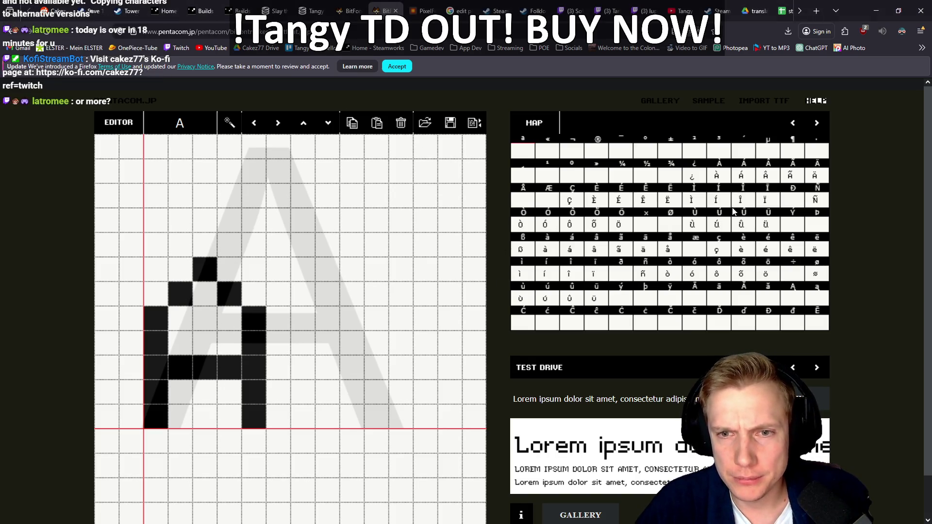
key(alt+Tab)
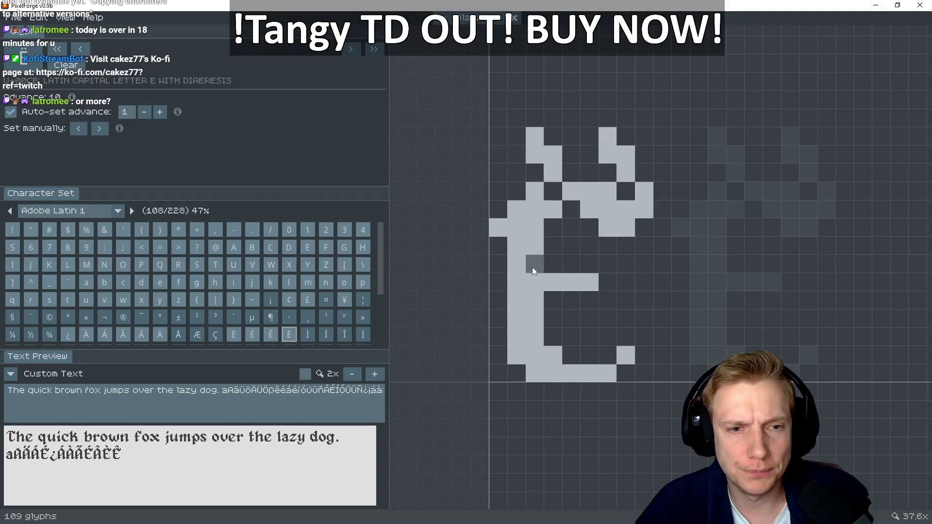
Screenshot the plain I glyph for reference and return to the empty Ì
key(Right)
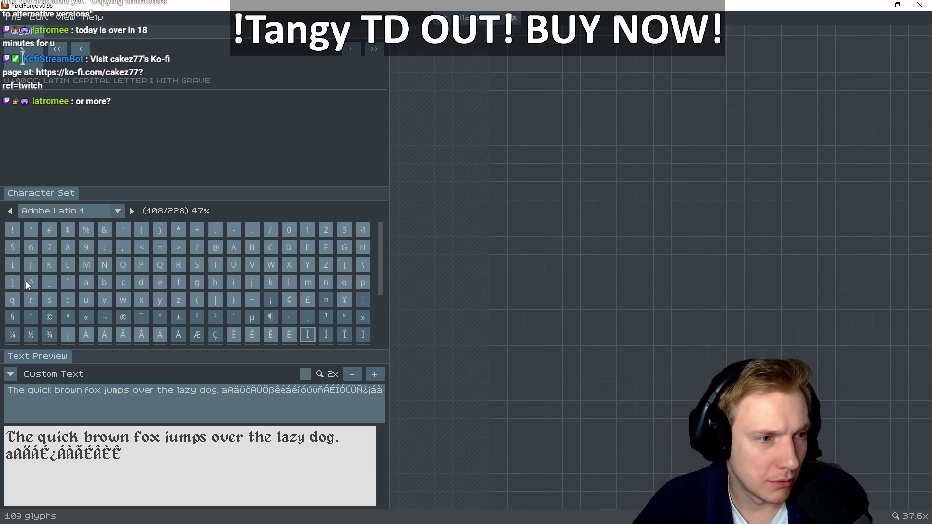
click(12, 264)
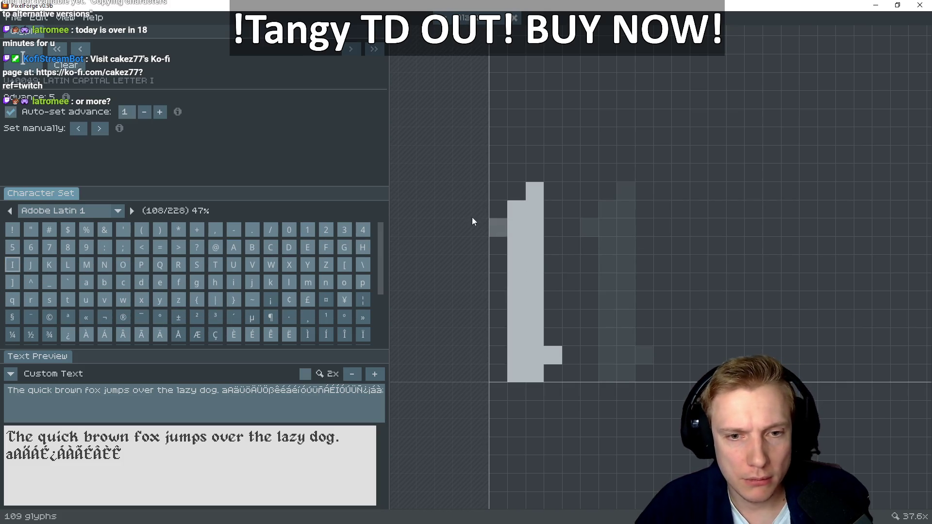
key(super+shift+s)
drag(452, 155, 600, 410)
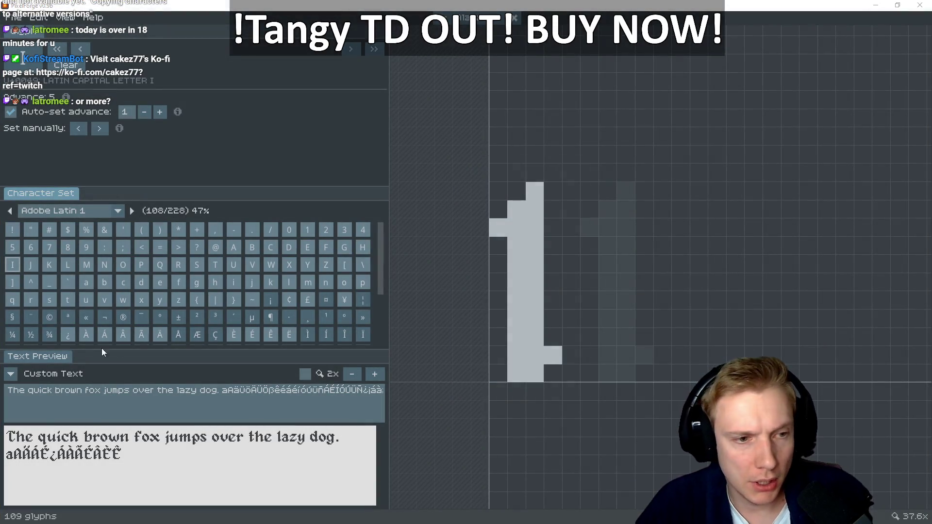
click(308, 335)
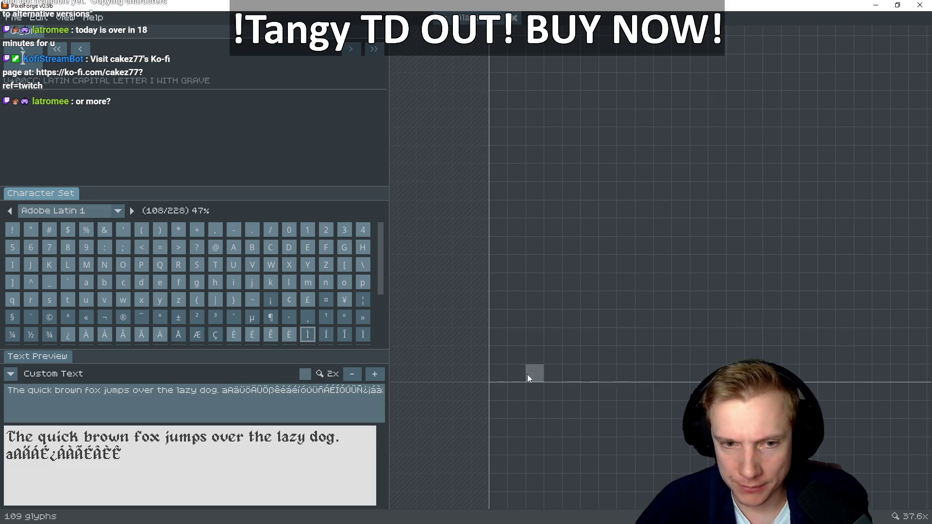
Paint the I stems of Ì and Í down to the baseline
drag(520, 377, 538, 368)
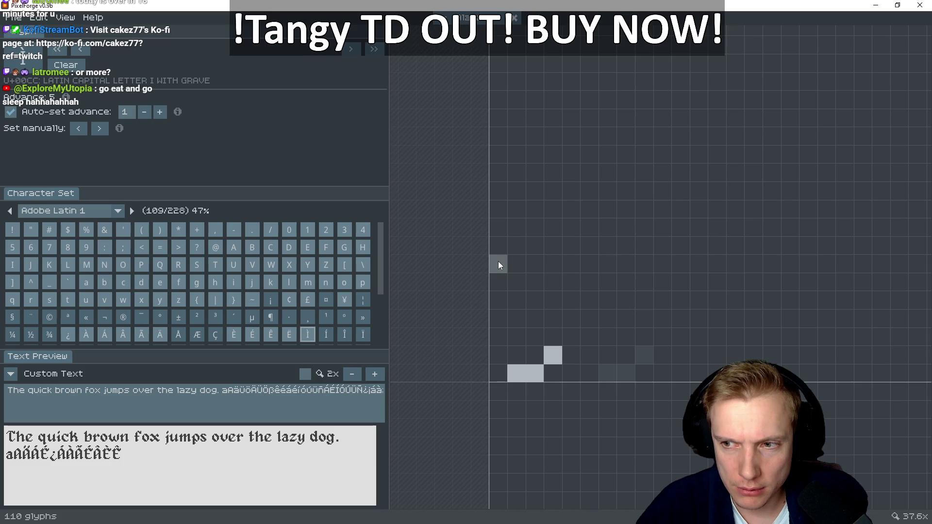
mouse_move(502, 231)
mouse_down()
mouse_move(534, 186)
mouse_move(526, 357)
mouse_up()
key(Right)
mouse_move(500, 226)
mouse_down()
mouse_move(535, 202)
mouse_move(527, 299)
mouse_move(513, 236)
mouse_move(515, 363)
mouse_up()
mouse_move(522, 313)
mouse_down()
mouse_move(532, 316)
mouse_move(532, 374)
mouse_up()
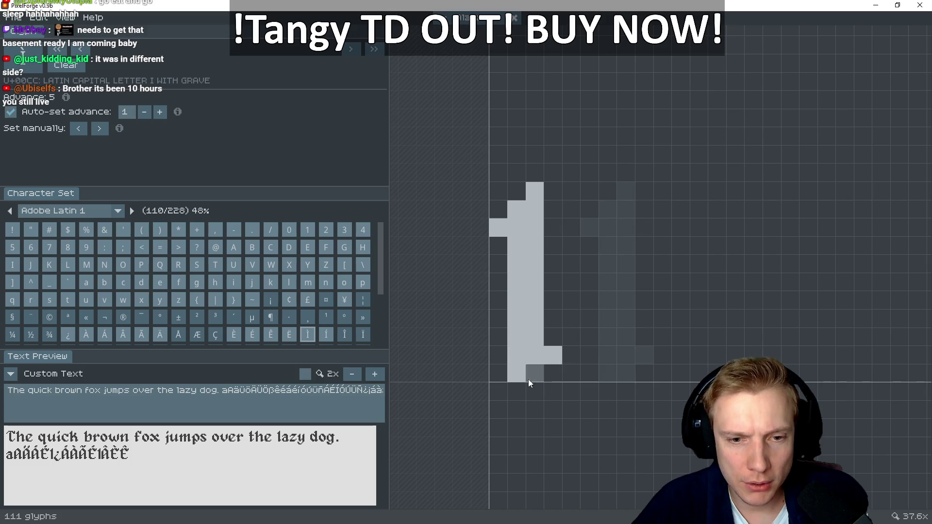
Add the grave accent above the Ì stem
key(Left)
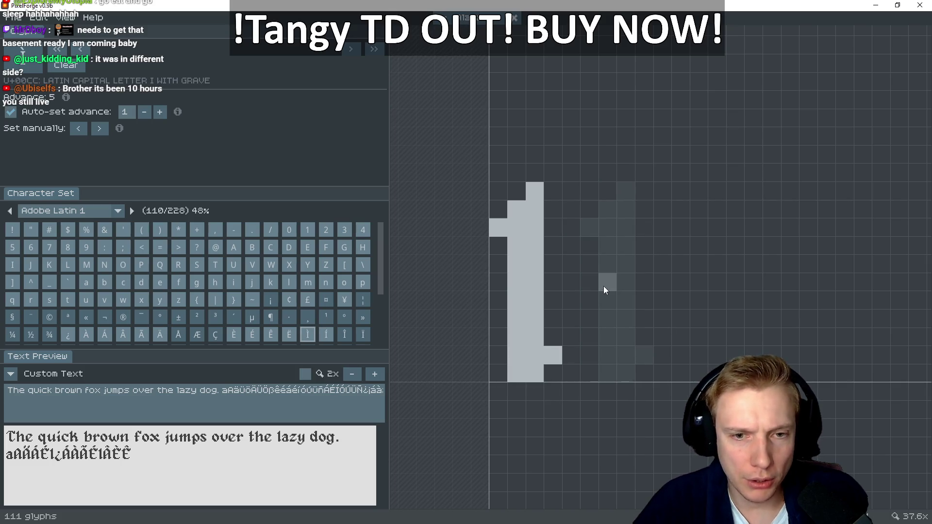
drag(537, 155, 525, 141)
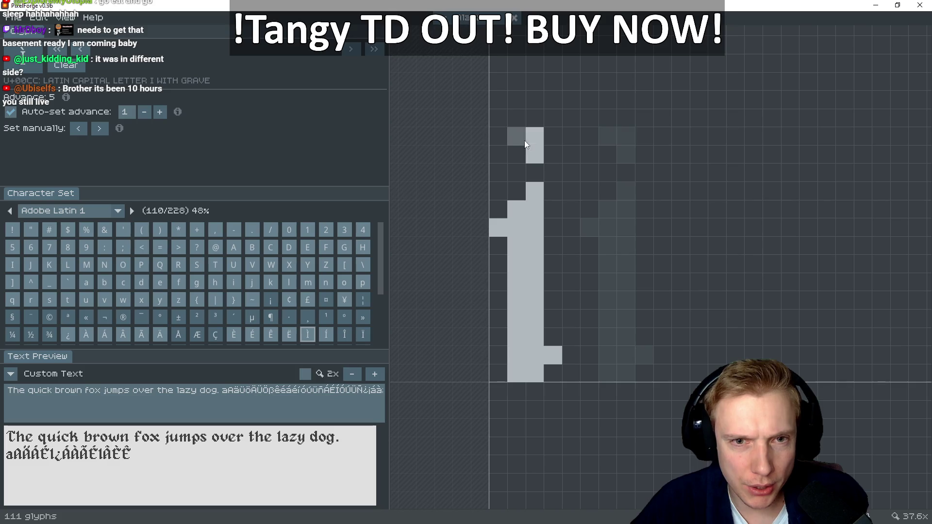
click(496, 135)
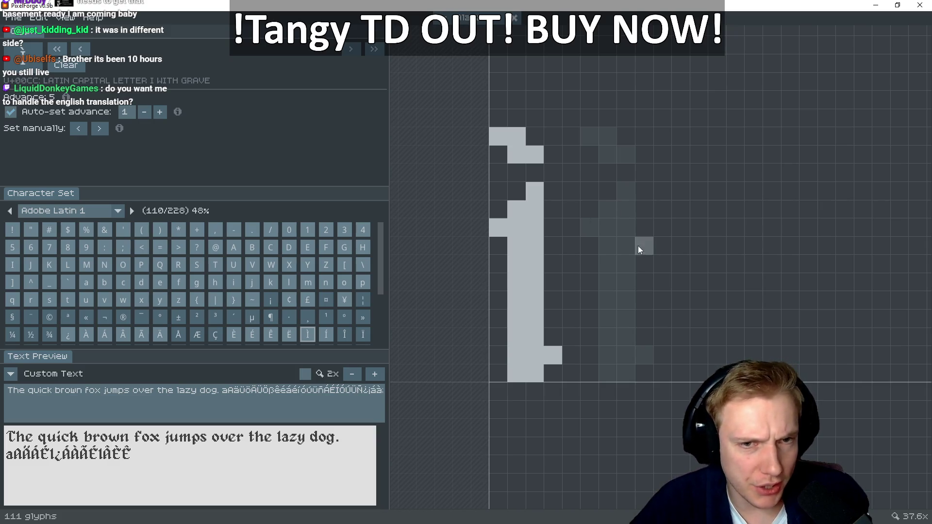
Add a two-pixel acute accent above the Í and check the preview text
key(Right)
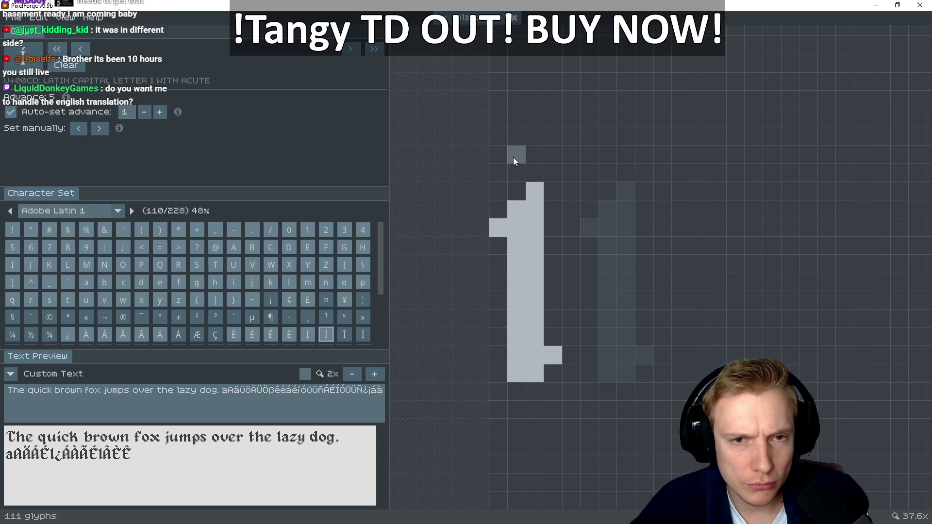
click(515, 154)
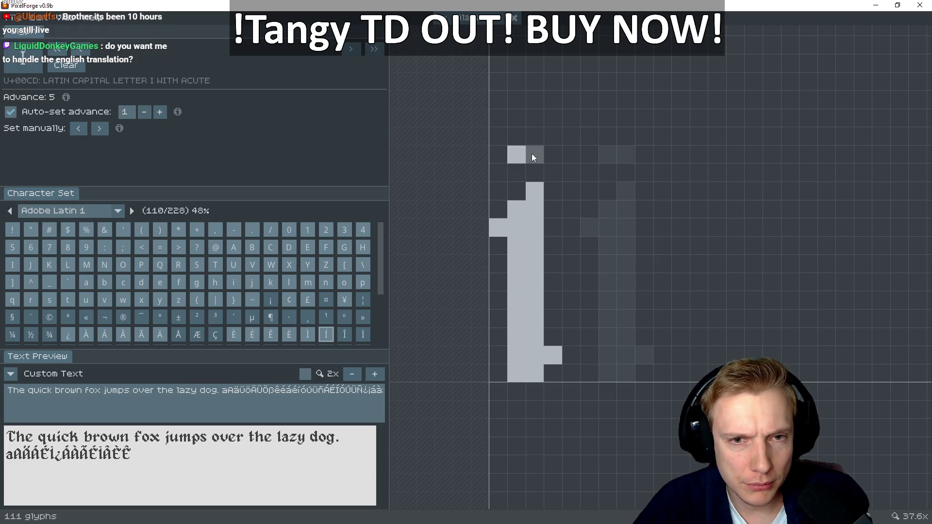
click(532, 154)
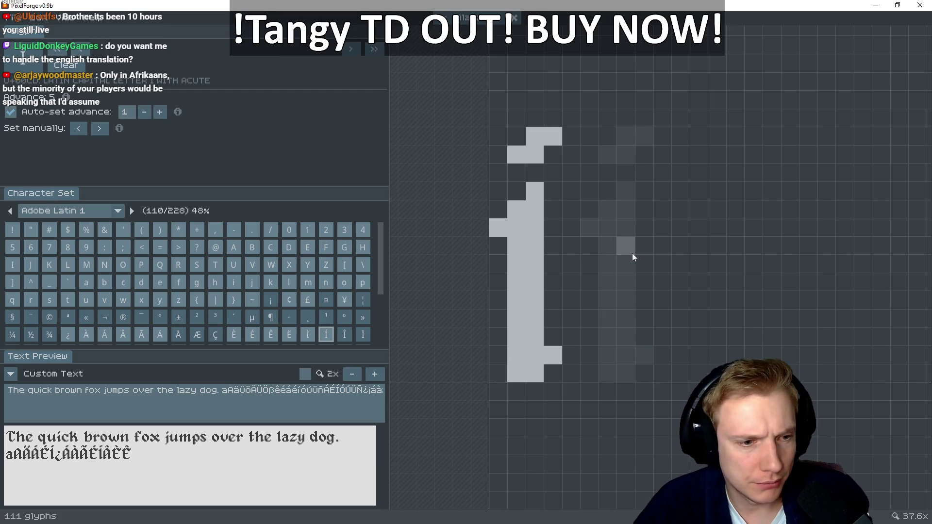
click(276, 399)
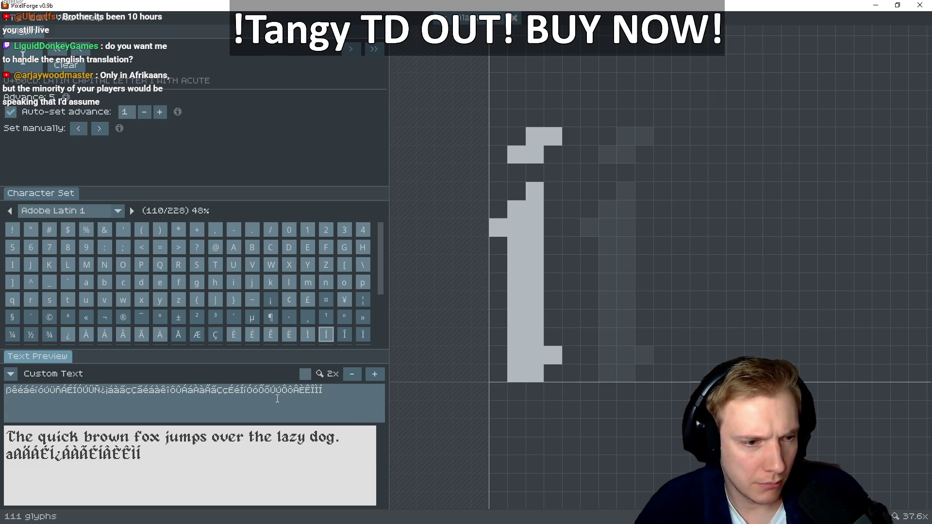
Draw the Î's top-left serif pixels and stem down to the baseline
click(344, 334)
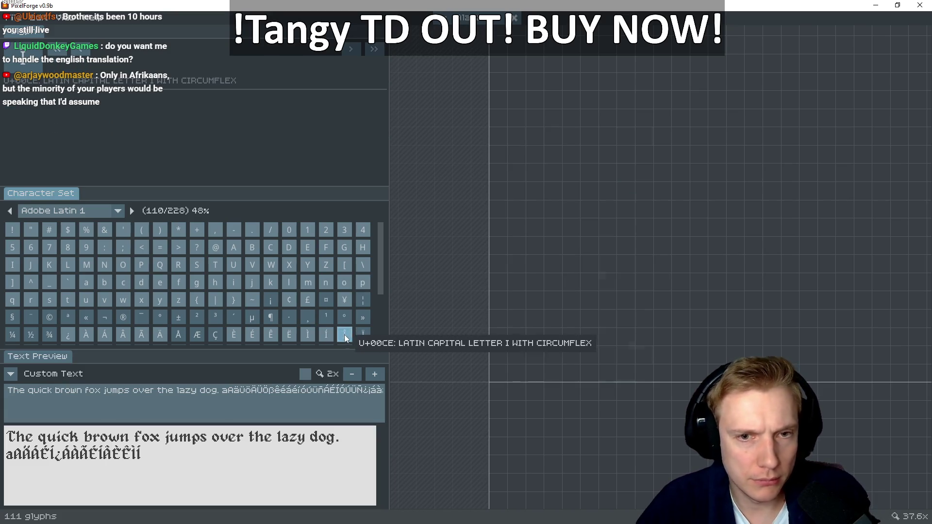
click(497, 228)
click(515, 210)
drag(539, 196, 522, 298)
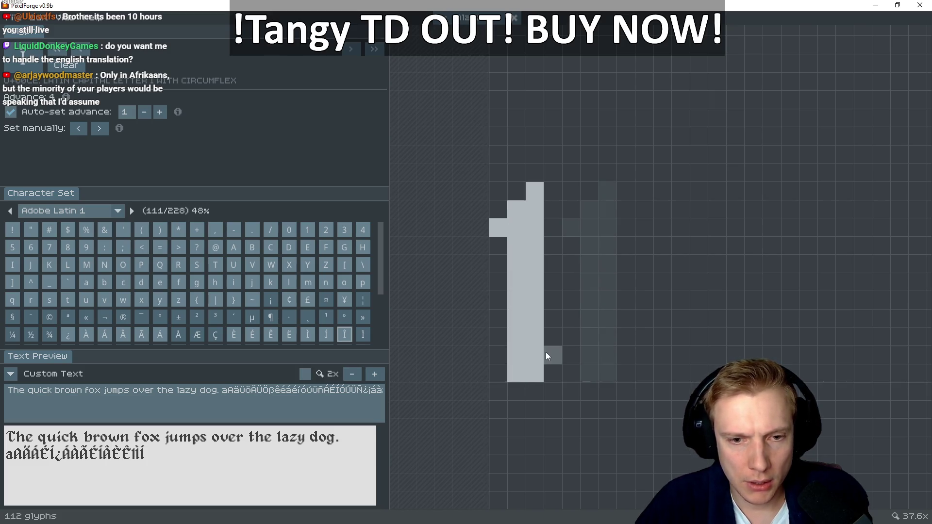
Compare Í, É, Â and Ê, then paint a circumflex above the Î stem
key(Left)
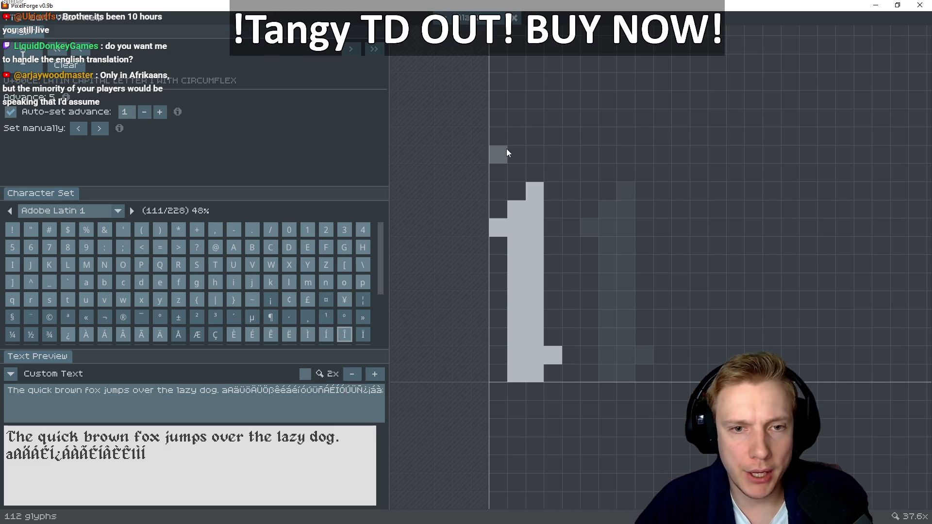
key(Left)
key(Left)
key(Left)
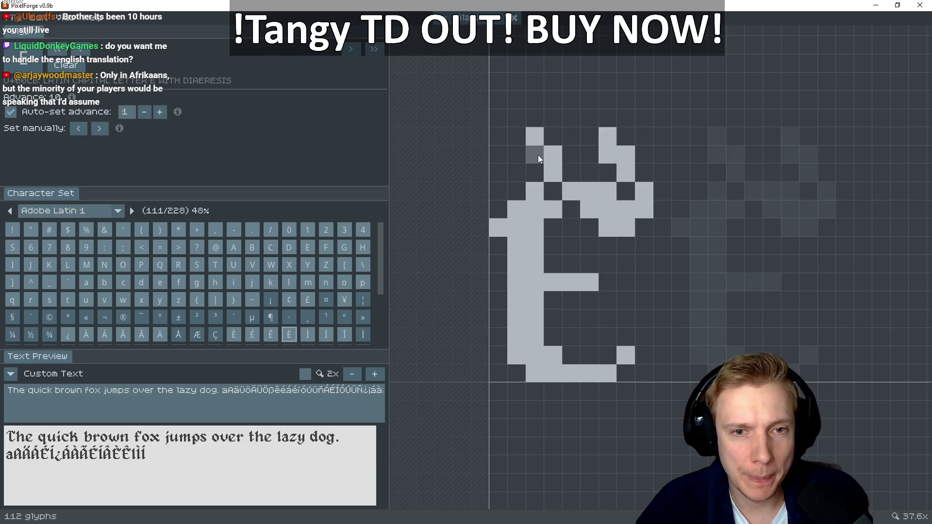
key(Left)
key(Left)
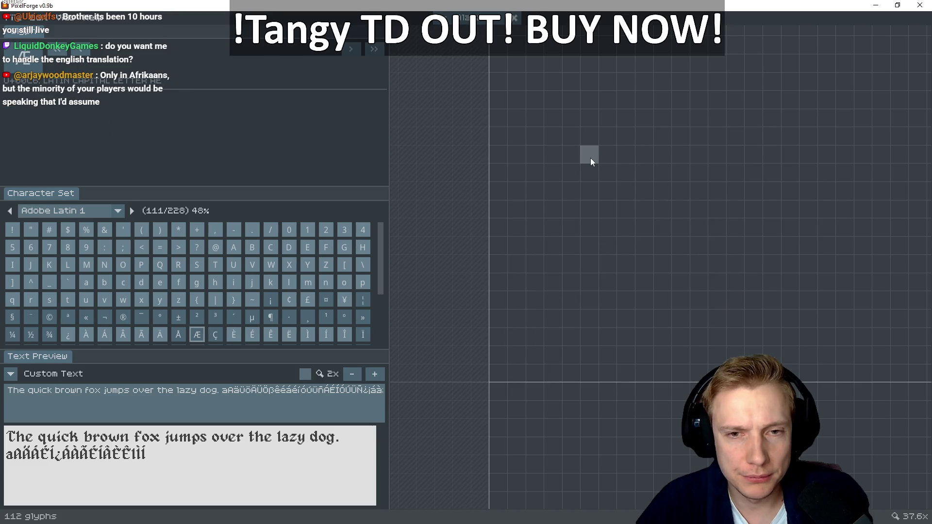
key(Left)
key(Left)
key(Left)
key(Right)
key(Right)
key(Right)
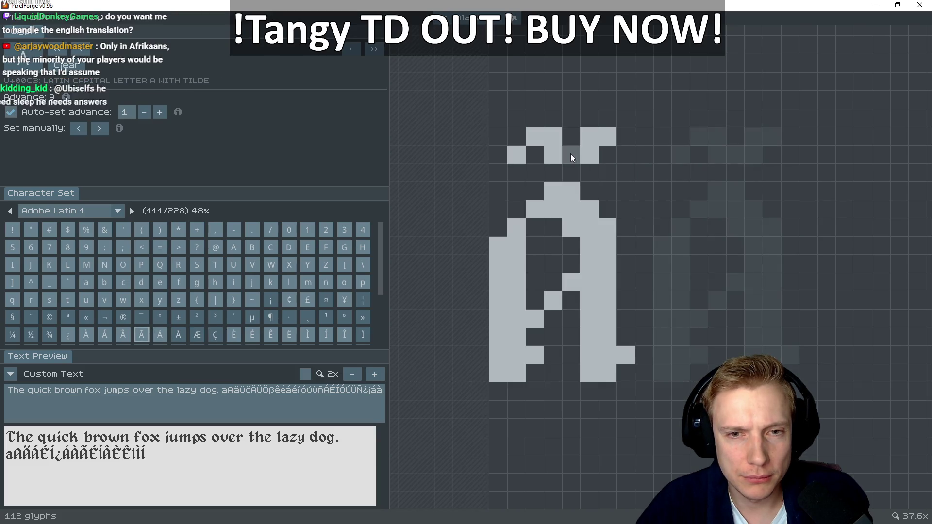
key(Right)
key(Right)
key(Right)
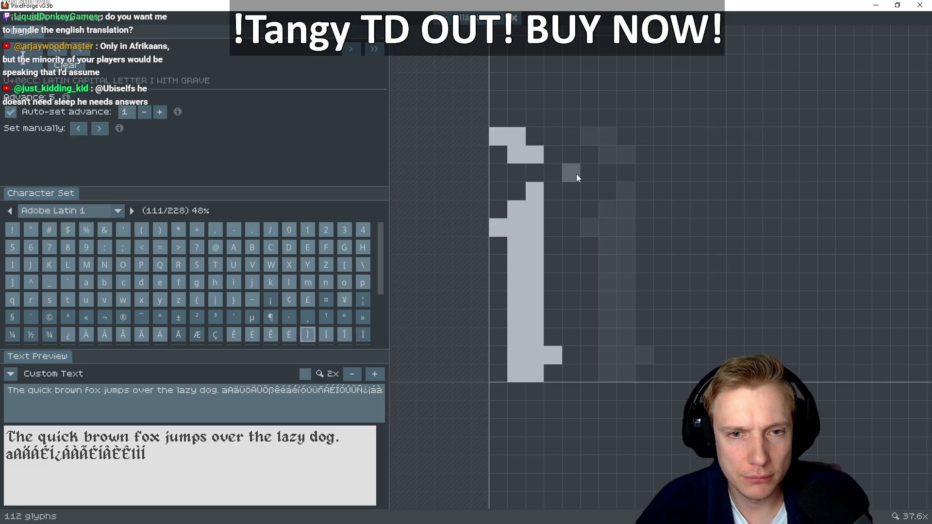
mouse_move(541, 159)
mouse_down()
mouse_move(549, 158)
mouse_move(530, 139)
mouse_up()
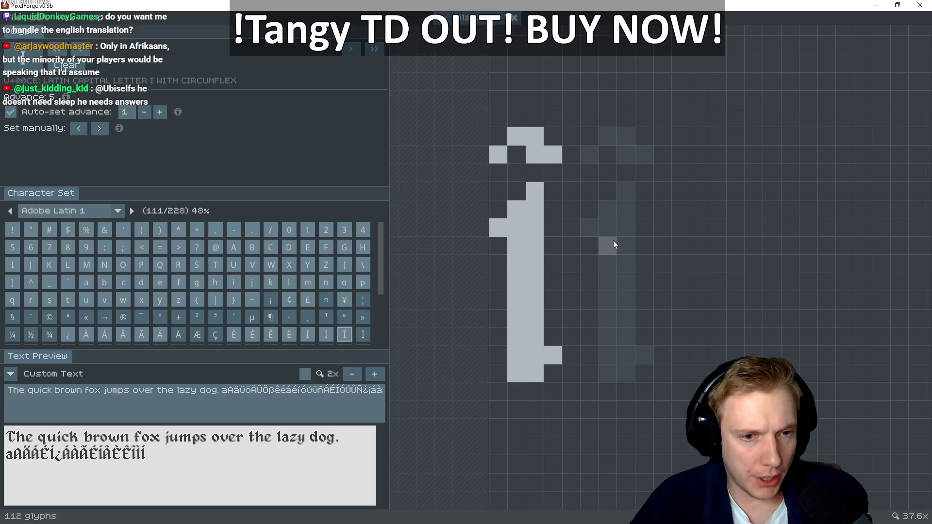
Paint the Ï stem with its foot at the baseline
key(Right)
click(498, 227)
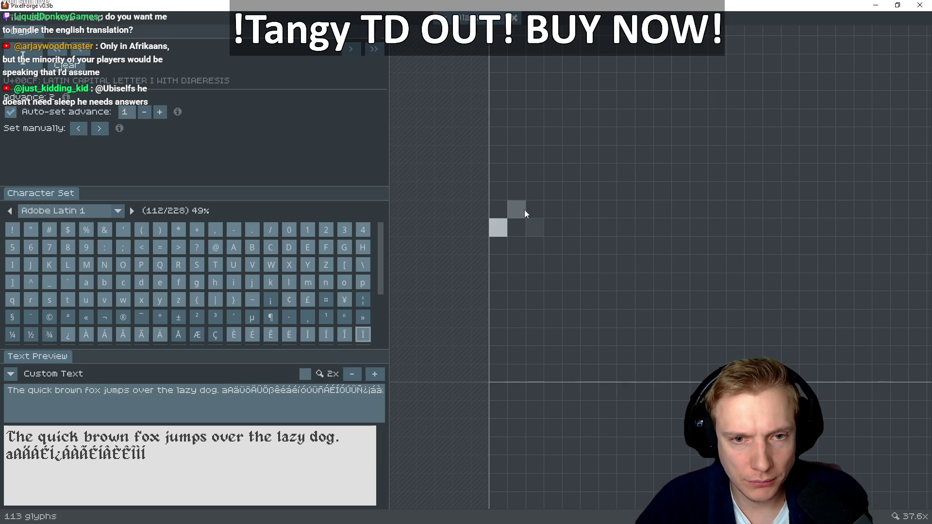
drag(535, 193, 535, 265)
drag(520, 219, 518, 346)
mouse_move(528, 311)
mouse_down()
mouse_move(524, 369)
mouse_move(553, 354)
mouse_up()
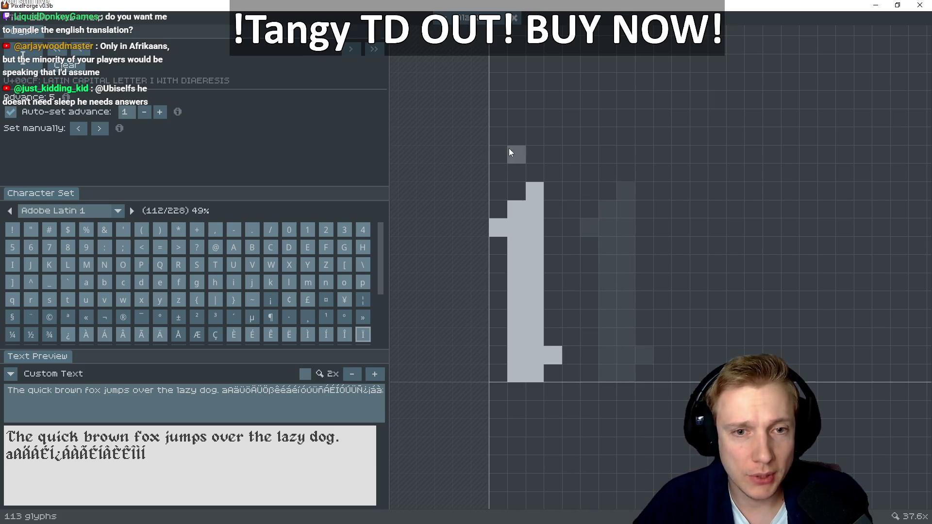
Add the two diaeresis dots above the Ï and scroll the Character Set grid
drag(498, 153, 496, 139)
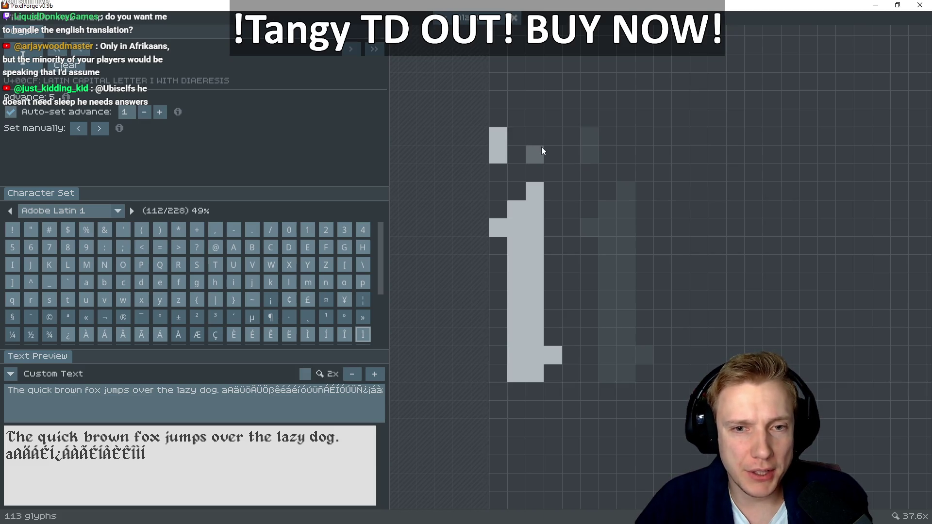
drag(551, 152, 551, 136)
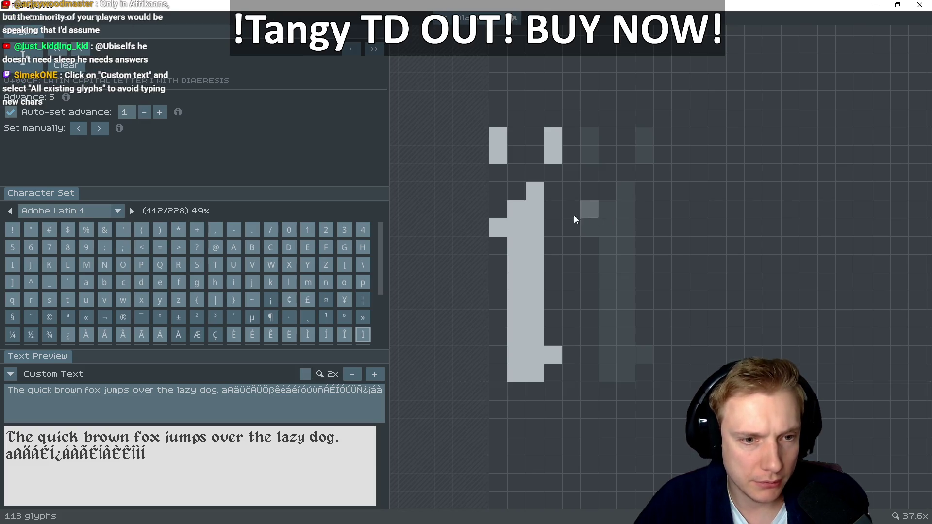
scroll(289, 284, down, 1)
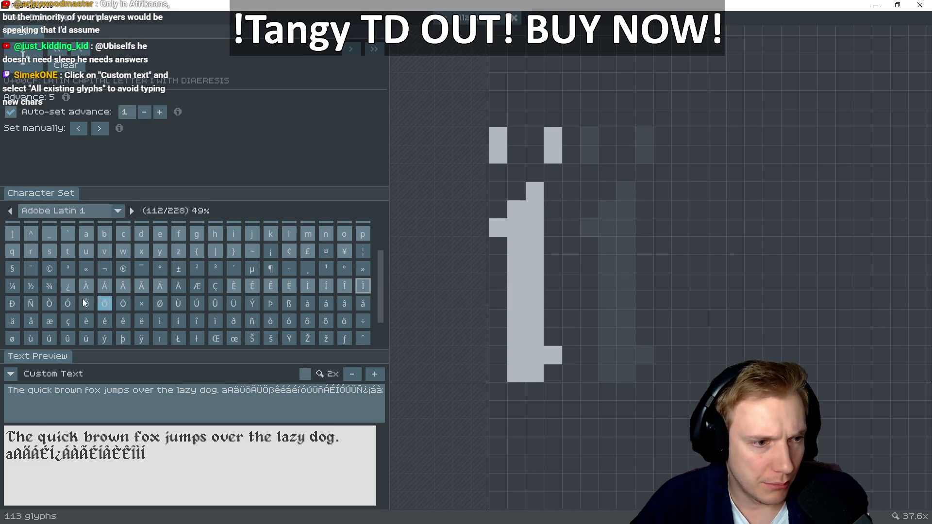
scroll(125, 319, up, 1)
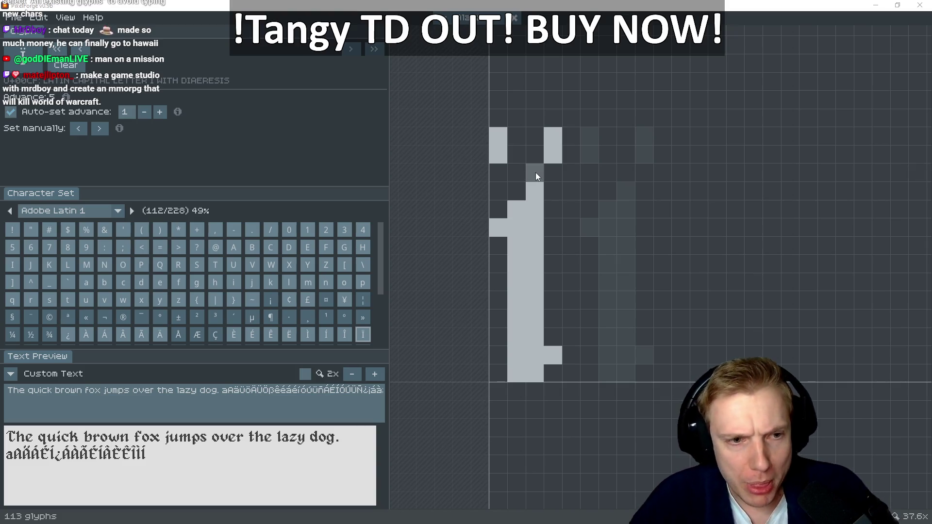
scroll(228, 270, down, 2)
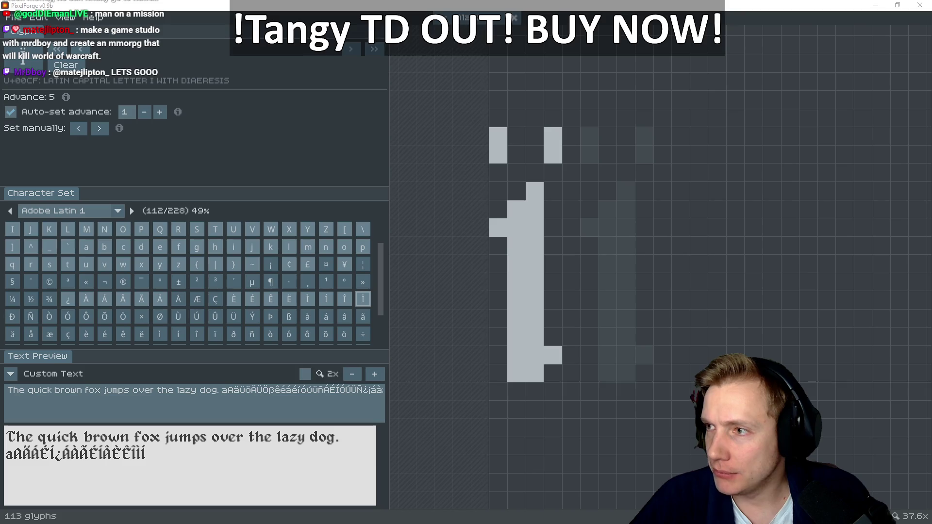
key(alt+Tab)
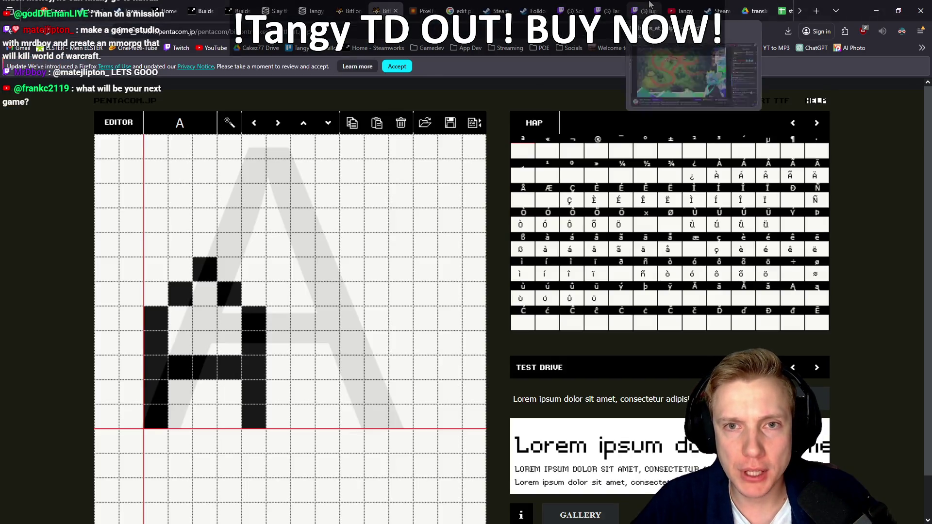
Show the live Tangy TD Twitch stream in theatre mode
click(642, 11)
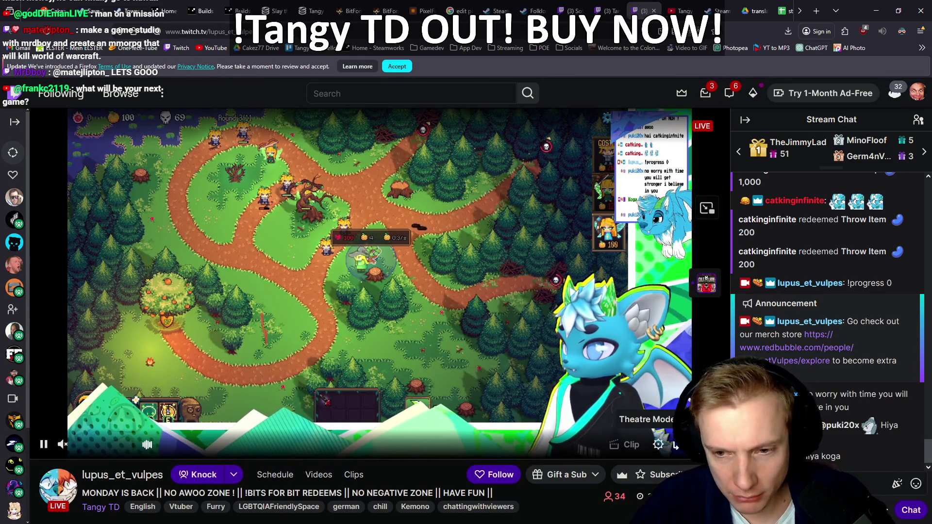
click(677, 445)
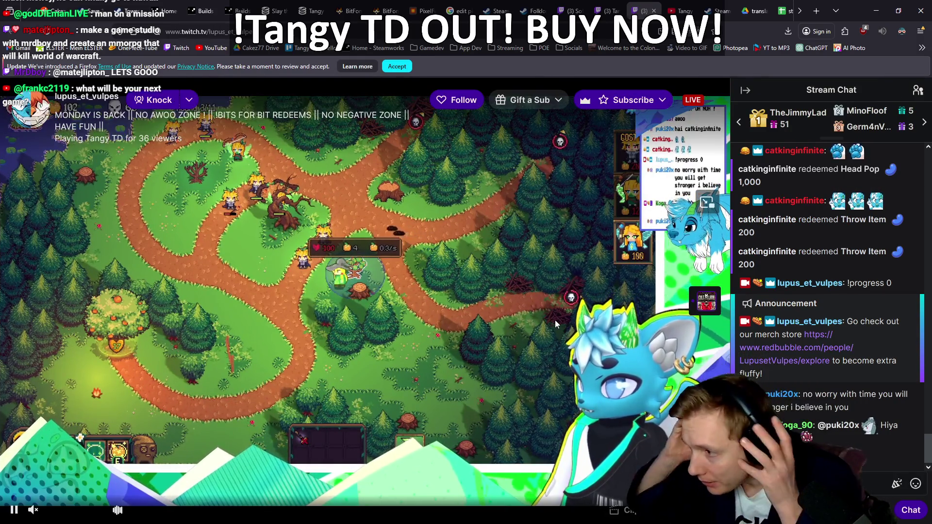
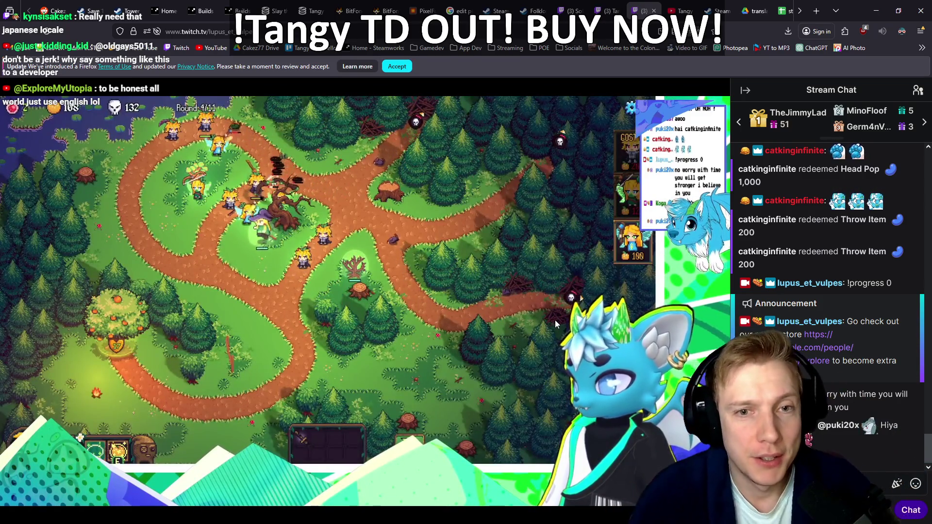
Leave the Tangy TD Twitch stream in Firefox and bring the PixelForge window forward
mouse_move(232, 433)
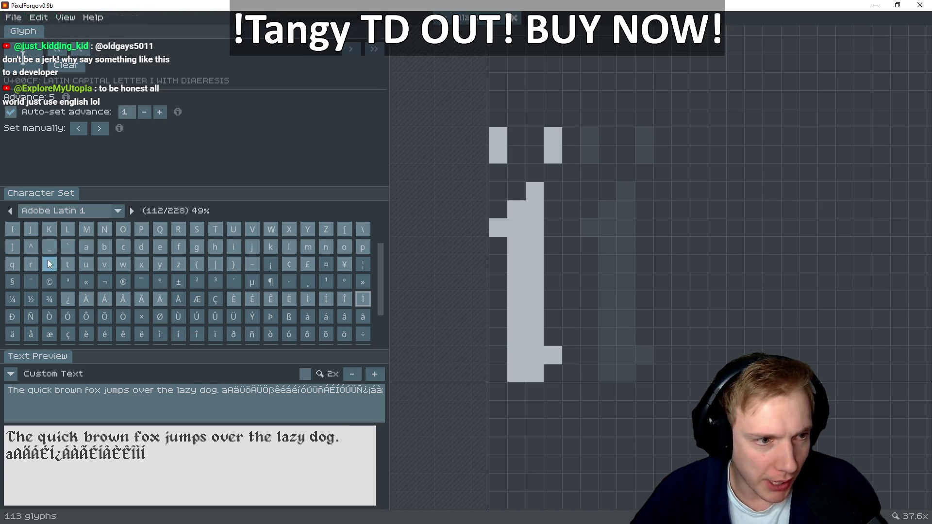
Use lowercase i as reference and paint ì with its stem, foot and grave accent
click(235, 245)
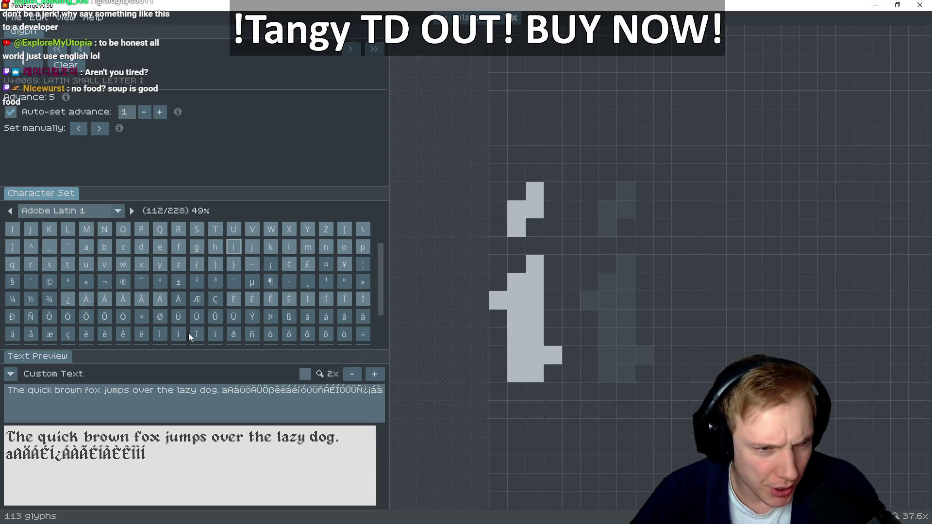
click(162, 335)
click(498, 300)
drag(517, 282, 534, 270)
drag(534, 318, 534, 359)
mouse_move(525, 296)
mouse_down()
mouse_move(526, 368)
mouse_move(534, 374)
mouse_move(555, 354)
mouse_up()
mouse_move(535, 227)
mouse_down()
mouse_move(516, 228)
mouse_move(498, 209)
mouse_up()
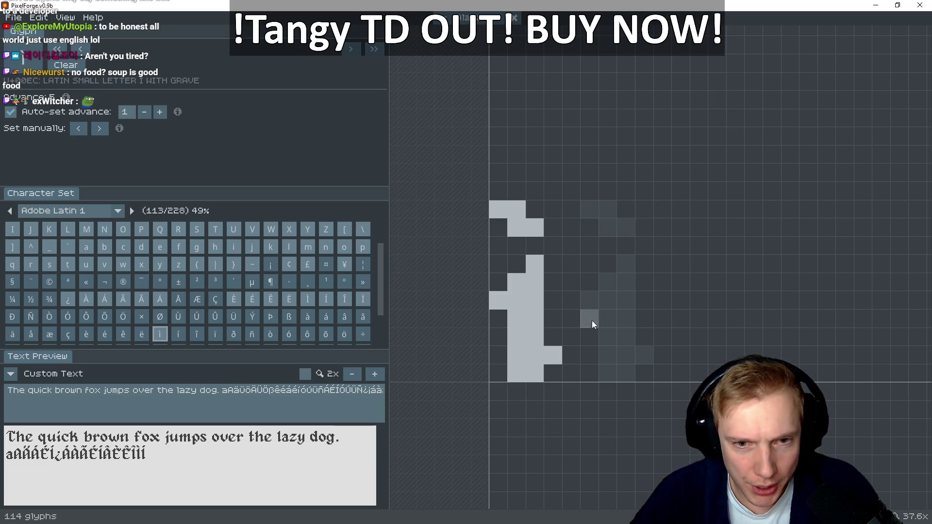
Paint í with a stem down to the baseline, a foot pixel and a hooked acute accent
key(Right)
click(502, 301)
click(520, 280)
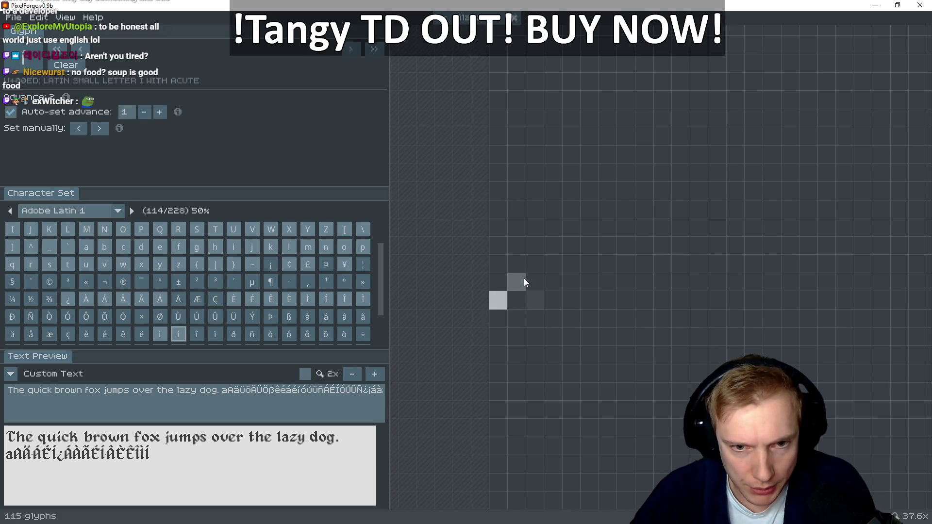
mouse_move(533, 271)
mouse_down()
mouse_move(534, 343)
mouse_move(520, 328)
mouse_move(525, 368)
mouse_up()
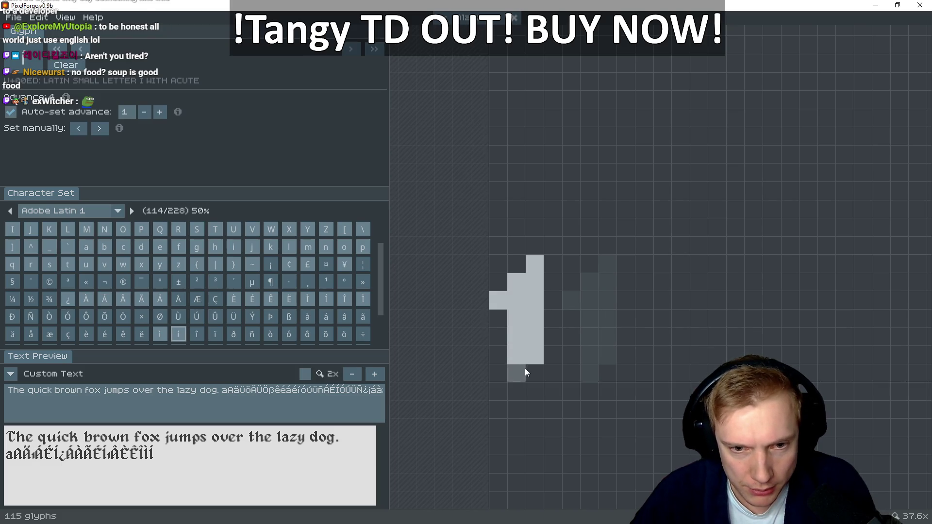
click(548, 358)
drag(498, 246, 526, 220)
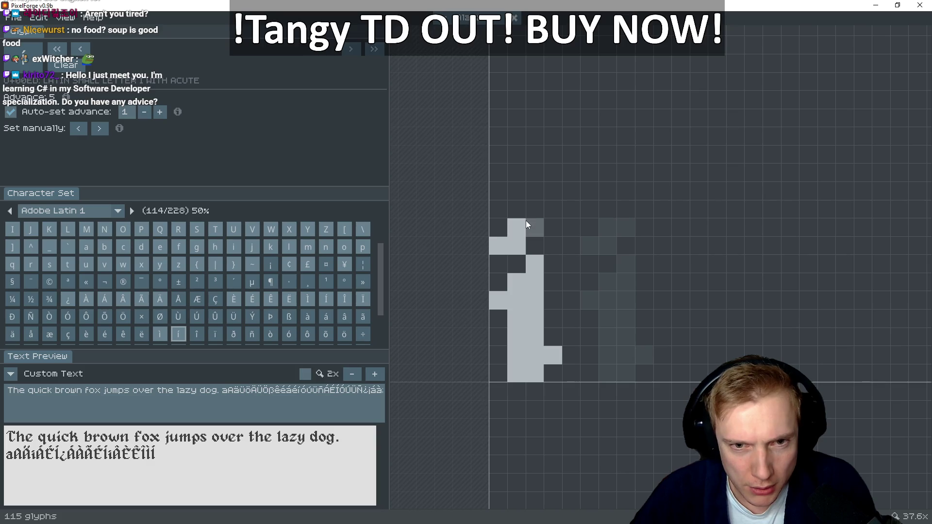
key(Left)
key(Right)
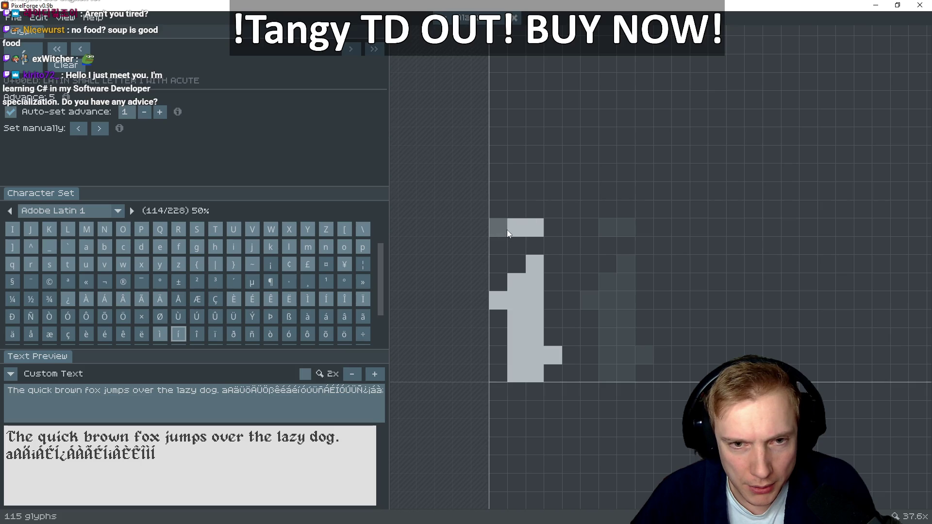
click(530, 210)
key(Left)
key(Right)
key(Left)
key(Right)
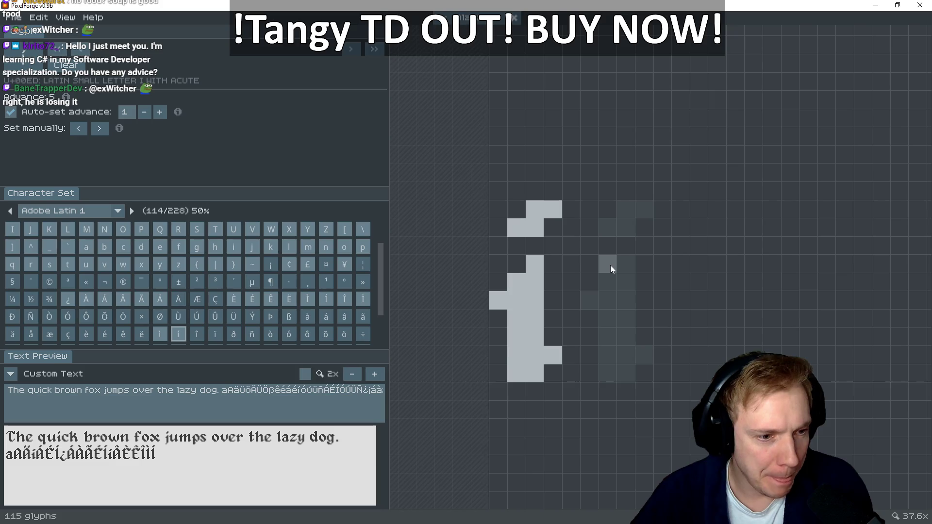
Paint î with its stem, foot pixel and a circumflex above
key(Right)
click(498, 298)
click(517, 281)
mouse_move(535, 263)
mouse_down()
mouse_move(524, 361)
mouse_move(532, 373)
mouse_up()
click(554, 348)
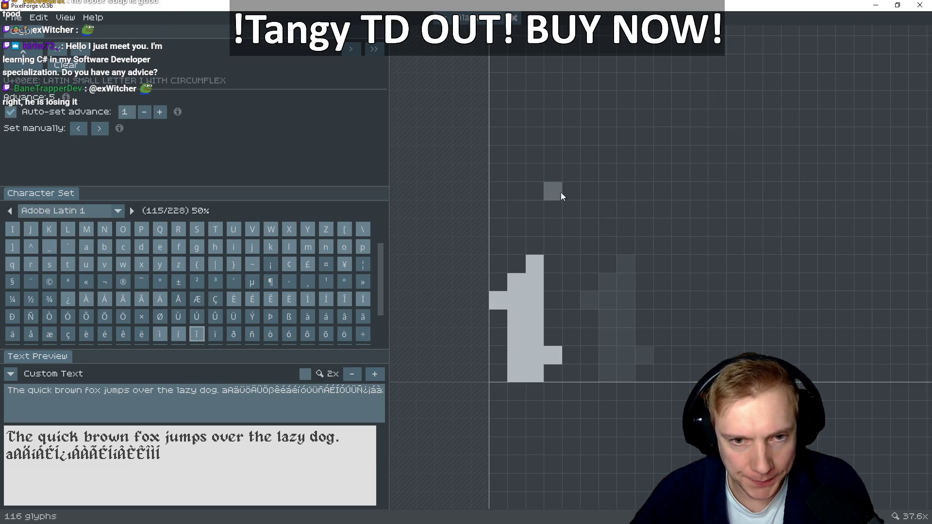
mouse_move(540, 227)
mouse_down()
mouse_move(519, 210)
mouse_move(505, 223)
mouse_up()
click(554, 227)
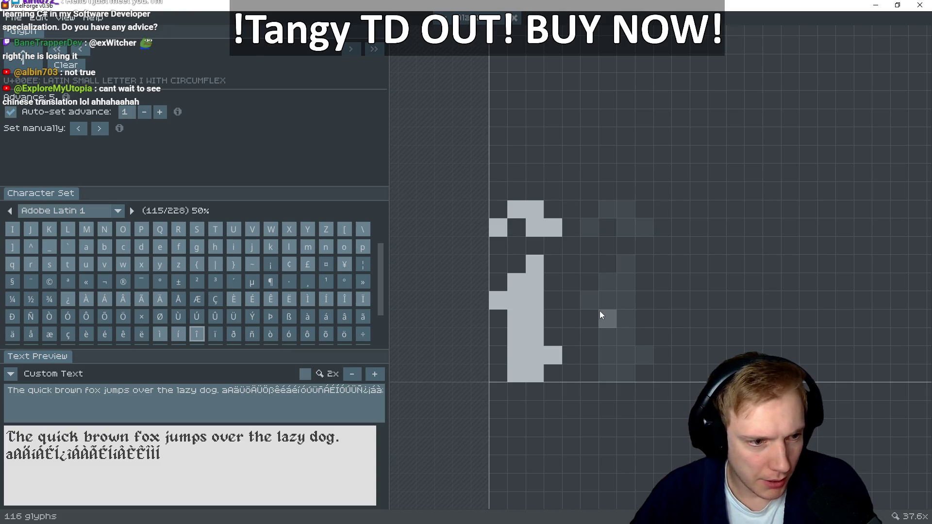
Draw the ï stem and the two diaeresis dots above it
key(Right)
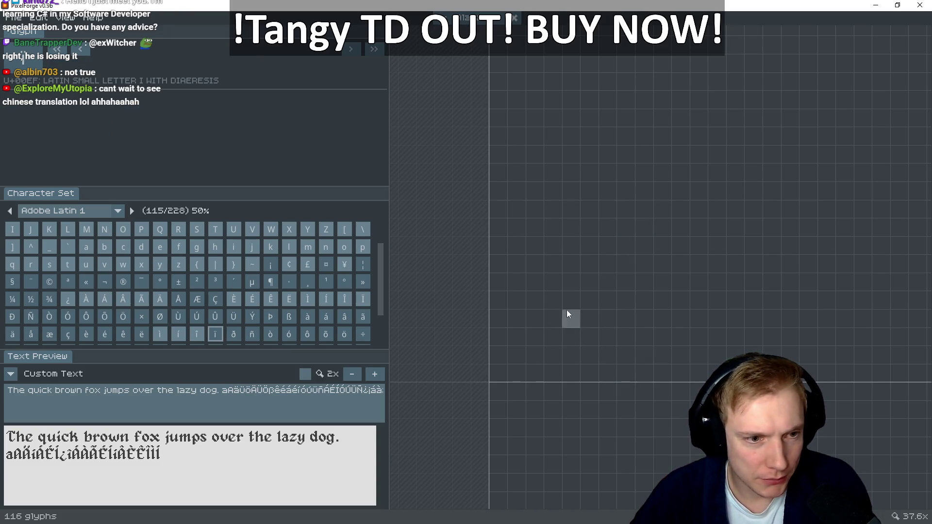
key(Left)
key(Right)
mouse_move(500, 296)
mouse_down()
mouse_move(529, 272)
mouse_move(524, 366)
mouse_move(550, 352)
mouse_up()
mouse_move(493, 228)
mouse_down()
mouse_move(502, 214)
mouse_move(553, 229)
mouse_up()
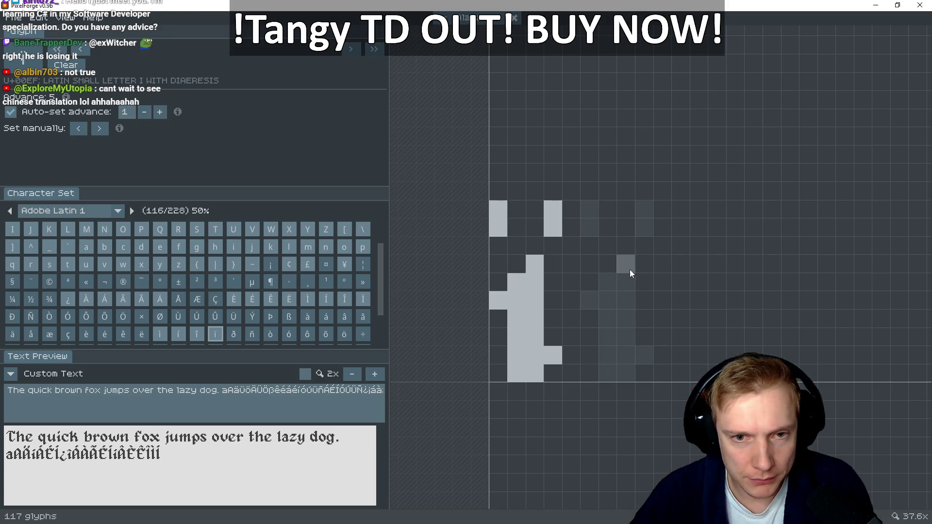
Check ï's dot placement against capital Ï, then open the empty ò glyph
click(363, 299)
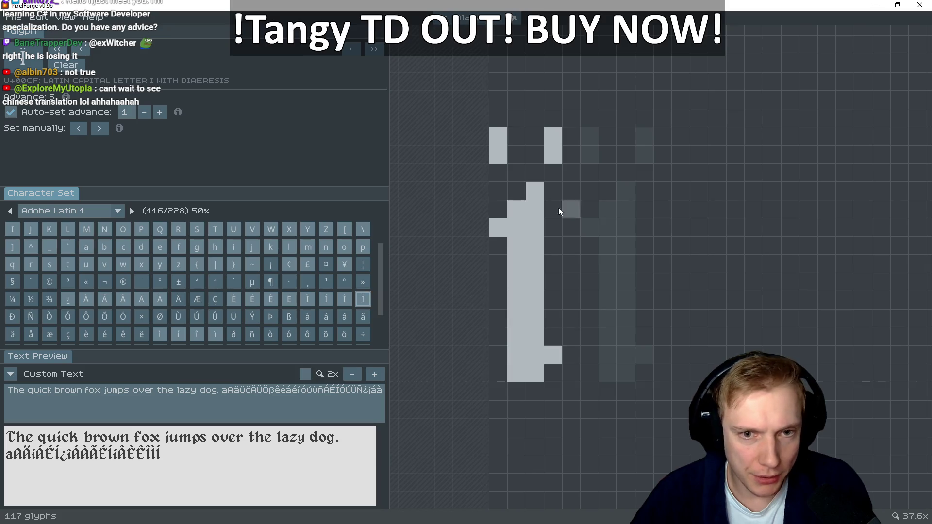
click(215, 334)
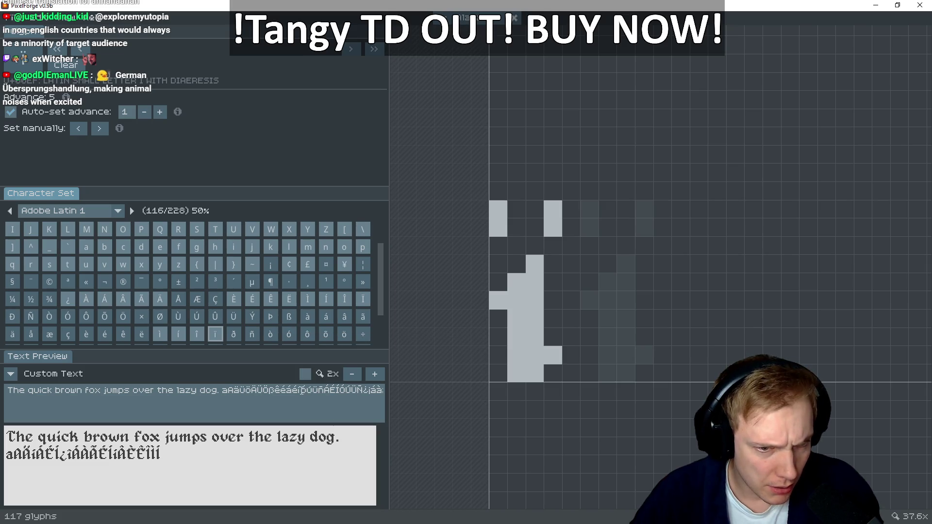
click(270, 333)
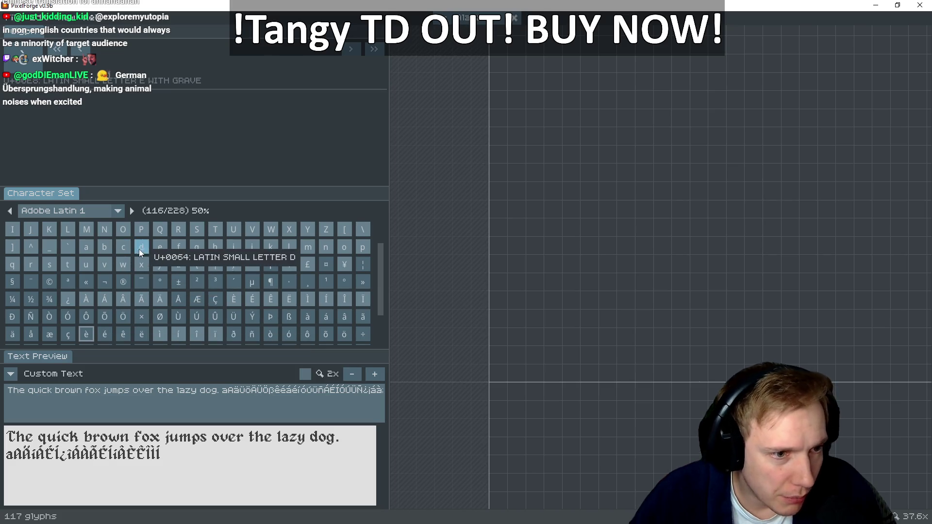
Select the lowercase e glyph's pixels and switch to the Notepad++ TODO list
click(158, 250)
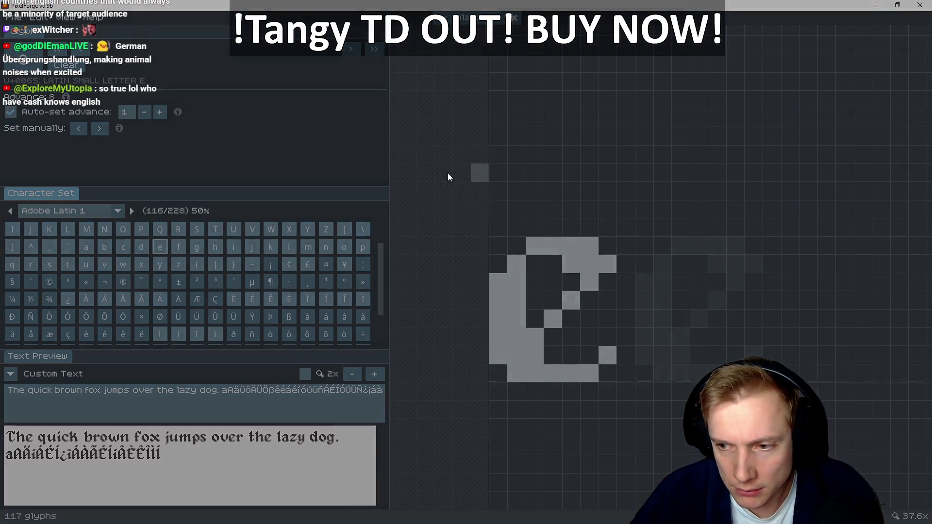
mouse_move(414, 160)
mouse_down()
mouse_move(589, 281)
mouse_move(645, 399)
mouse_up()
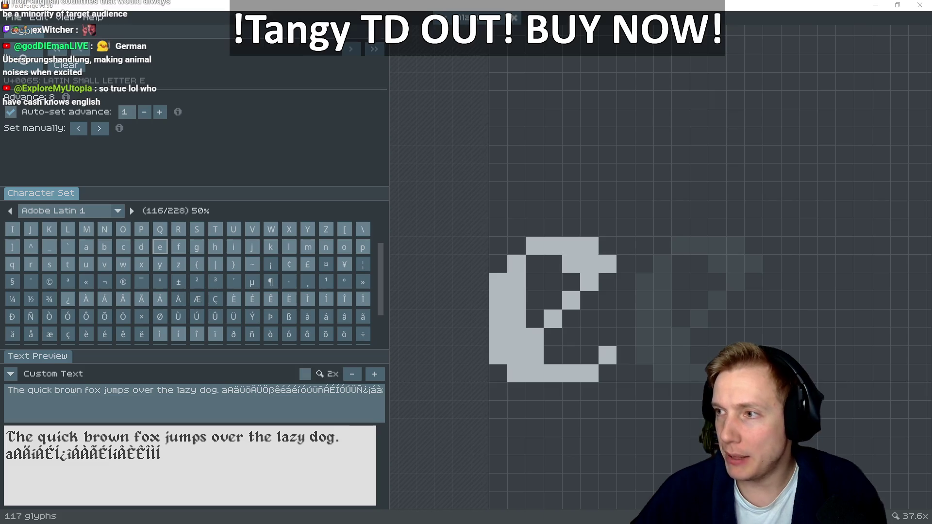
key(alt+Tab)
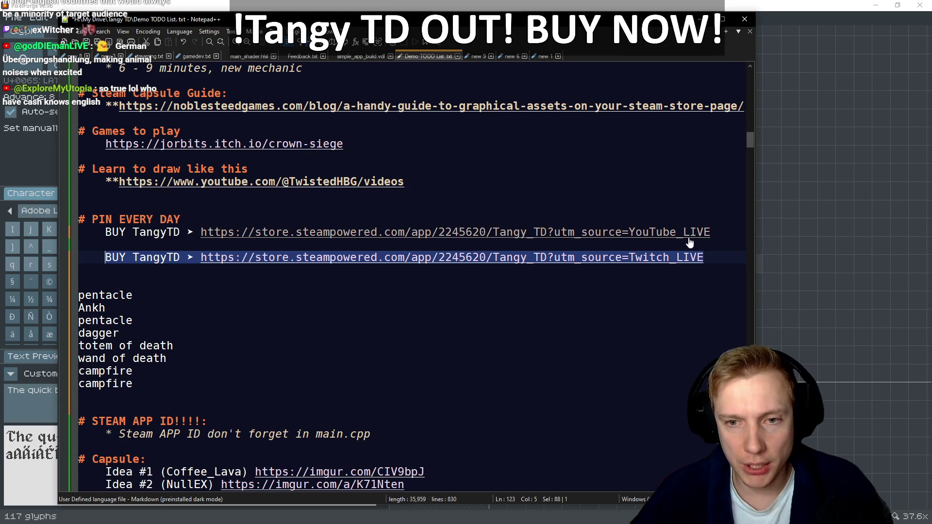
Copy the YouTube and Twitch BUY TangyTD link lines, then go back to PixelForge
drag(716, 233, 111, 233)
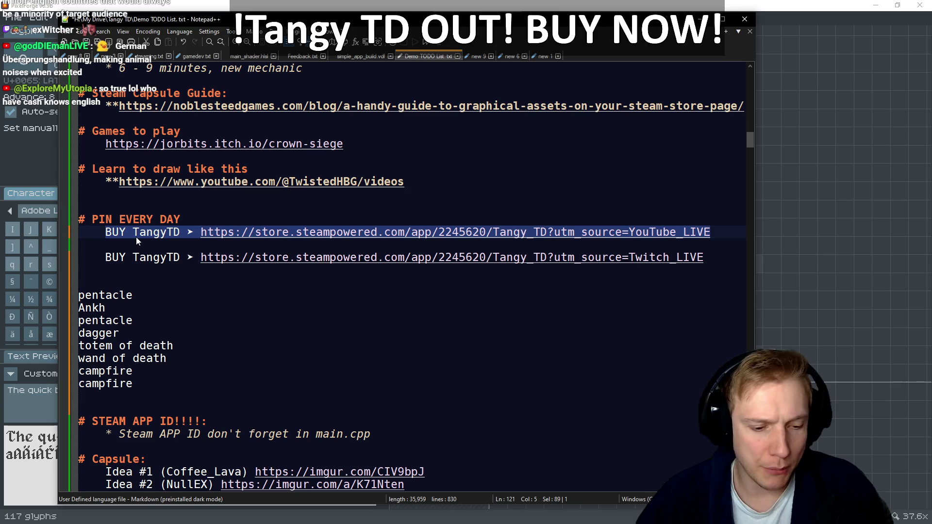
key(alt+Tab)
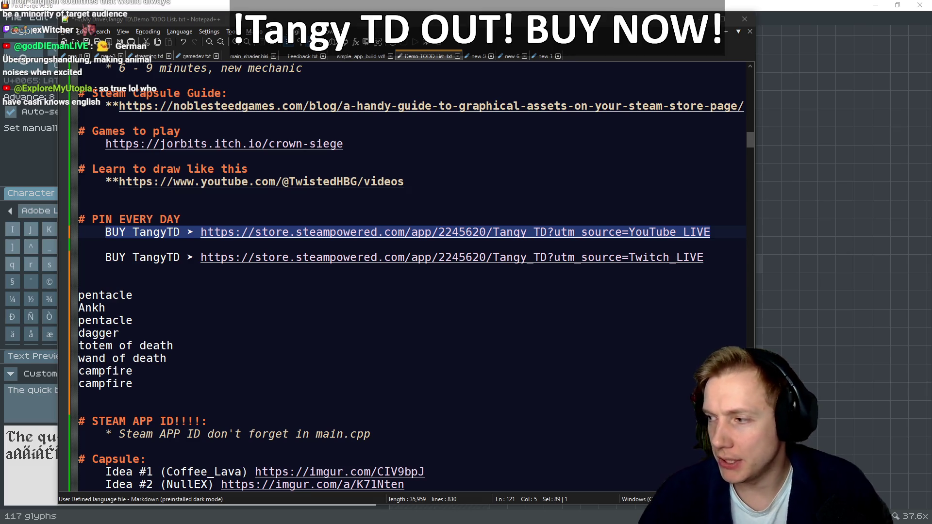
drag(708, 260, 99, 258)
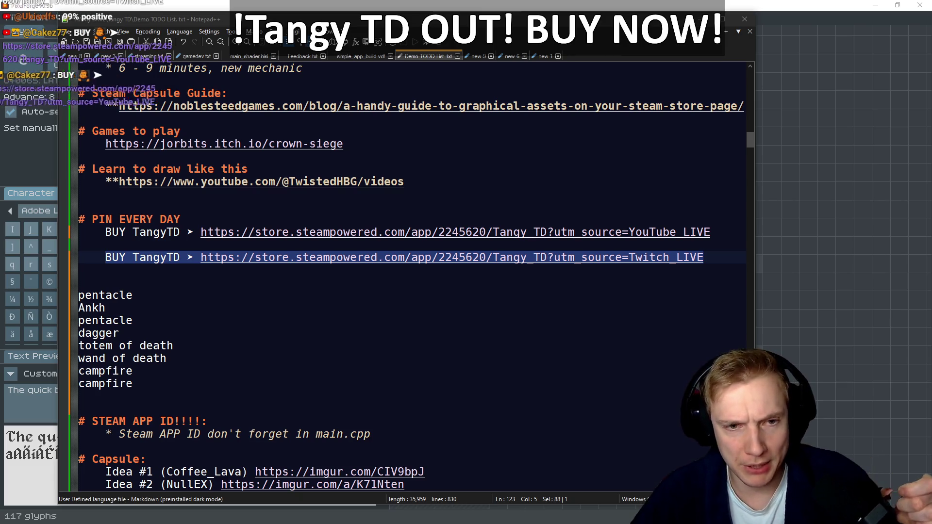
click(437, 4)
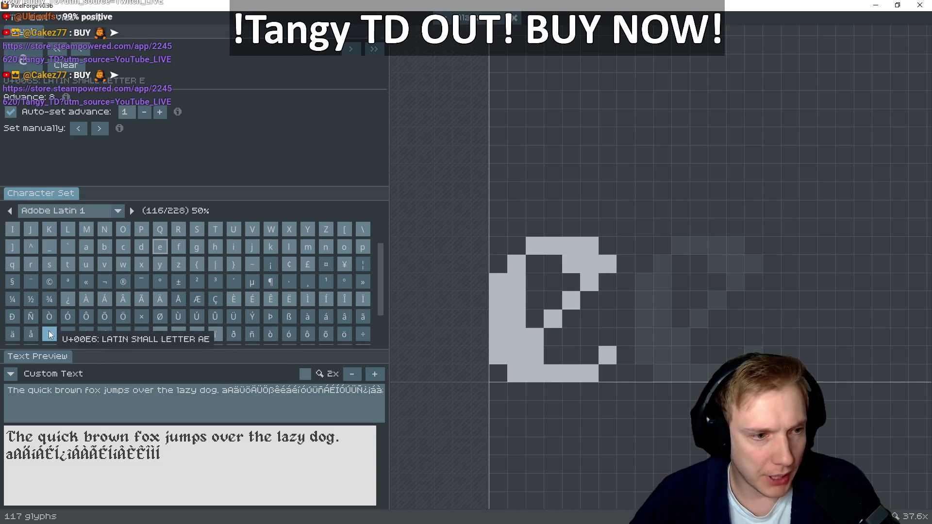
Screen-capture the lowercase e glyph as a reference, then return to the empty è glyph
click(92, 336)
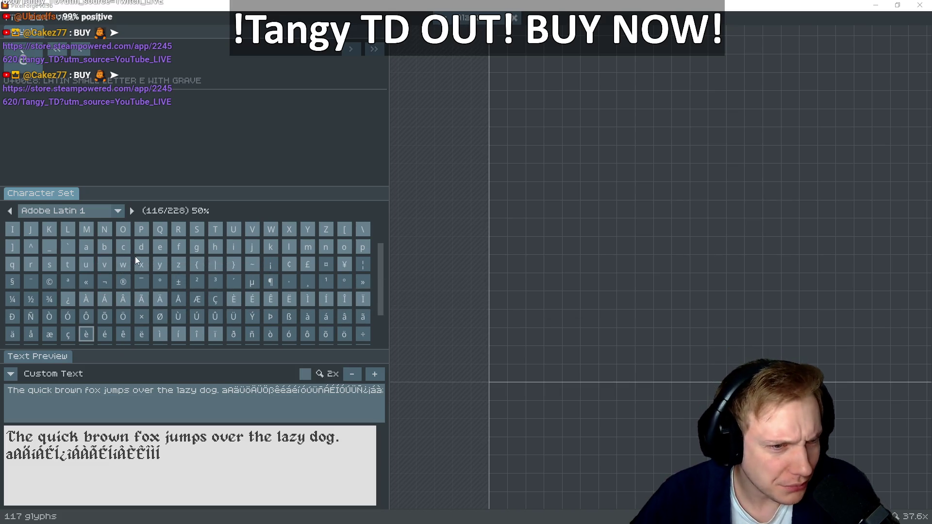
click(164, 247)
key(super+shift+s)
mouse_move(455, 208)
mouse_down()
mouse_move(610, 358)
mouse_move(645, 408)
mouse_up()
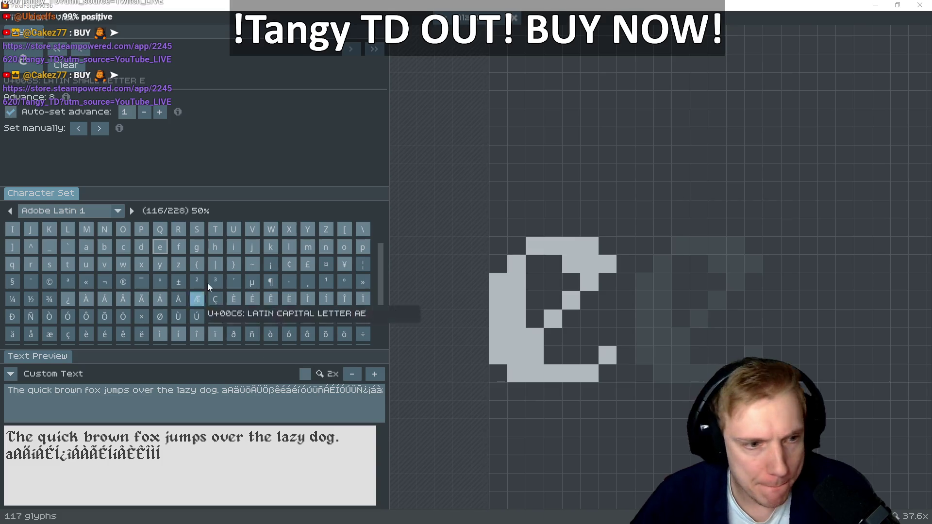
click(90, 335)
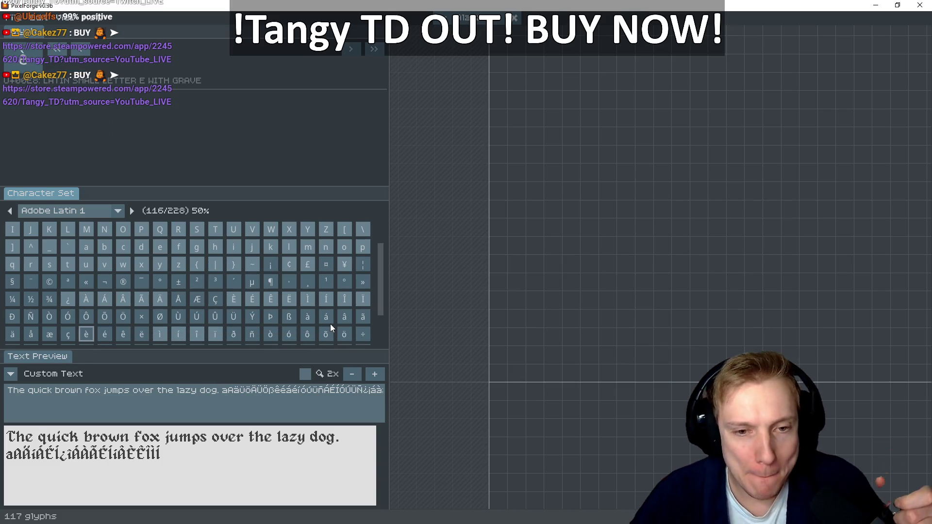
Draw the blackletter e body in è: left stem, bottom row, diagonal stroke and bowl top
drag(505, 356, 496, 287)
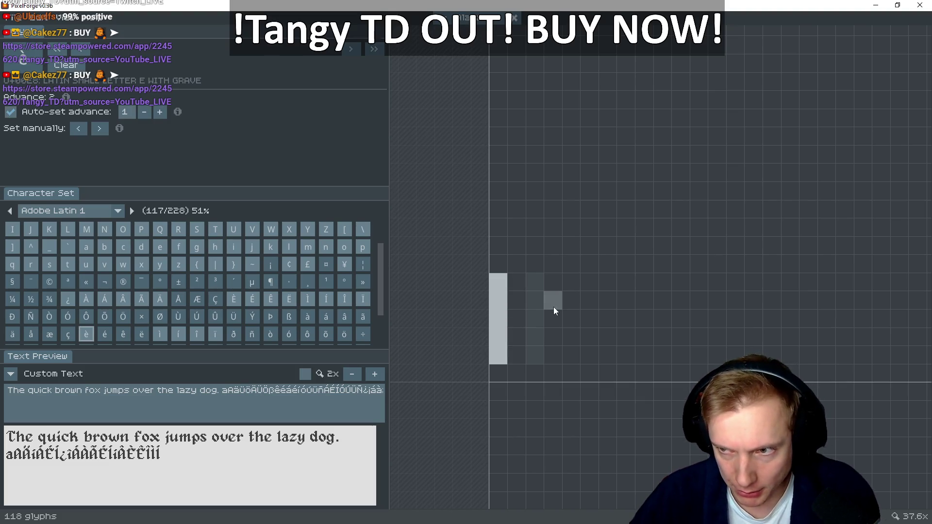
drag(523, 374, 584, 374)
click(606, 359)
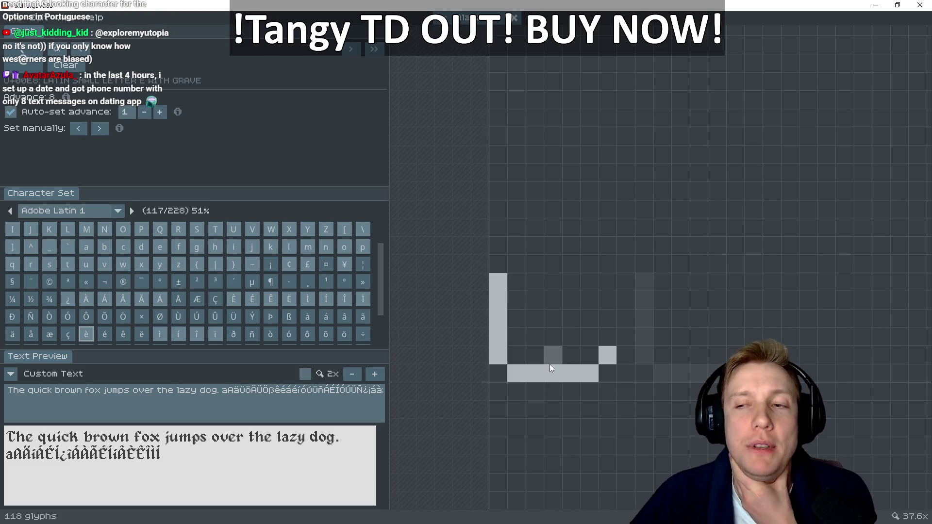
click(537, 359)
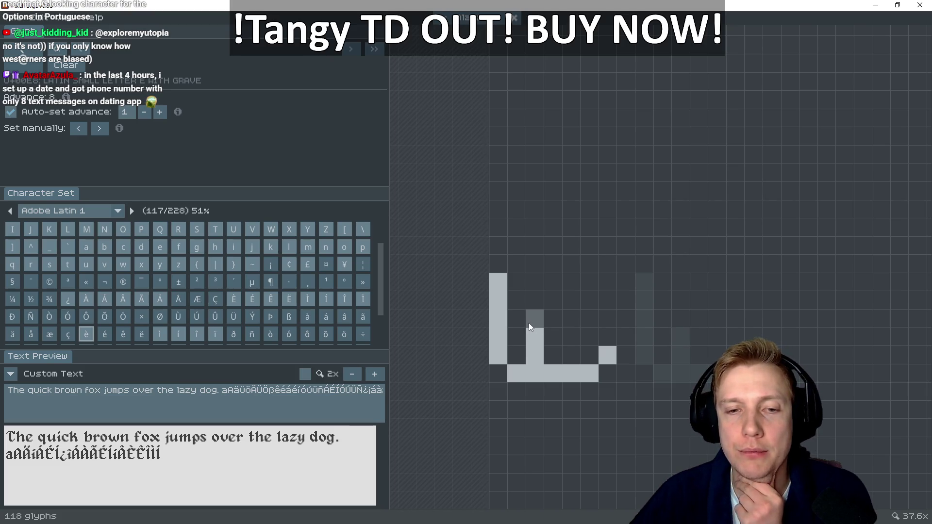
click(551, 319)
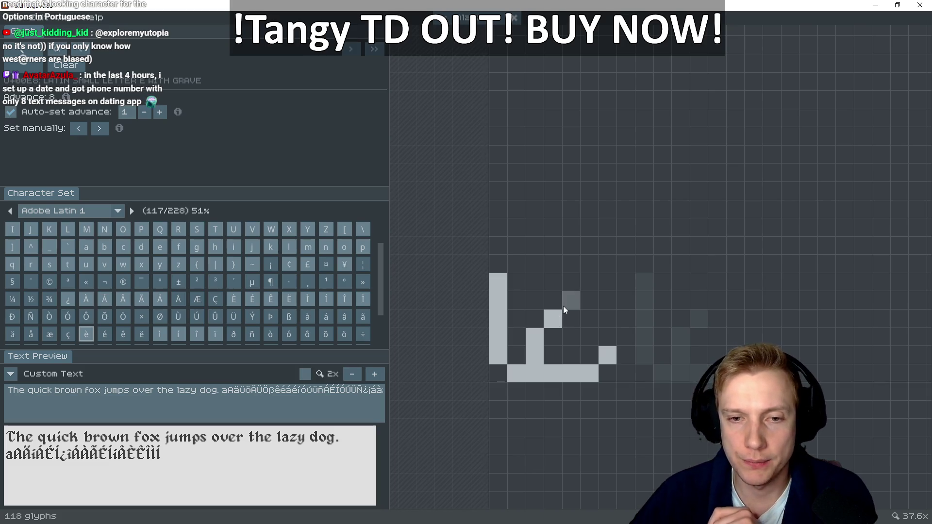
click(563, 306)
click(584, 288)
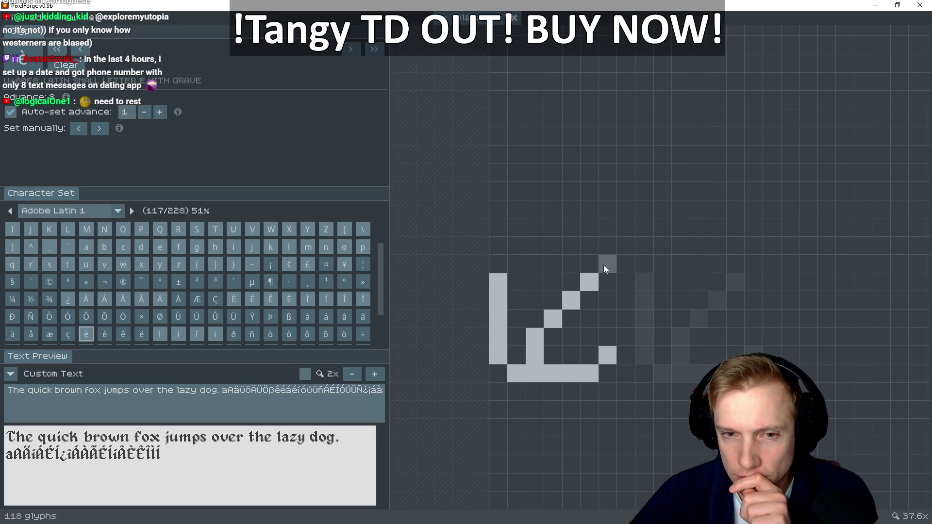
click(604, 265)
click(582, 262)
drag(586, 249, 522, 245)
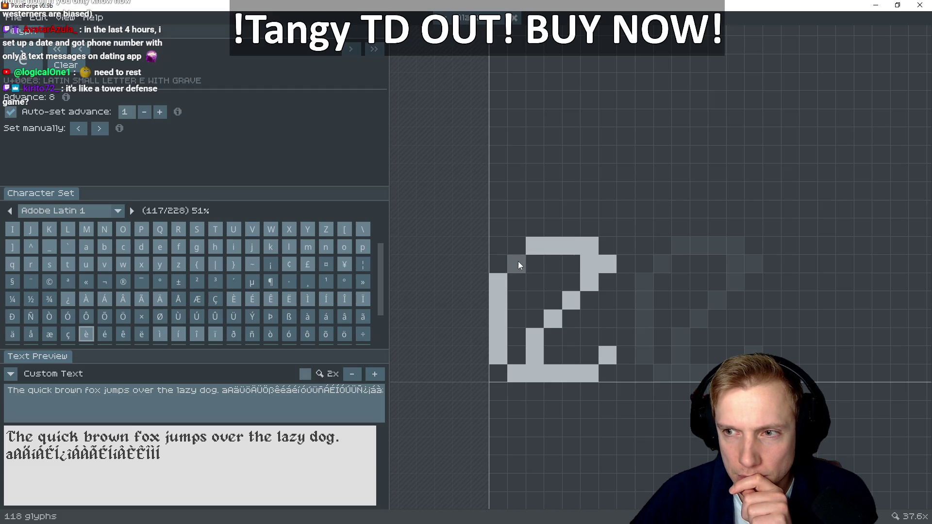
drag(519, 283, 522, 362)
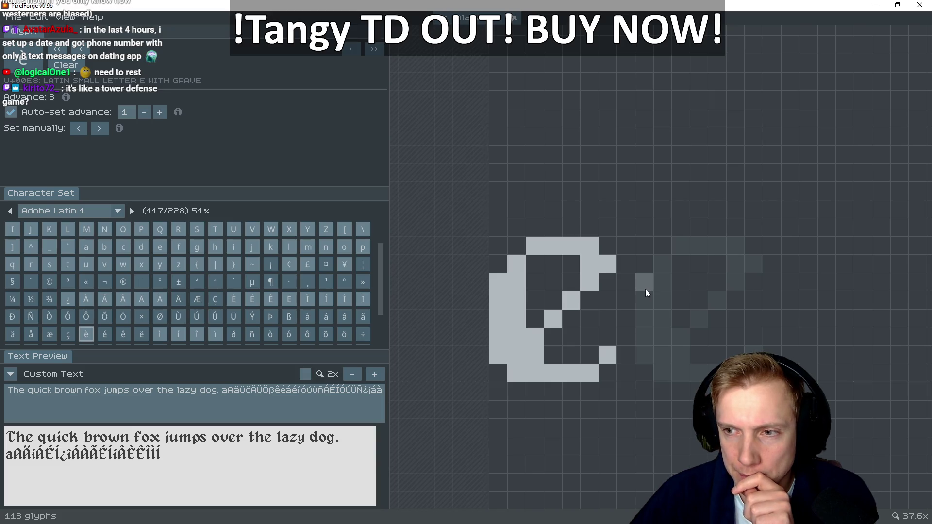
click(572, 263)
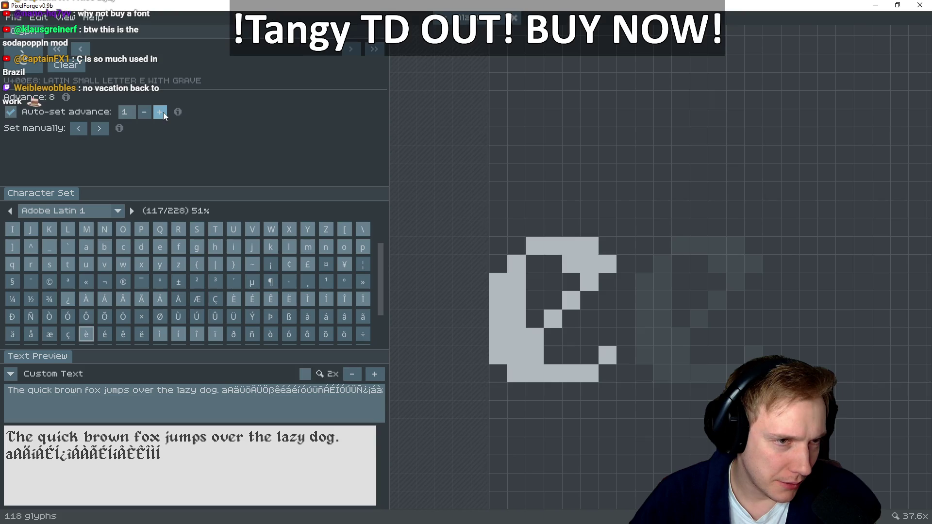
Add the grave accent above the è glyph
mouse_move(175, 112)
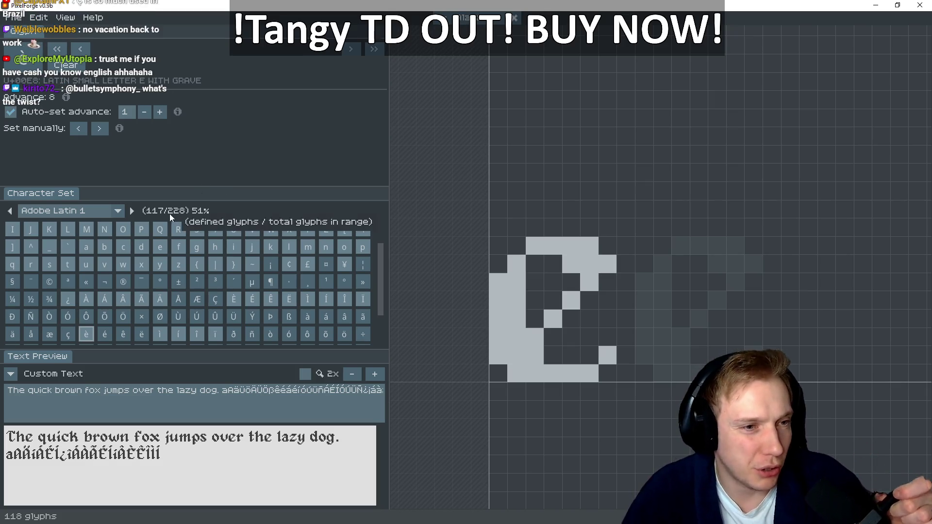
scroll(381, 269, down, 1)
drag(383, 273, 377, 325)
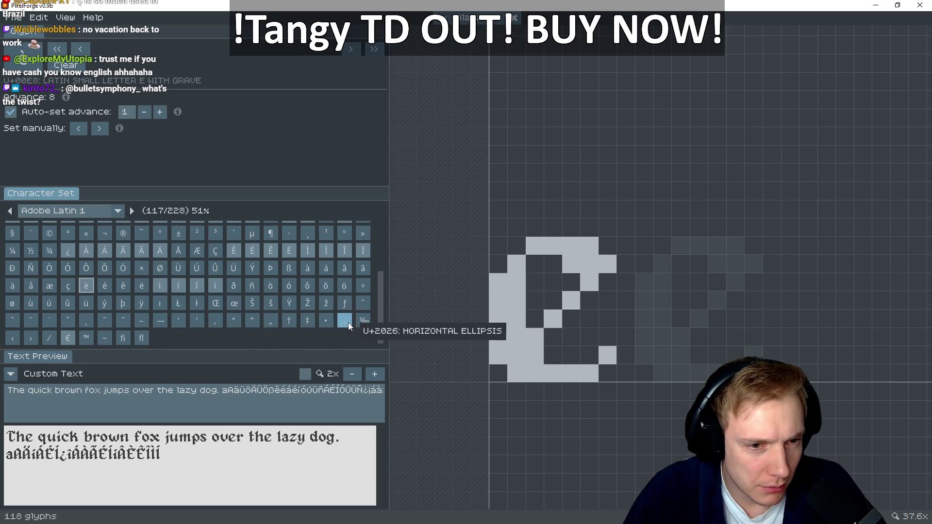
drag(380, 304, 373, 246)
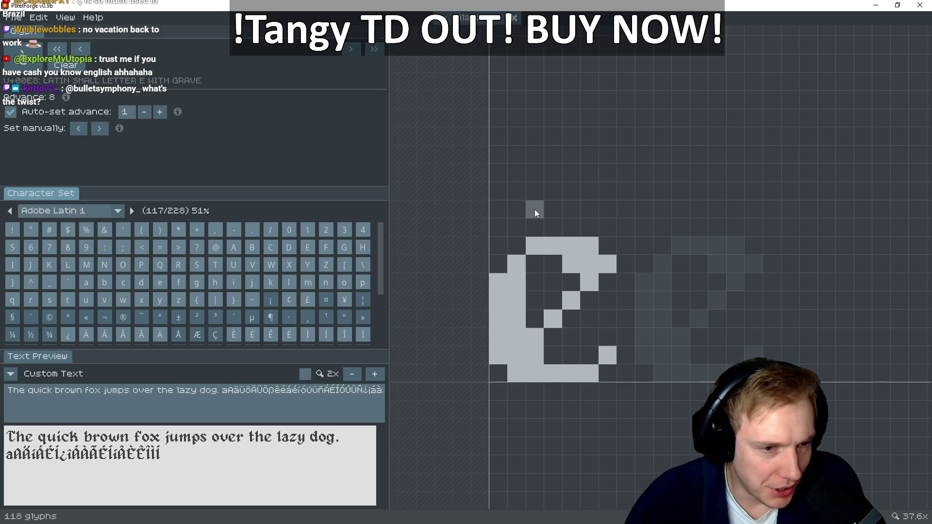
scroll(291, 262, down, 2)
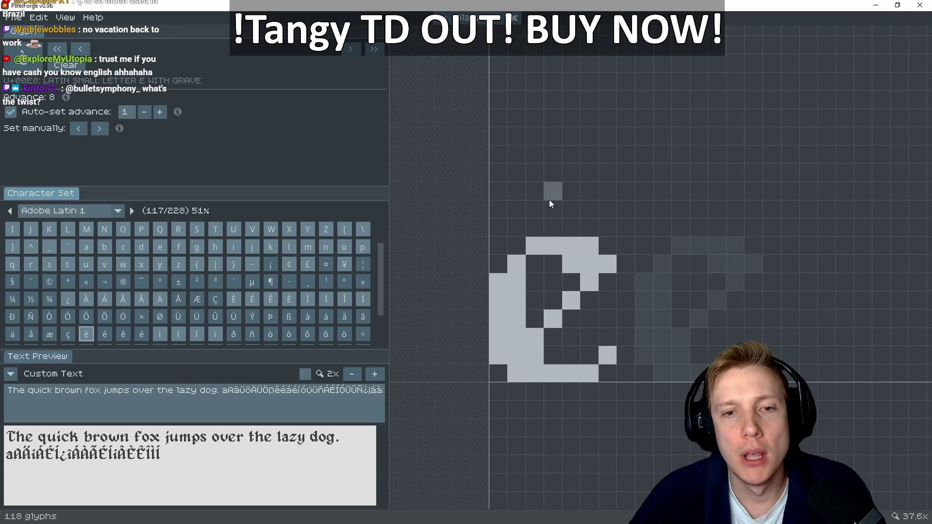
mouse_move(563, 208)
mouse_down()
mouse_move(553, 185)
mouse_move(535, 188)
mouse_up()
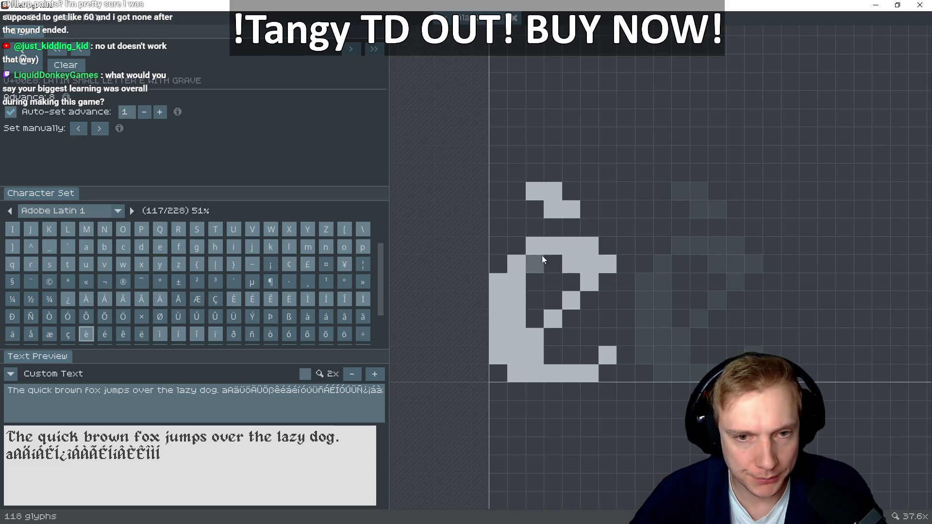
Draw the blackletter e body into the é glyph, erasing one stray pixel
key(Right)
drag(536, 242, 599, 267)
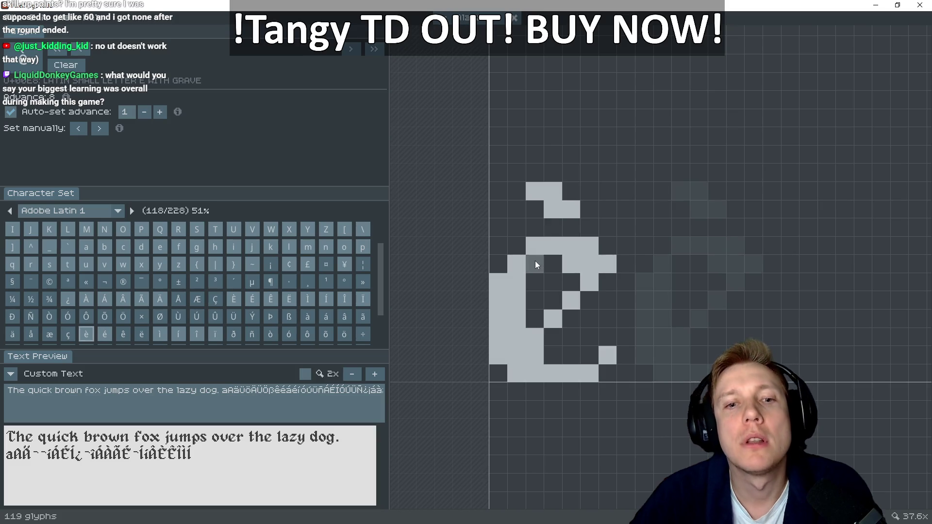
drag(515, 261, 497, 344)
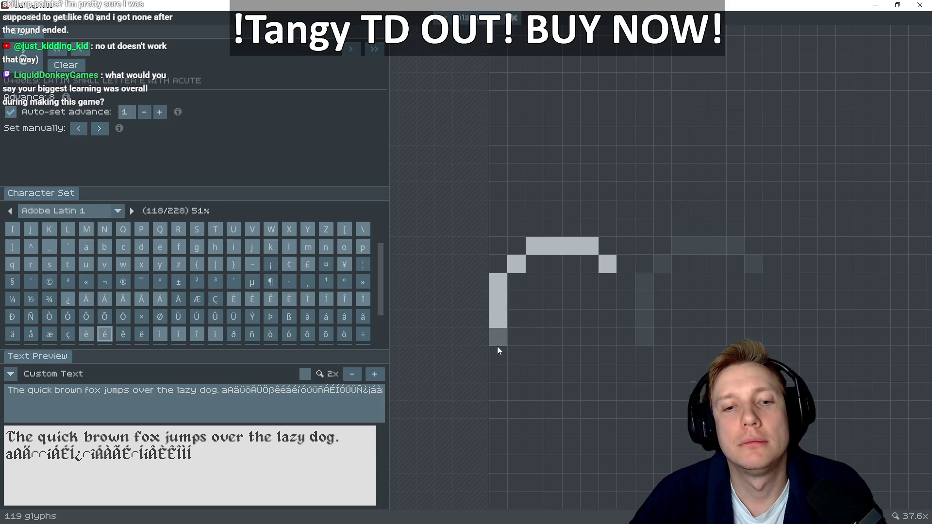
click(514, 354)
click(607, 354)
mouse_move(592, 373)
mouse_down()
mouse_move(541, 371)
mouse_move(533, 354)
mouse_up()
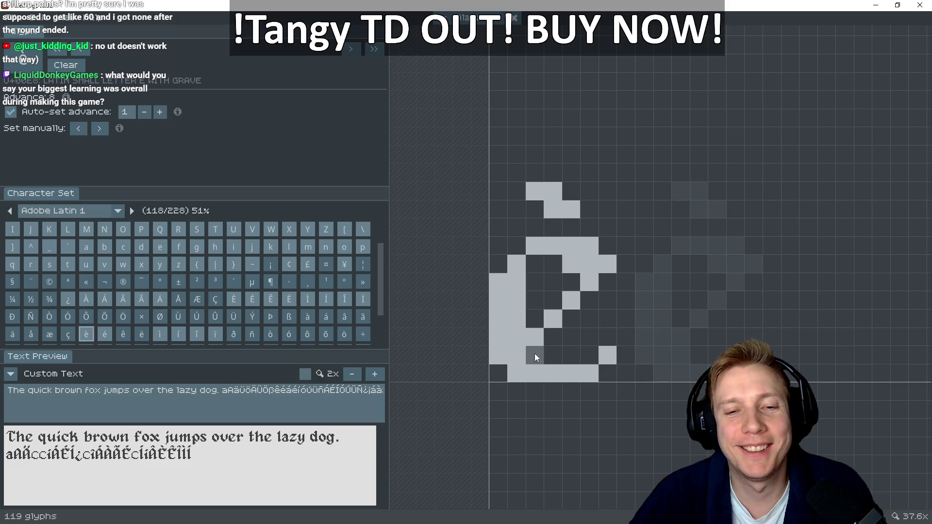
click(534, 337)
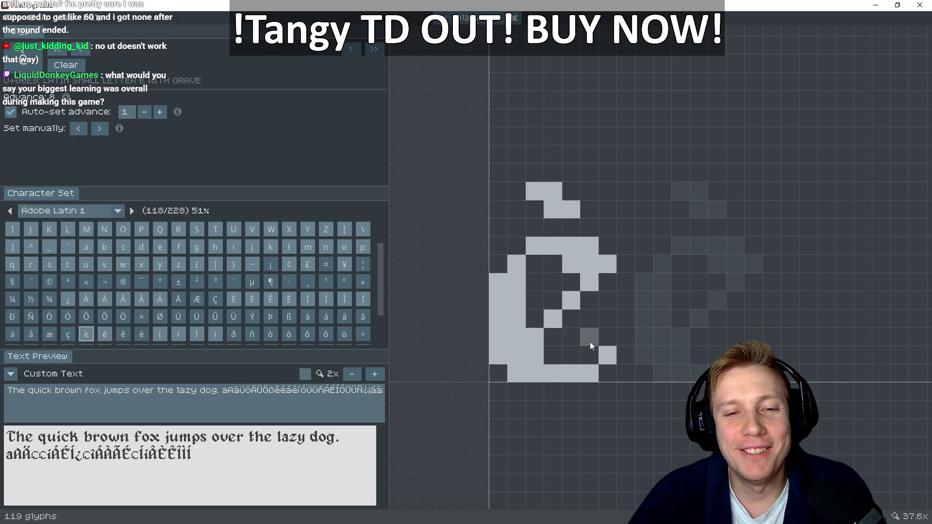
right_click(516, 266)
mouse_move(515, 277)
mouse_down()
mouse_move(517, 336)
mouse_move(573, 301)
mouse_move(587, 287)
mouse_move(584, 267)
mouse_up()
click(569, 265)
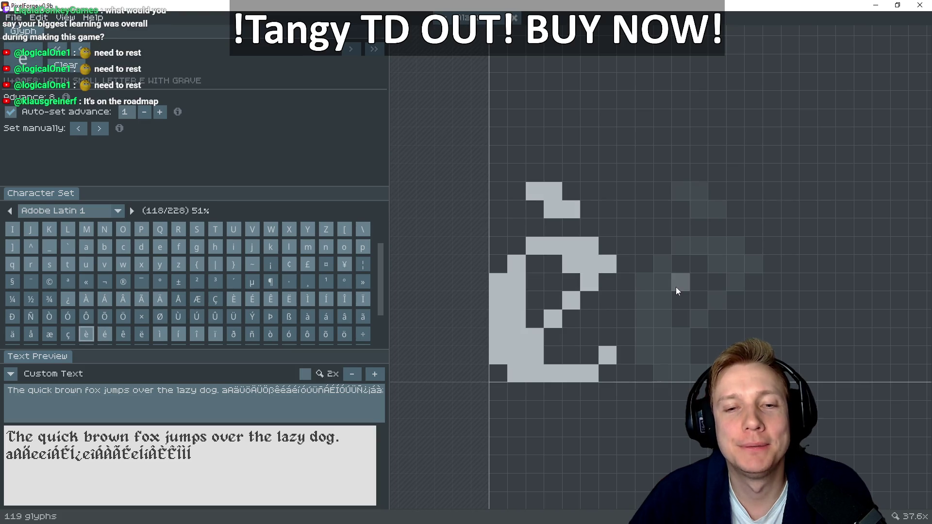
click(519, 372)
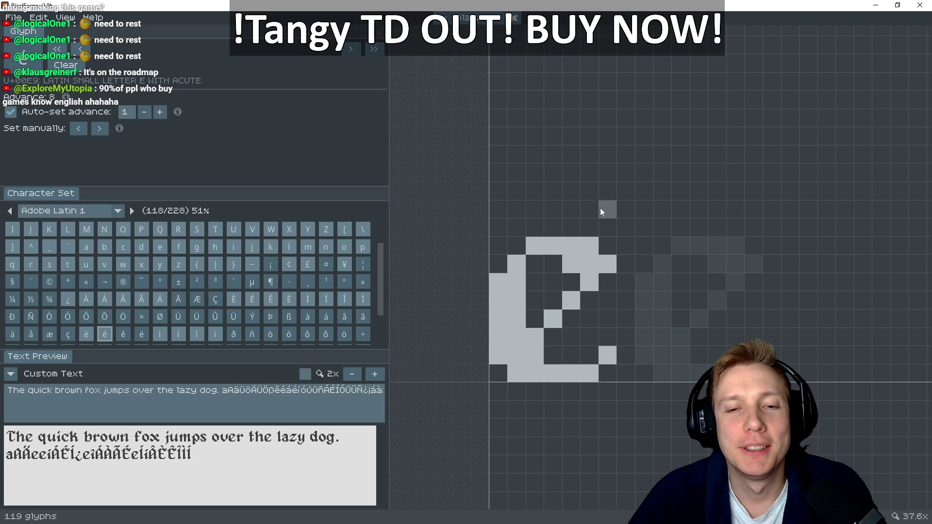
Draw a diagonal acute accent above the é's e, checking it against è
key(Left)
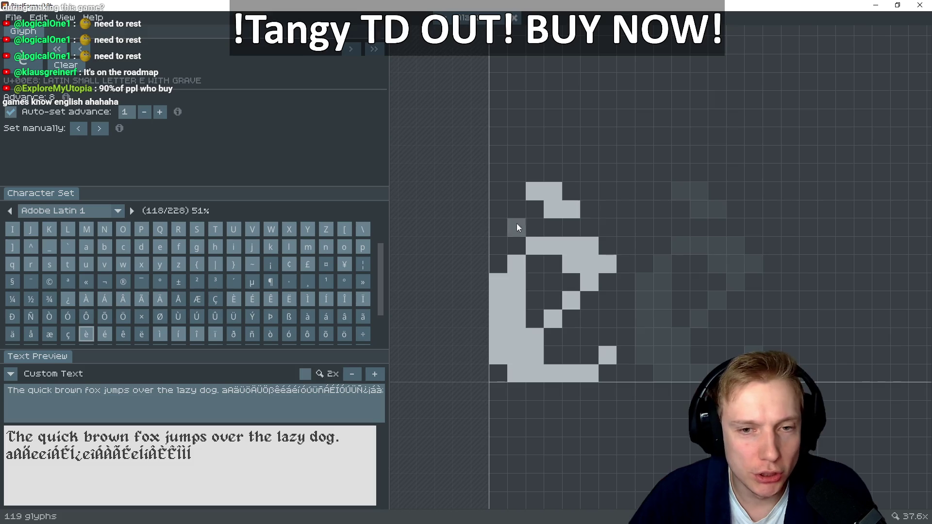
key(Right)
drag(552, 208, 572, 209)
click(577, 194)
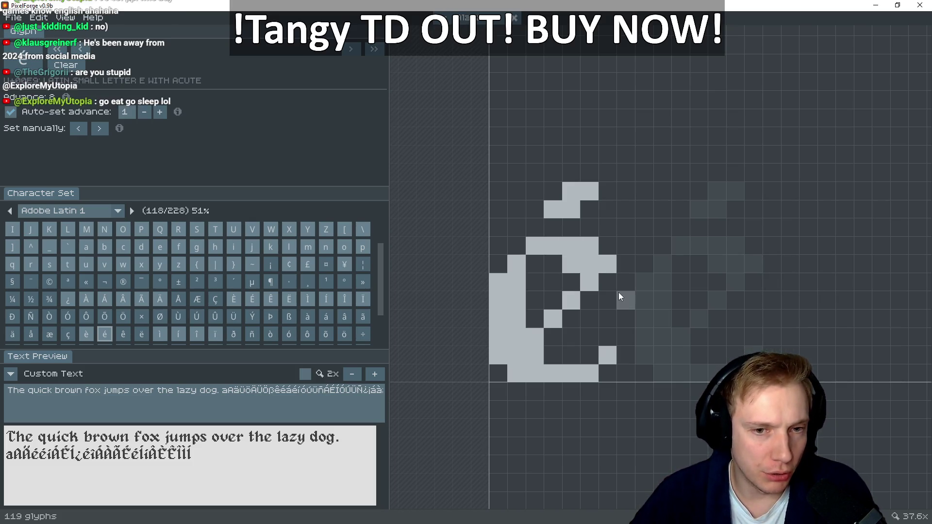
key(Right)
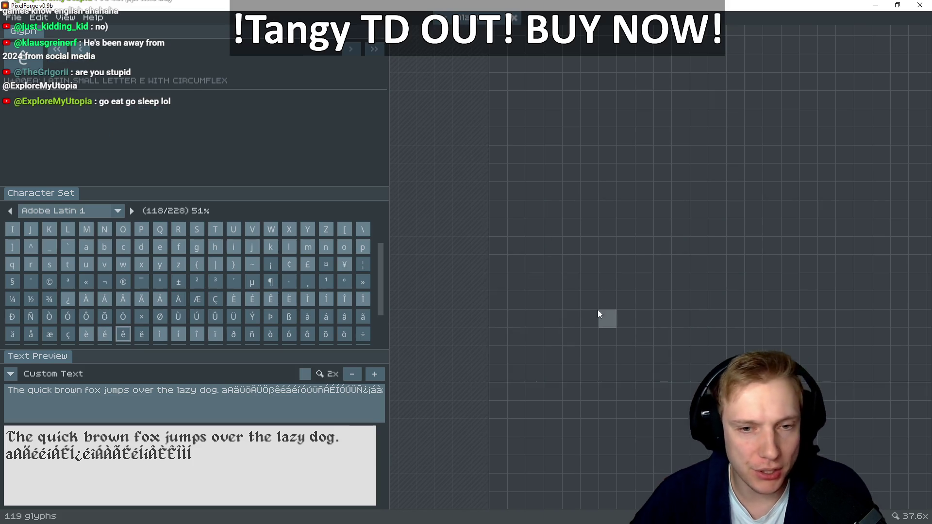
Draw the ê's blackletter e body with left stroke, top row, diagonal and bottom stroke
key(Left)
key(Right)
mouse_move(499, 282)
mouse_down()
mouse_move(509, 352)
mouse_move(534, 373)
mouse_move(572, 372)
mouse_up()
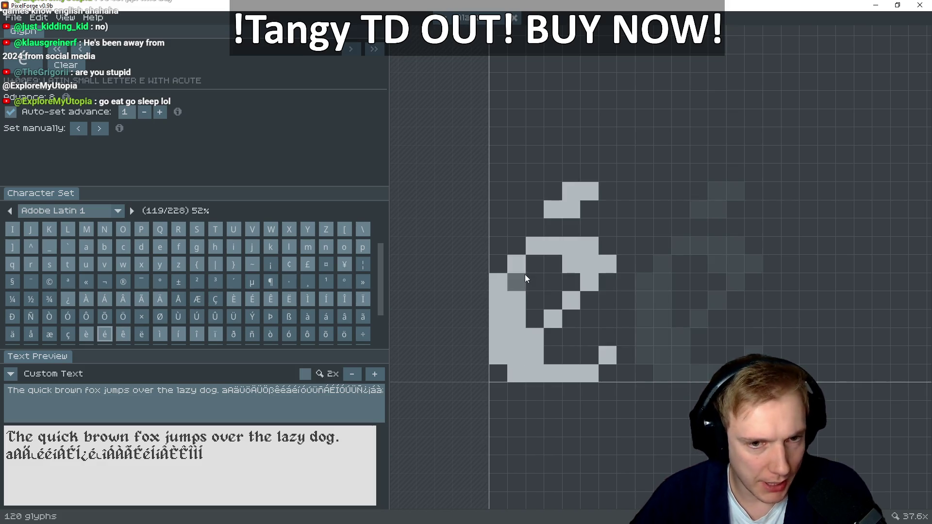
click(514, 266)
drag(541, 246, 590, 245)
click(609, 264)
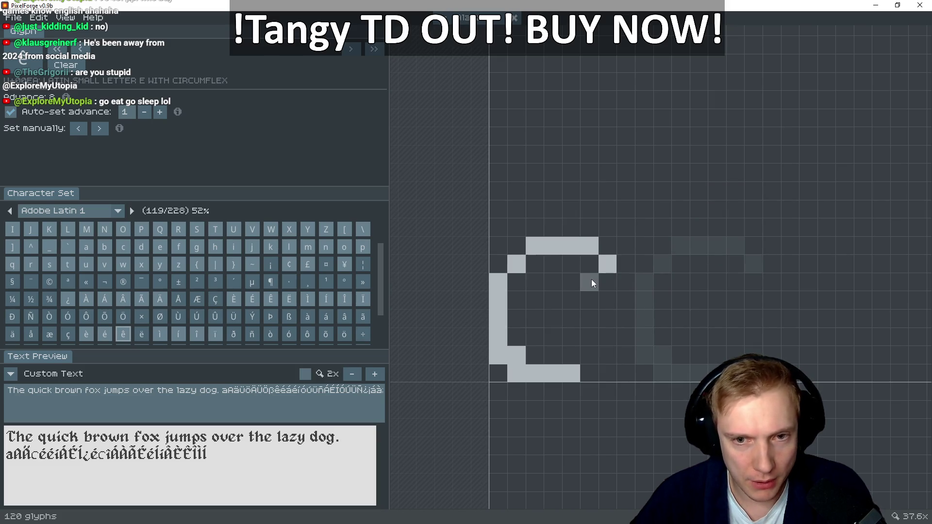
drag(593, 267, 566, 265)
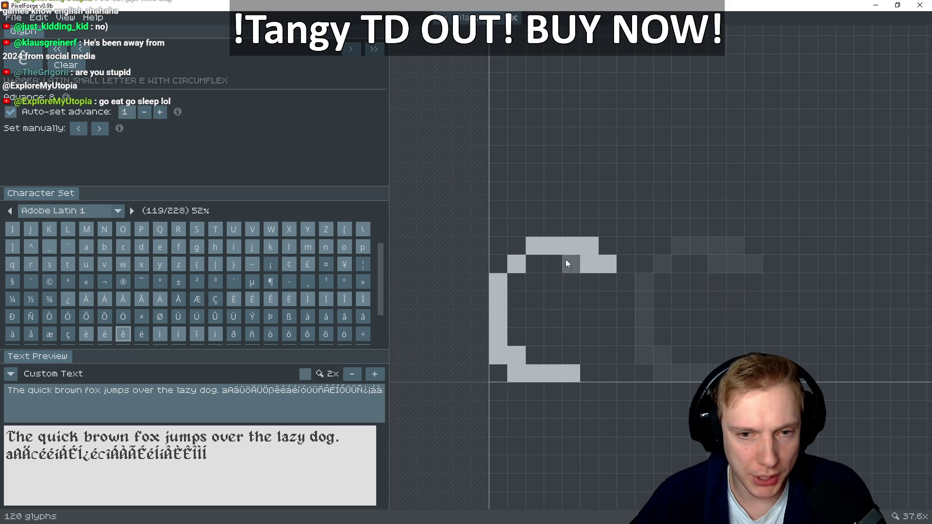
drag(521, 306, 513, 319)
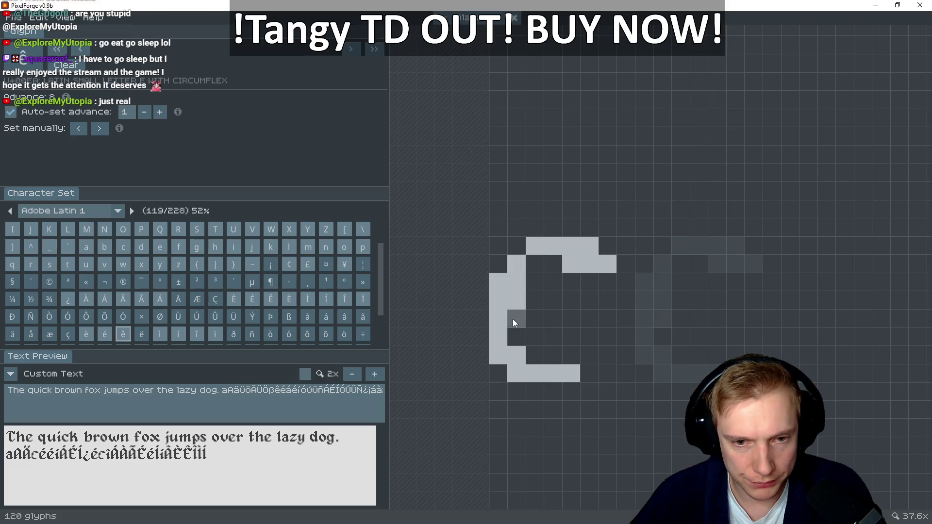
drag(585, 280, 534, 337)
click(531, 357)
click(588, 371)
click(605, 360)
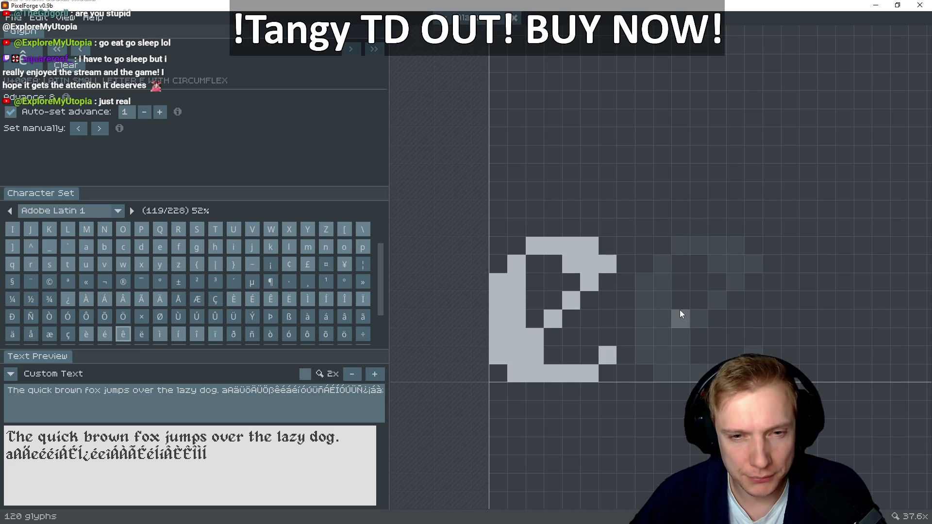
Add the circumflex above ê, erasing pixels to reshape it, and start ë's left stroke
click(518, 209)
click(534, 191)
drag(555, 201, 571, 208)
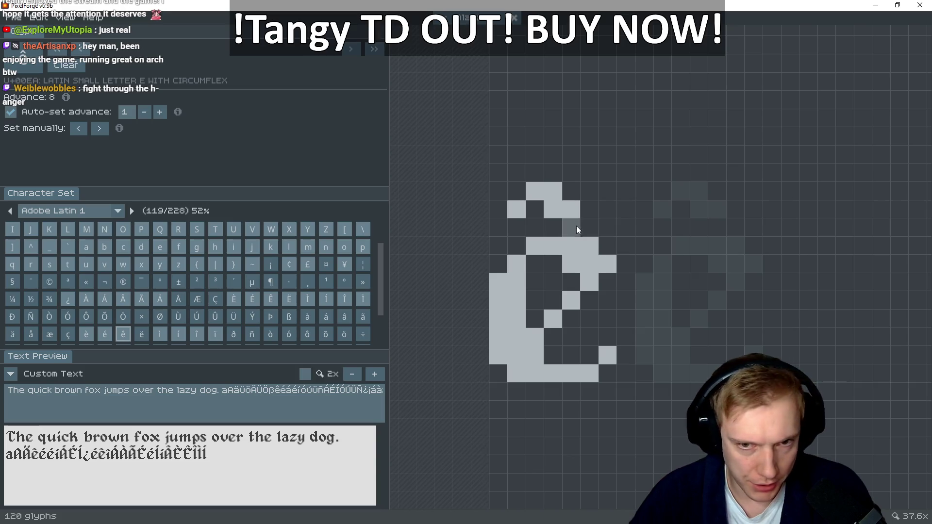
click(585, 206)
click(573, 191)
click(553, 209)
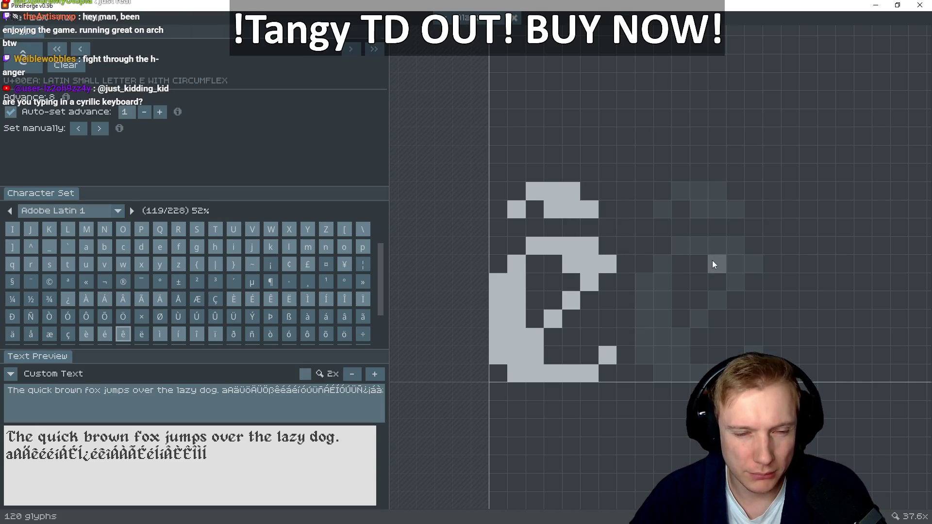
right_click(555, 208)
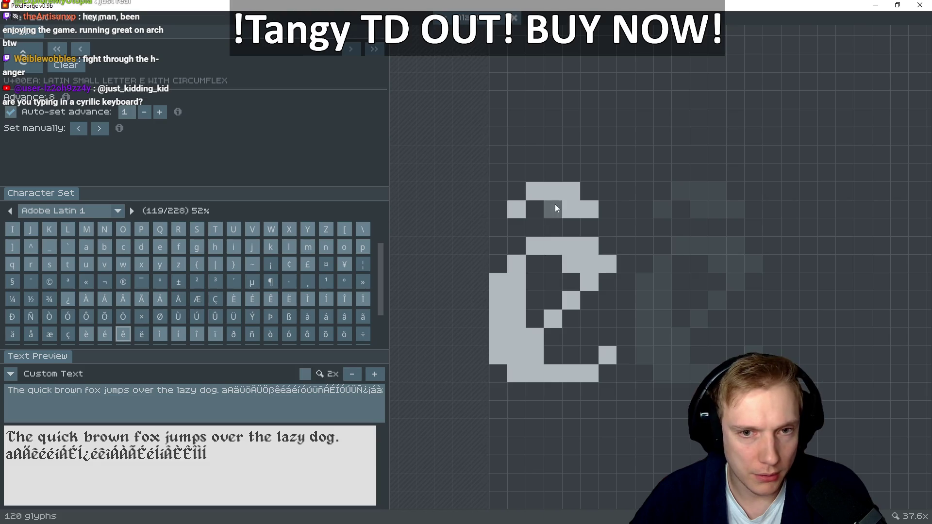
right_click(538, 188)
right_click(511, 213)
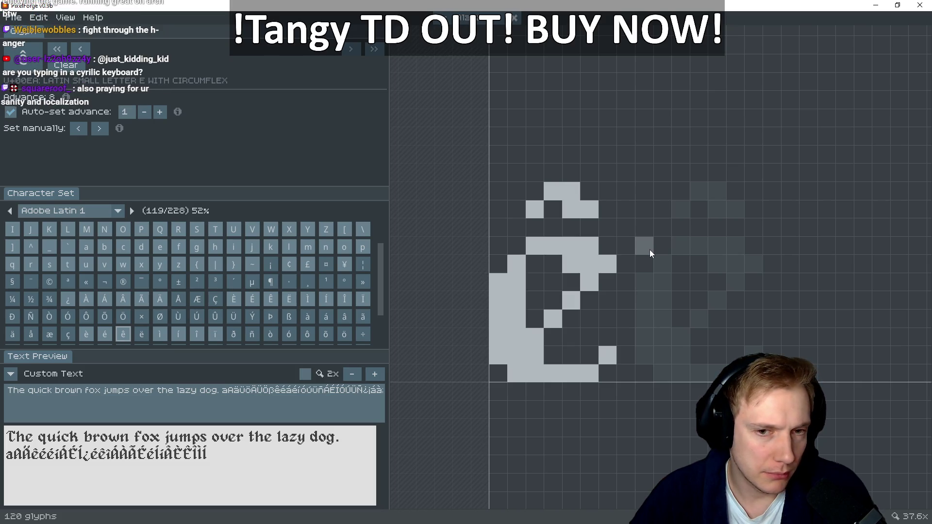
key(Right)
drag(518, 275, 517, 340)
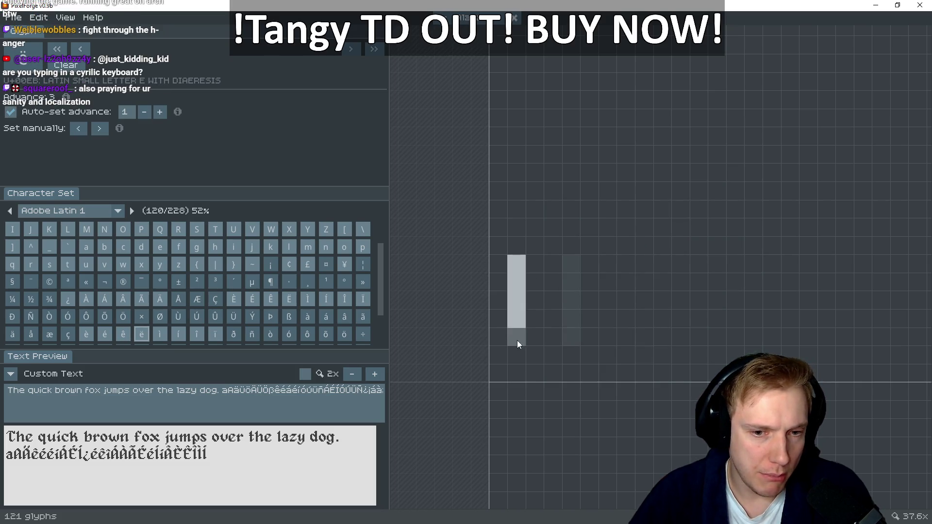
Extend the ë's bottom stroke and draw its inner diagonal, comparing against ê
key(Left)
key(Right)
mouse_move(500, 293)
mouse_down()
mouse_move(493, 286)
mouse_move(502, 337)
mouse_move(526, 345)
mouse_up()
key(Right)
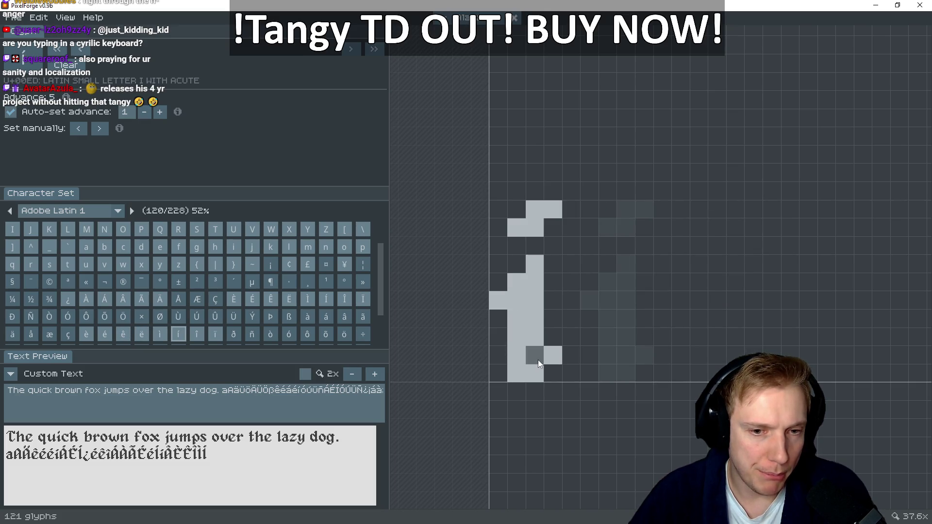
key(Left)
key(Left)
key(Right)
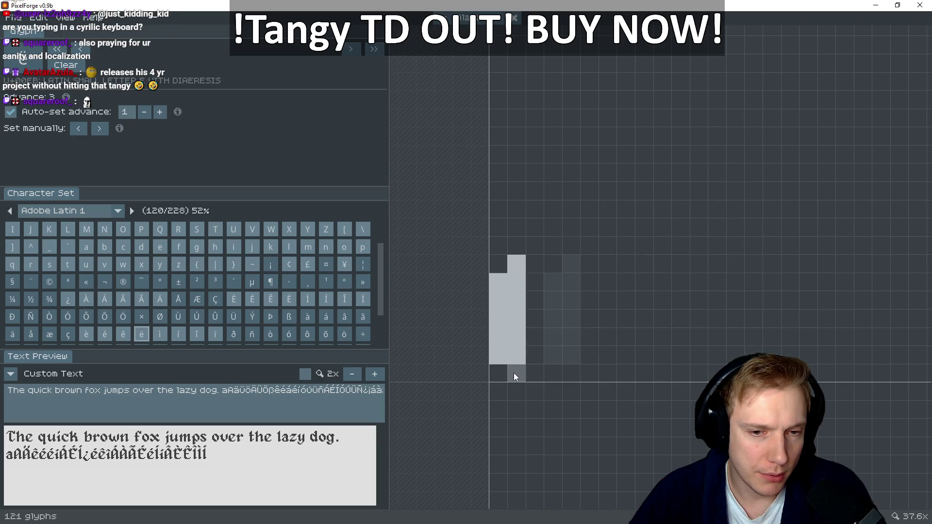
drag(550, 371, 603, 355)
key(Left)
key(Right)
click(548, 325)
click(572, 301)
click(589, 282)
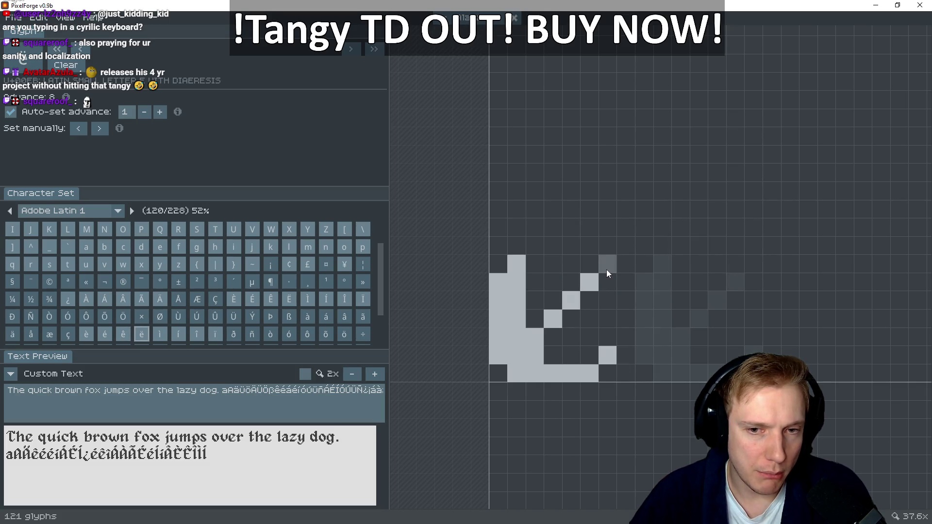
click(607, 266)
Touch up the ê's e shape by filling the missing pixel in its top row
key(Left)
click(600, 264)
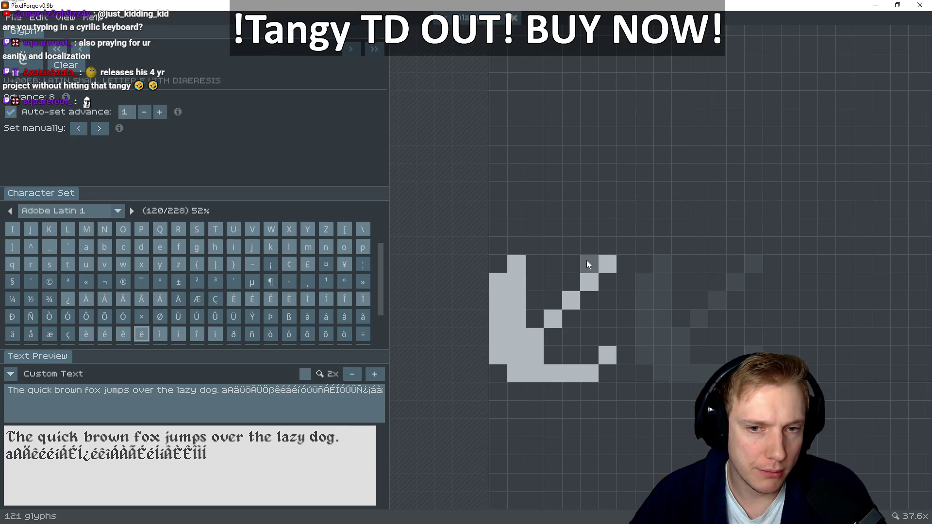
click(563, 245)
click(564, 245)
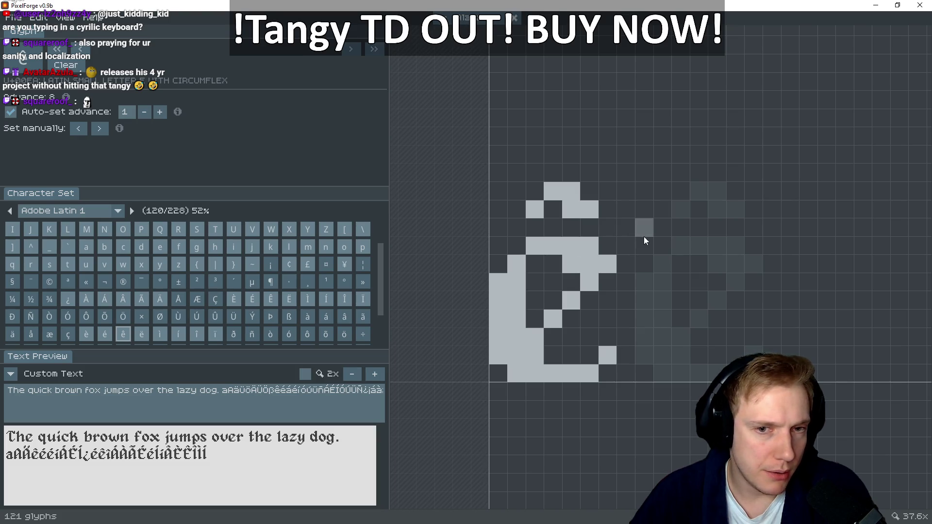
key(Right)
Paint the ë's diaeresis and reshape both dots as slanted strokes one row higher
mouse_move(534, 210)
mouse_down()
mouse_move(532, 190)
mouse_move(514, 225)
mouse_up()
mouse_move(600, 224)
mouse_down()
mouse_move(587, 213)
mouse_move(608, 196)
mouse_up()
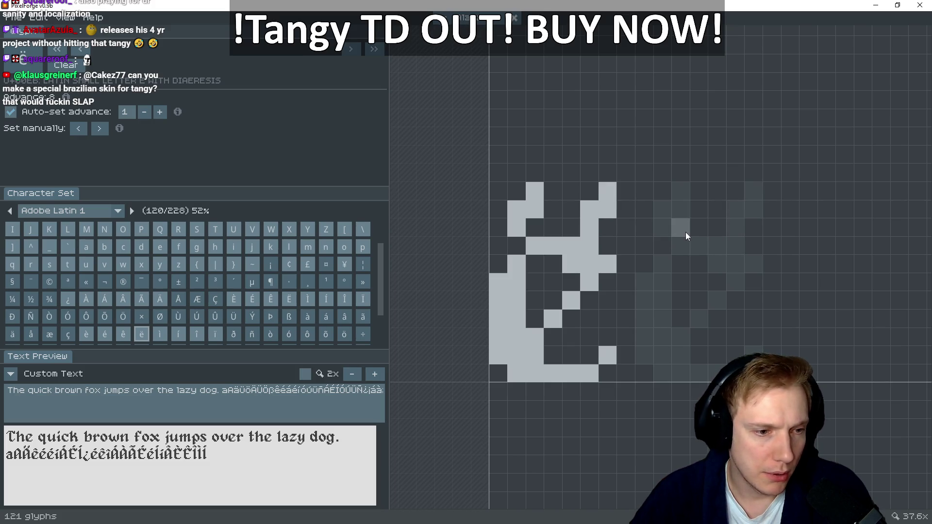
drag(604, 231, 502, 226)
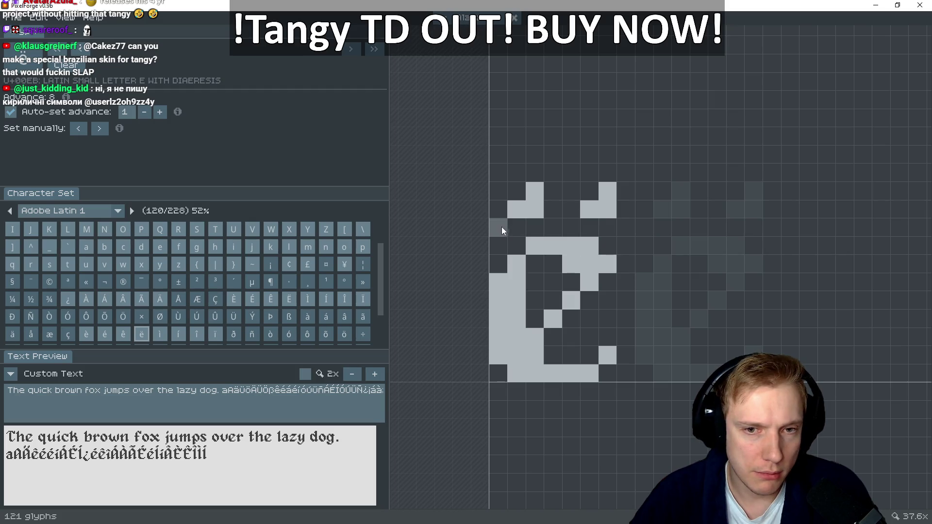
click(520, 209)
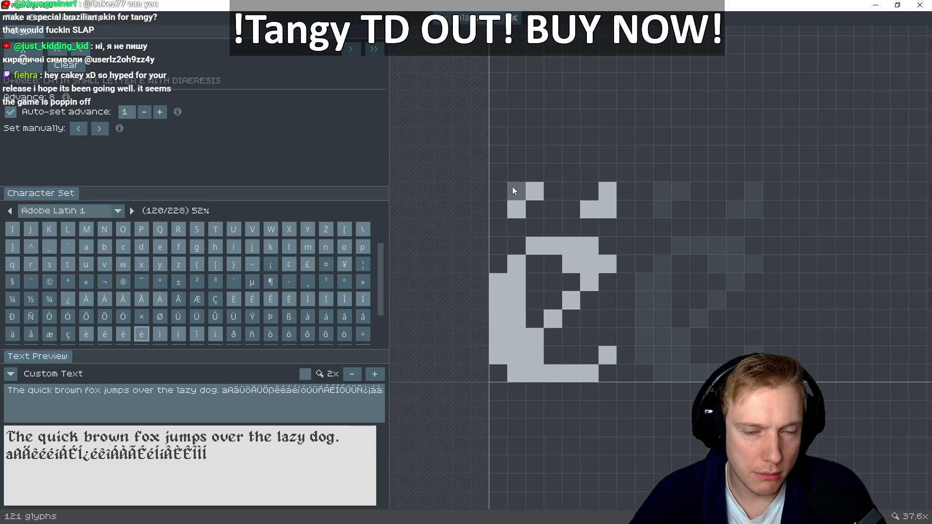
mouse_move(516, 211)
mouse_down()
mouse_move(533, 204)
mouse_move(511, 225)
mouse_up()
click(516, 194)
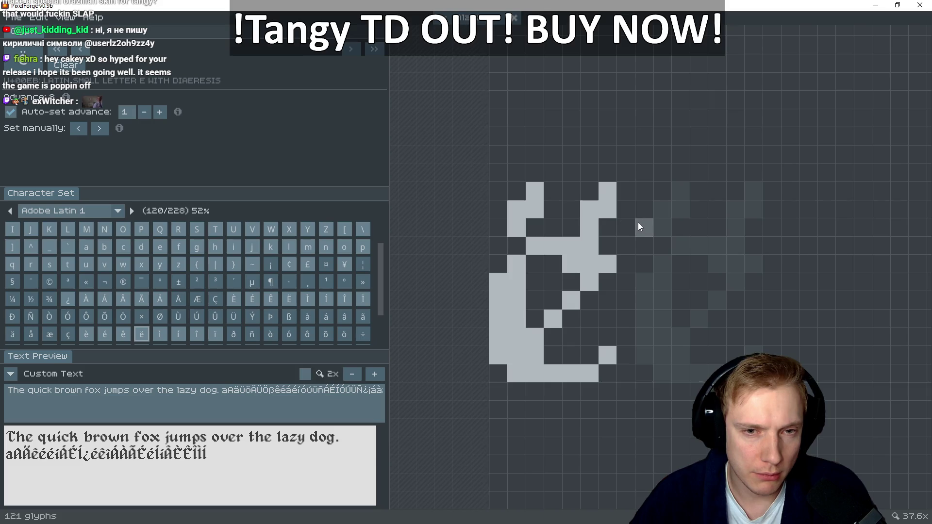
click(516, 190)
click(536, 172)
drag(534, 205, 520, 229)
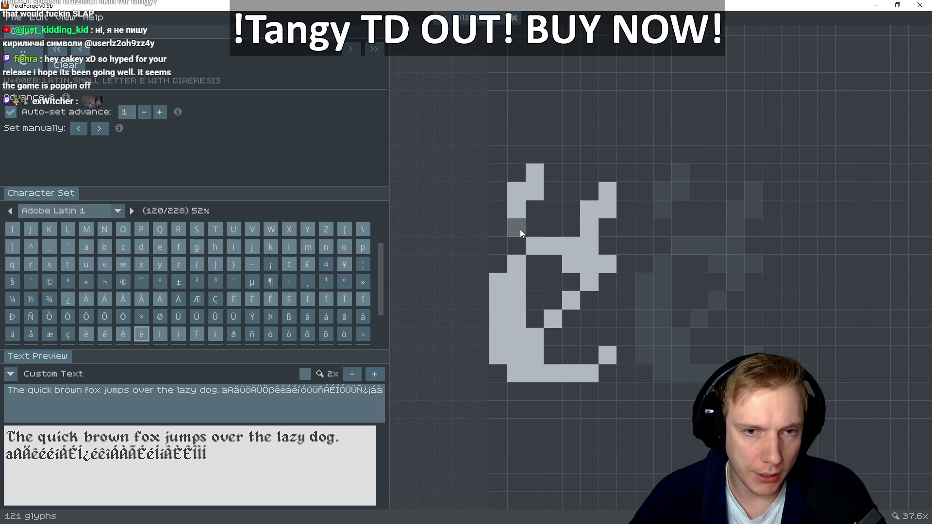
click(589, 191)
click(607, 173)
click(589, 228)
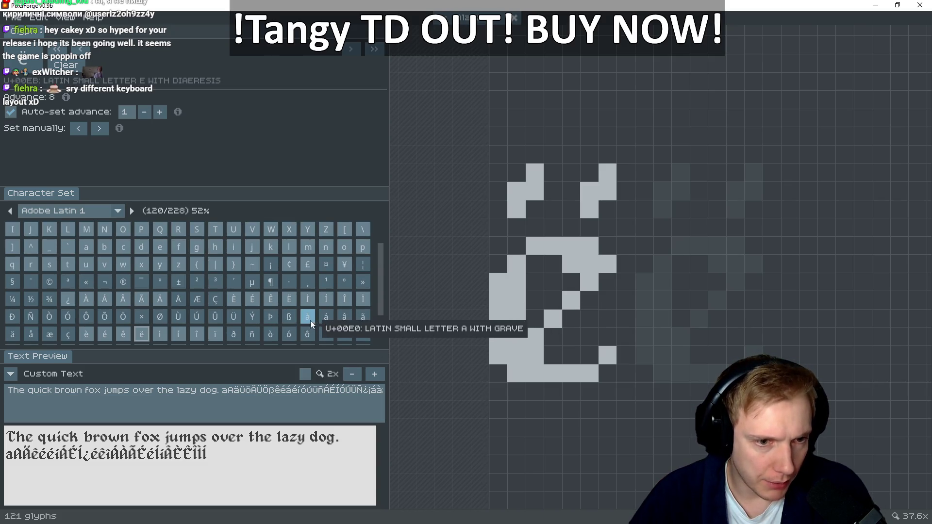
click(89, 246)
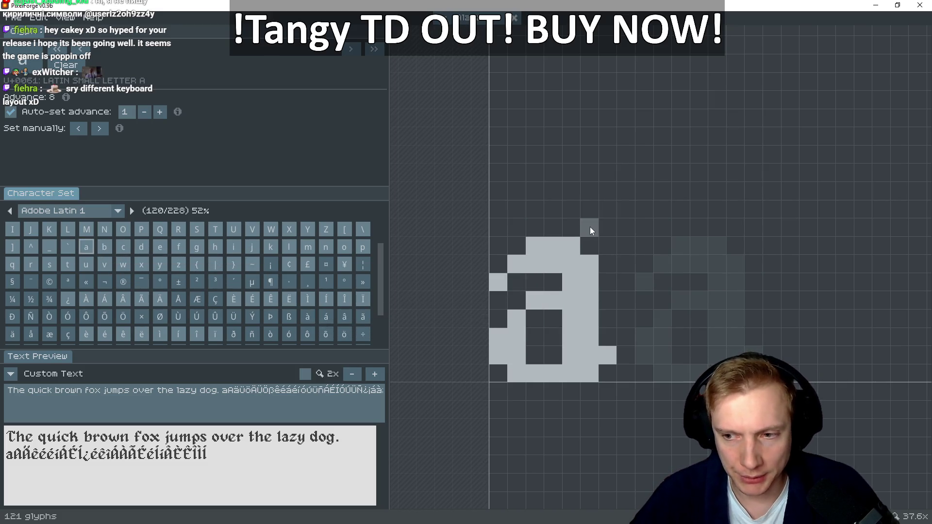
Capture a screen snip of the blackletter 'a' glyph as a reference
key(super+shift+s)
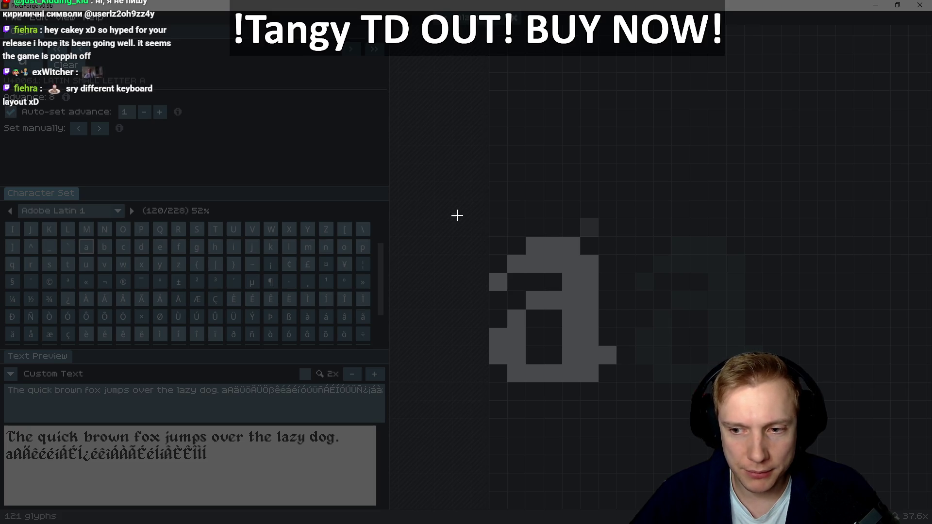
drag(462, 194, 639, 417)
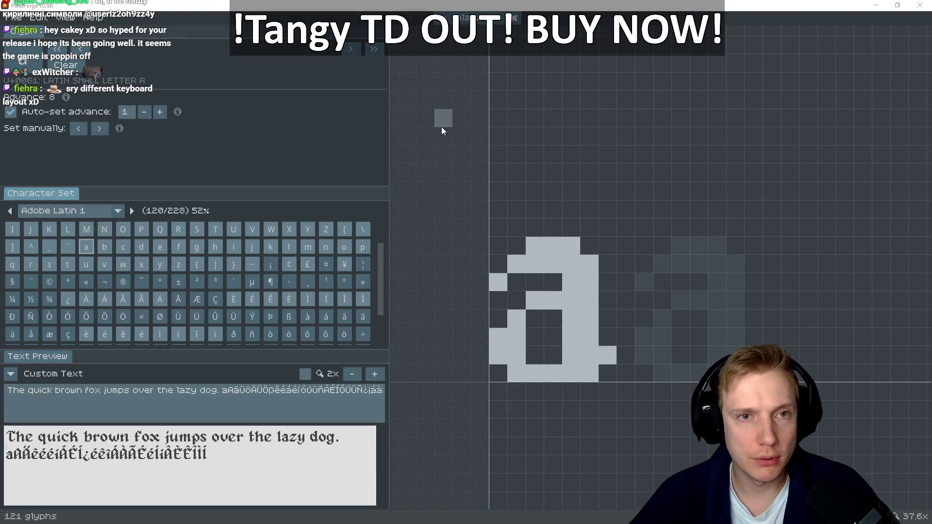
key(alt+Tab)
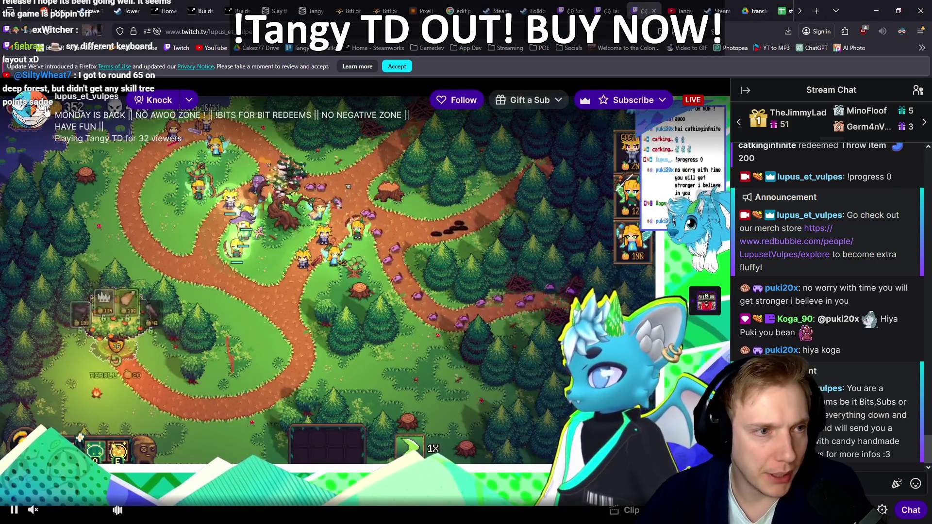
key(alt+Tab)
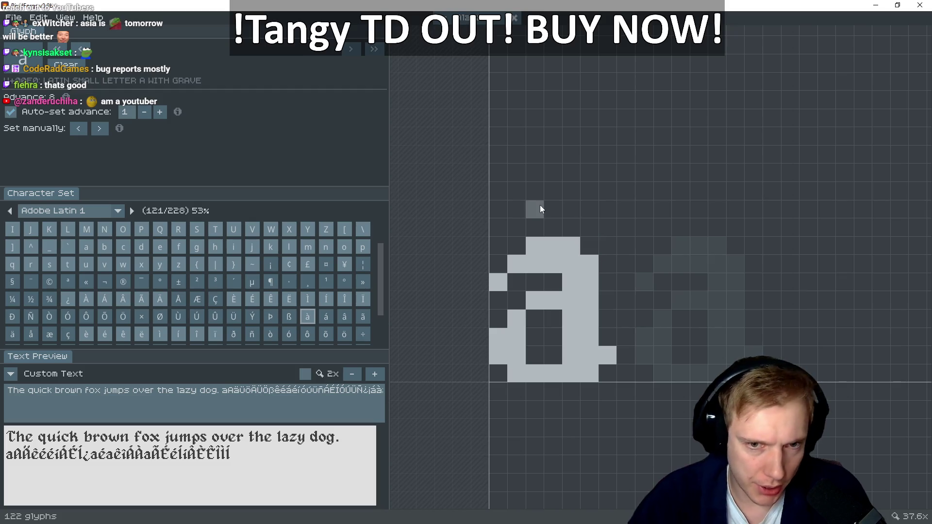
Paint and trim the grave accent above the à
click(555, 206)
drag(541, 197, 516, 191)
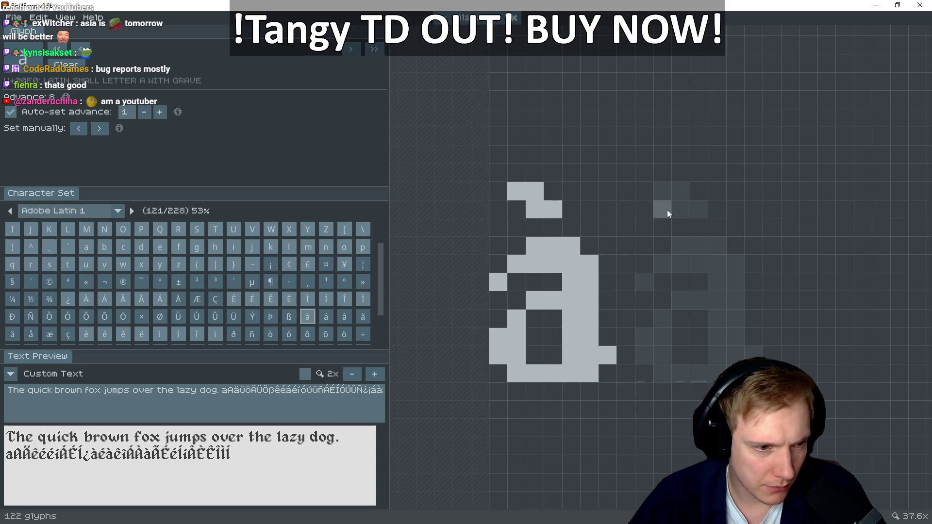
click(569, 206)
click(550, 197)
right_click(531, 206)
right_click(516, 191)
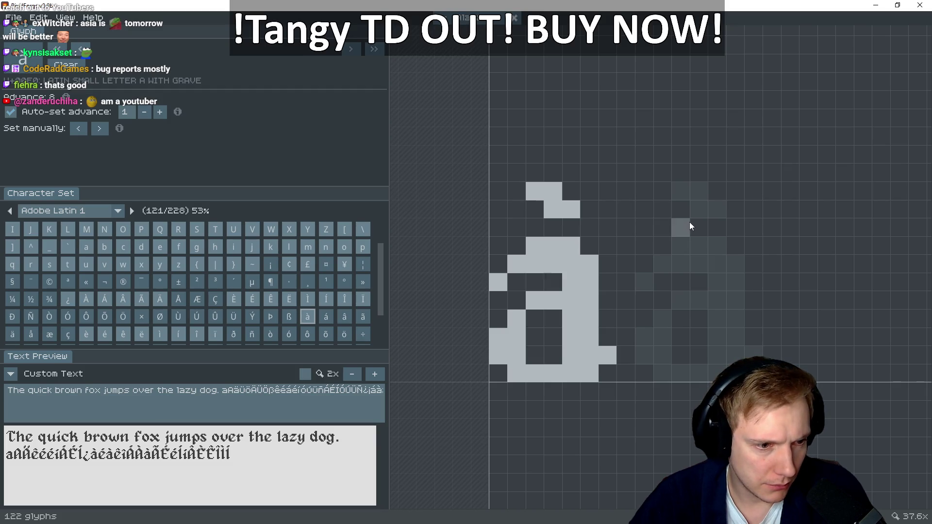
Draw the á's first stroke, checking it against the à
key(Right)
mouse_move(498, 285)
mouse_down()
mouse_move(535, 248)
mouse_move(563, 248)
mouse_move(585, 265)
mouse_move(587, 364)
mouse_move(575, 356)
mouse_up()
key(Left)
key(Right)
key(Left)
key(Right)
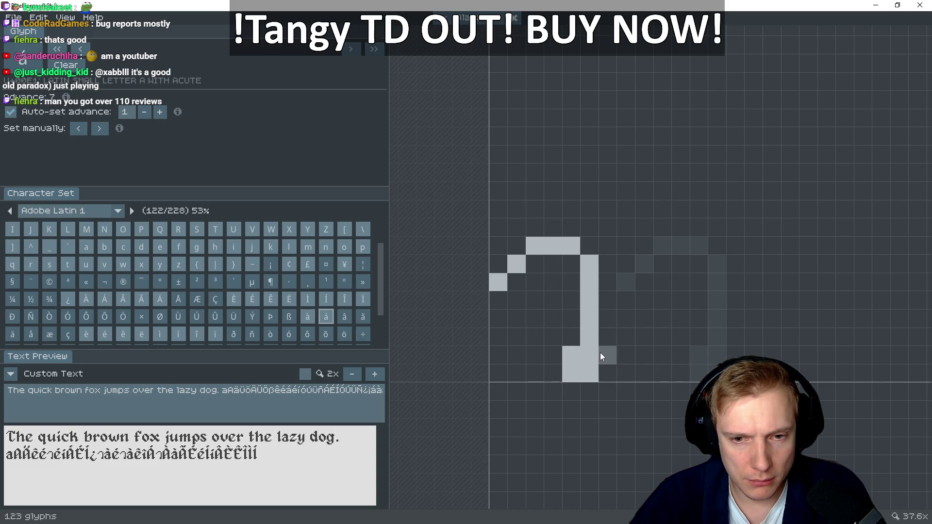
Paint the bowl of the á, comparing it with the à
key(Left)
key(Right)
key(Left)
mouse_move(583, 306)
mouse_down()
mouse_move(535, 300)
mouse_move(515, 324)
mouse_move(517, 371)
mouse_move(497, 358)
mouse_up()
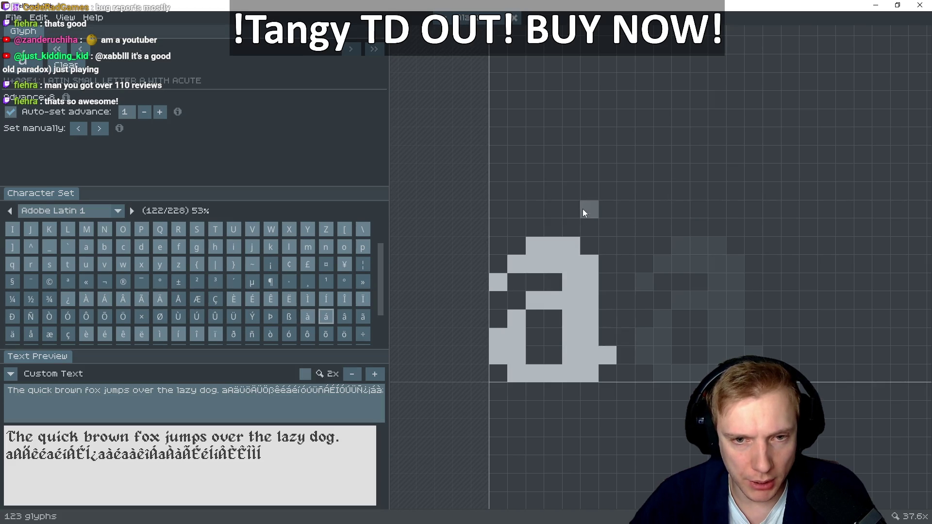
key(Left)
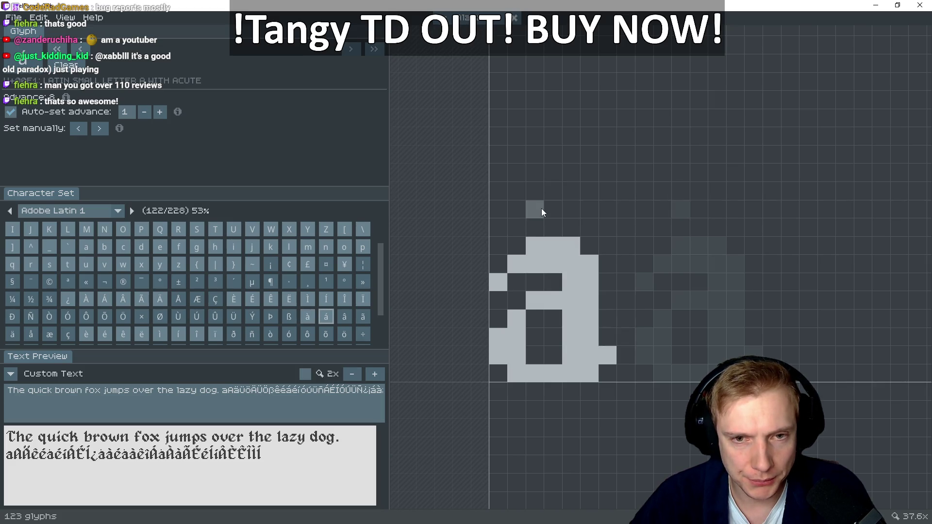
key(Right)
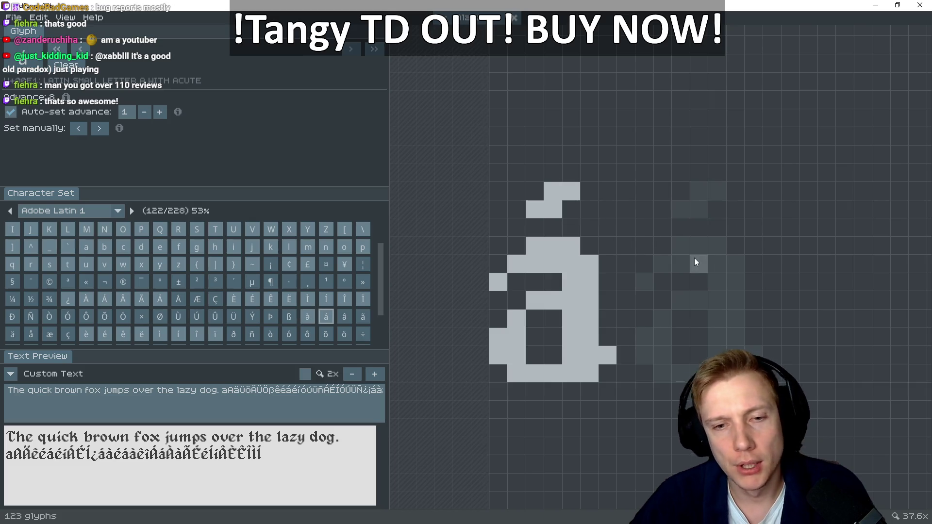
Draw the â's top row, right stem and bottom bowl row
key(Right)
click(588, 263)
drag(573, 249, 531, 245)
mouse_move(498, 282)
mouse_down()
mouse_move(582, 263)
mouse_move(587, 378)
mouse_move(566, 264)
mouse_up()
drag(545, 378, 515, 373)
click(503, 354)
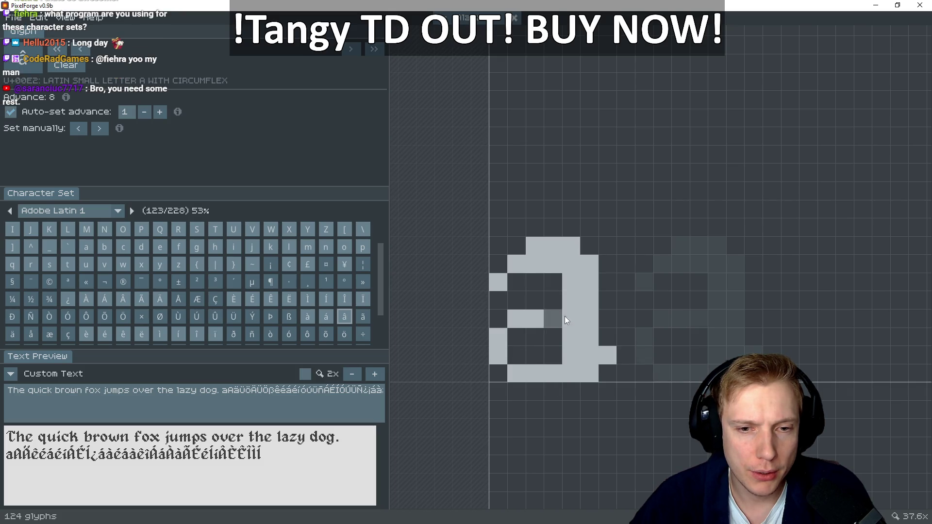
Fix the â's bowl by erasing a cell and filling its left column
key(Left)
key(Right)
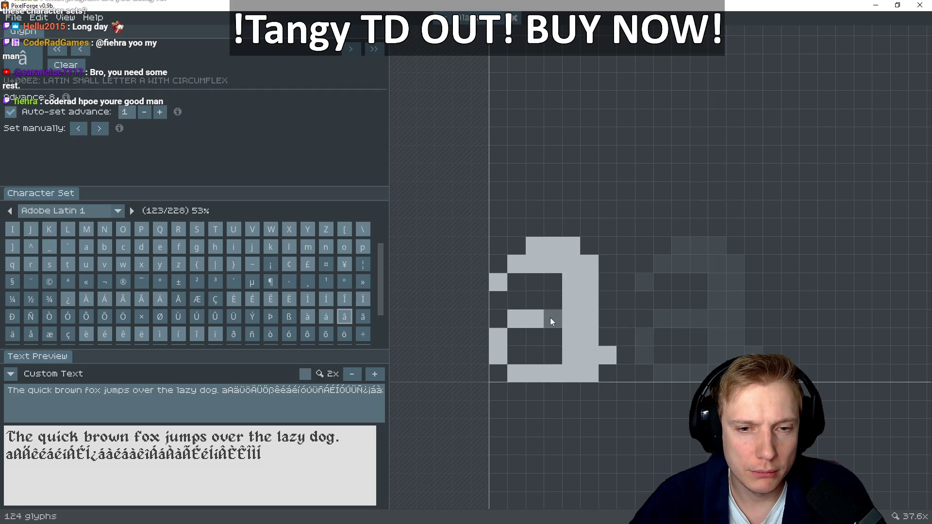
right_click(552, 319)
key(Left)
key(Right)
drag(522, 333, 524, 358)
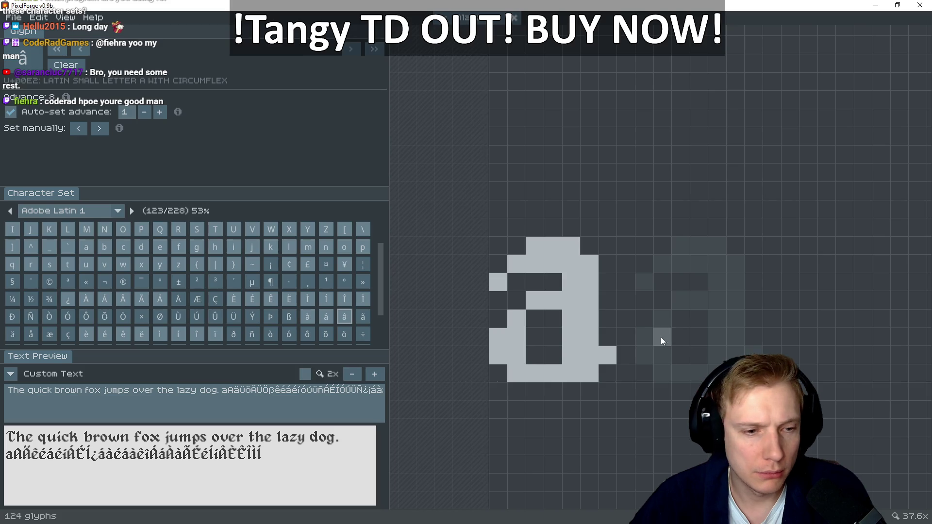
key(Left)
key(Right)
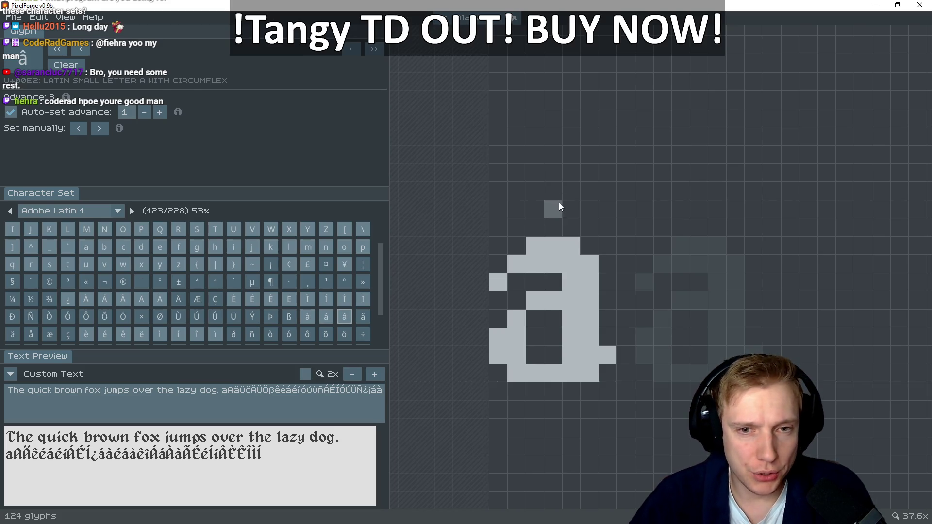
Paint the circumflex above the â and check it in the Custom Text preview
mouse_move(568, 205)
mouse_down()
mouse_move(533, 188)
mouse_move(517, 208)
mouse_up()
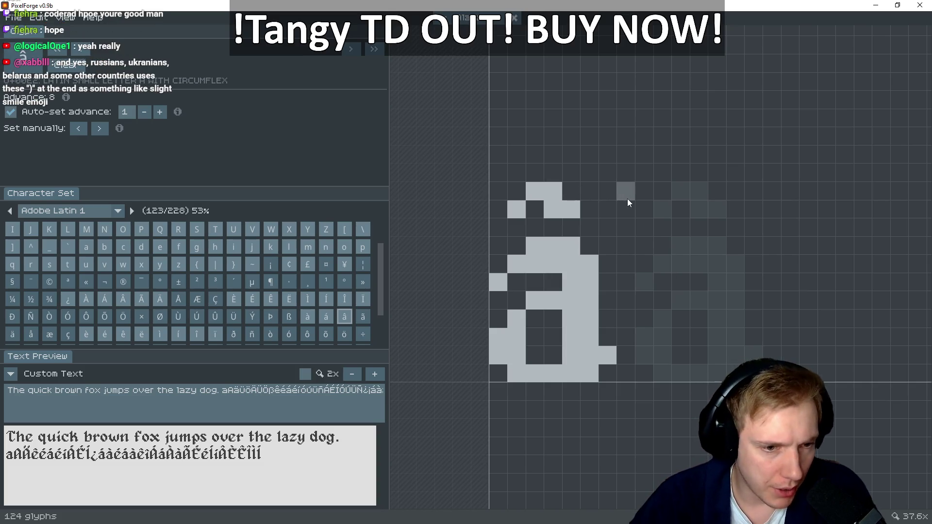
click(354, 390)
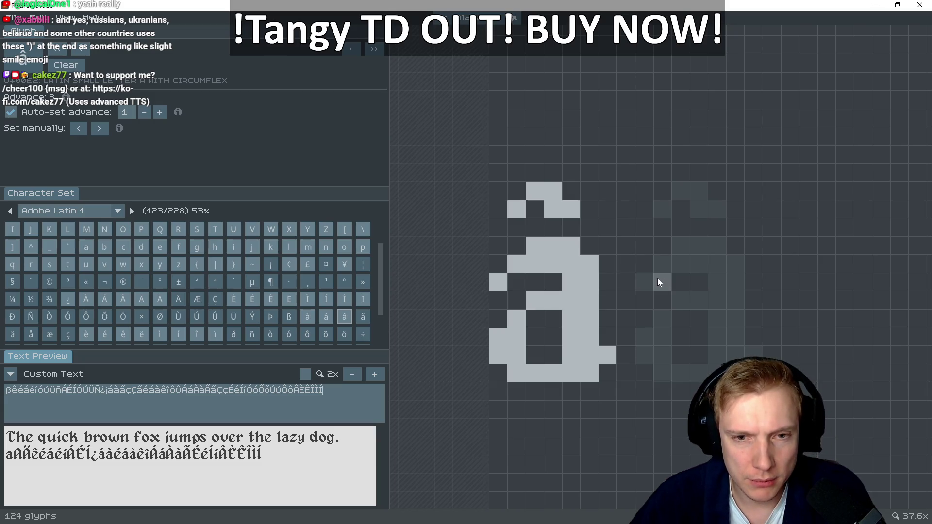
drag(659, 277, 635, 286)
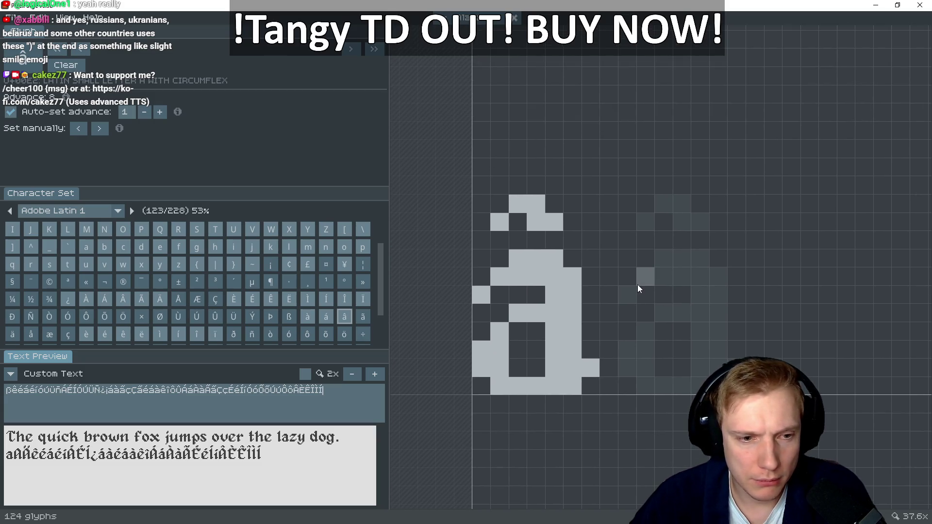
click(649, 335)
key(Left)
key(Right)
key(Left)
Draw the ã's top stroke and right stem
key(Right)
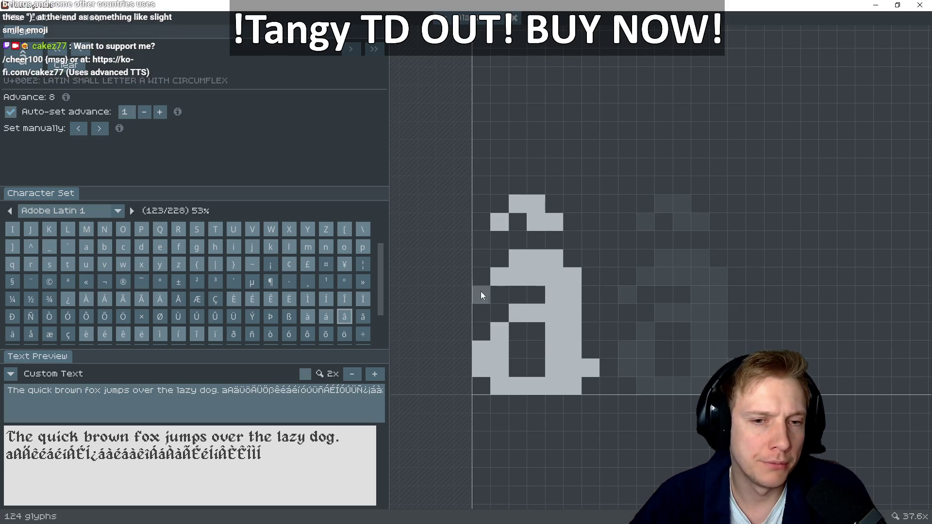
key(Right)
click(480, 294)
click(501, 278)
mouse_move(531, 261)
mouse_down()
mouse_move(558, 257)
mouse_move(576, 386)
mouse_move(558, 271)
mouse_move(510, 270)
mouse_up()
click(577, 386)
right_click(590, 341)
click(579, 356)
Fill in the ã's bowl, comparing it with the â
mouse_move(555, 316)
mouse_down()
mouse_move(520, 310)
mouse_move(498, 351)
mouse_move(546, 386)
mouse_up()
drag(483, 347, 483, 369)
key(Left)
key(Right)
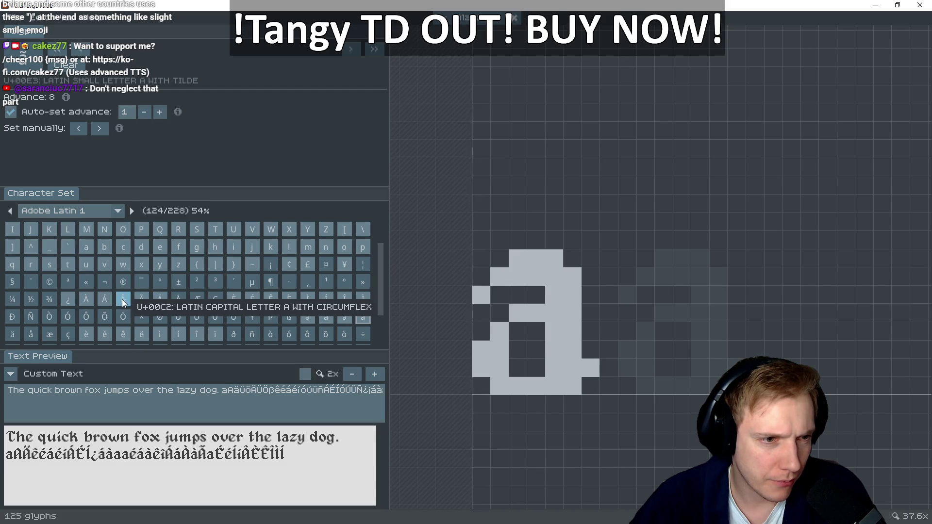
click(143, 299)
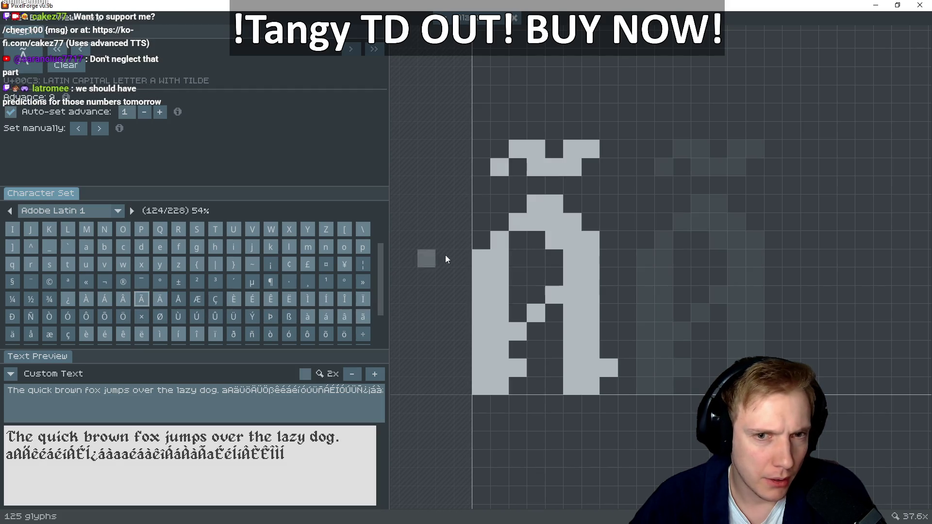
click(524, 153)
key(super+shift+s)
mouse_move(449, 107)
mouse_down()
mouse_move(655, 173)
mouse_move(666, 193)
mouse_up()
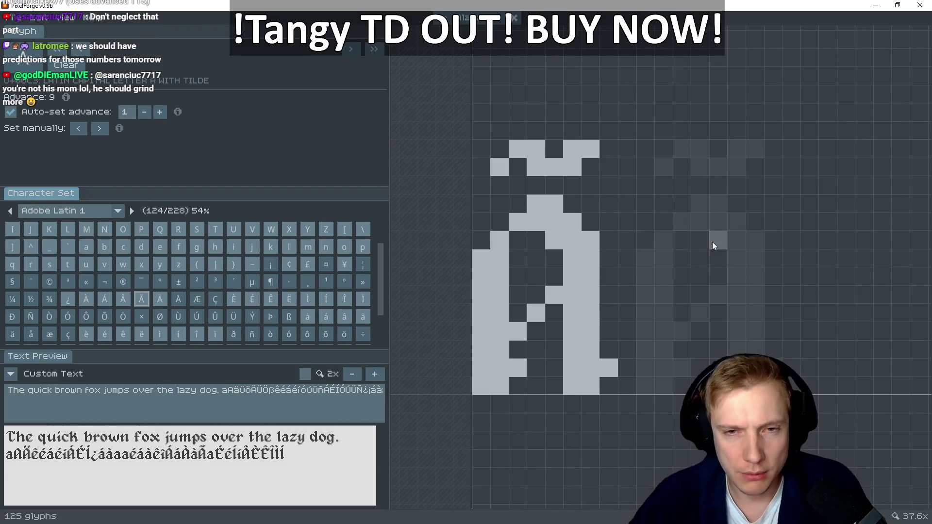
key(Right)
key(Right)
key(Right)
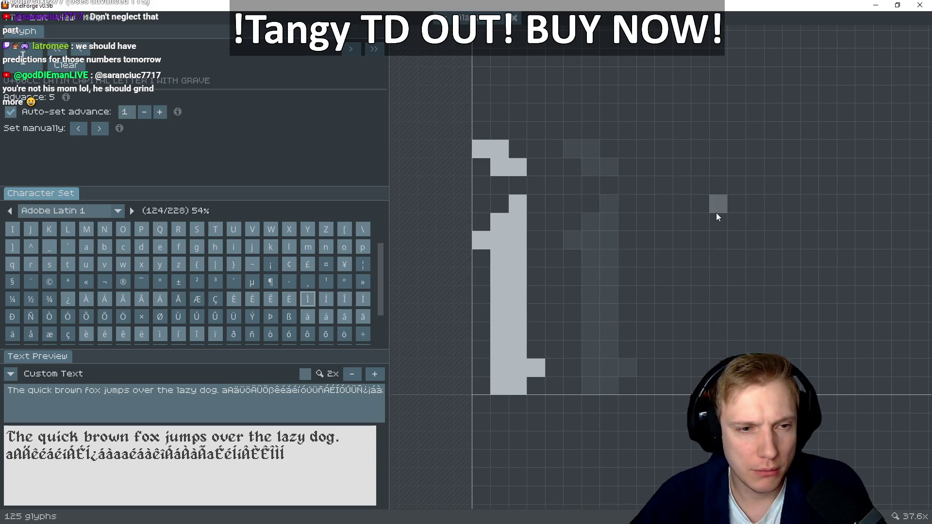
key(Right)
key(Right)
key(Right)
key(Right)
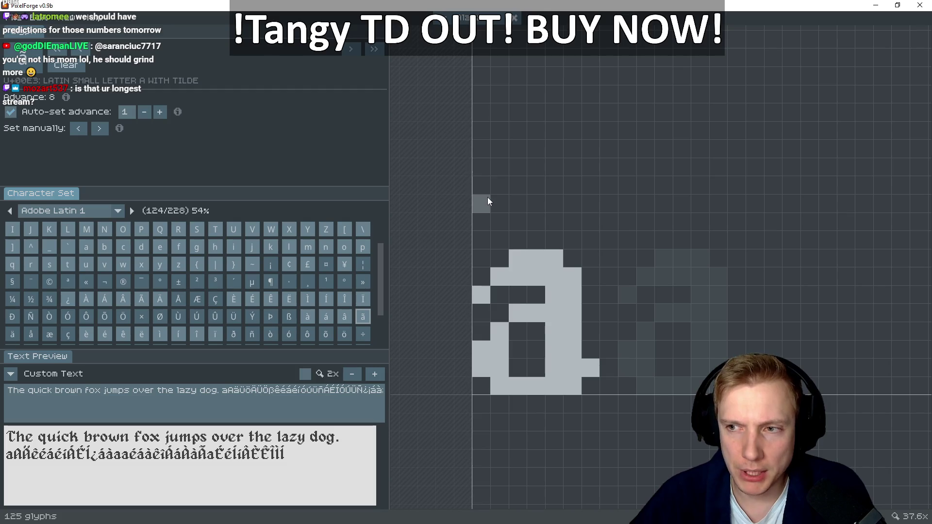
click(499, 222)
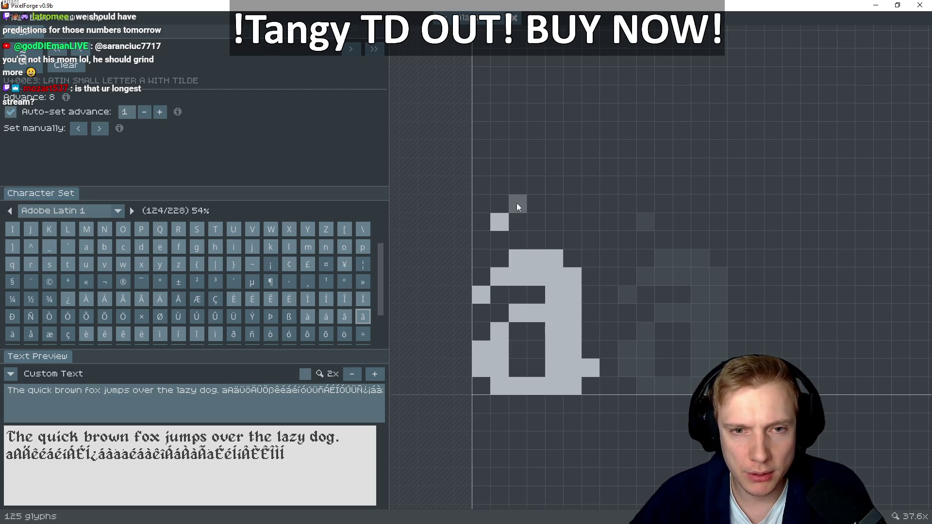
click(518, 203)
drag(529, 216, 566, 215)
click(569, 204)
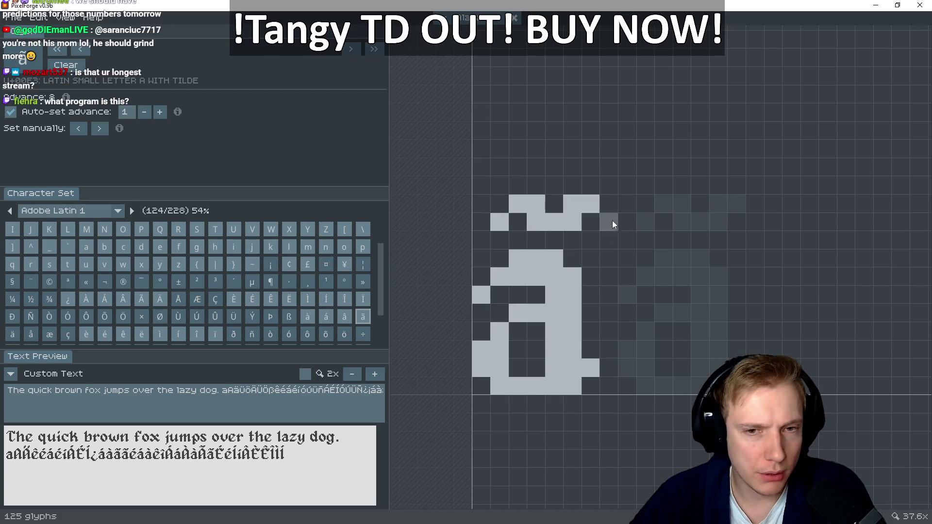
right_click(575, 222)
click(554, 204)
right_click(591, 199)
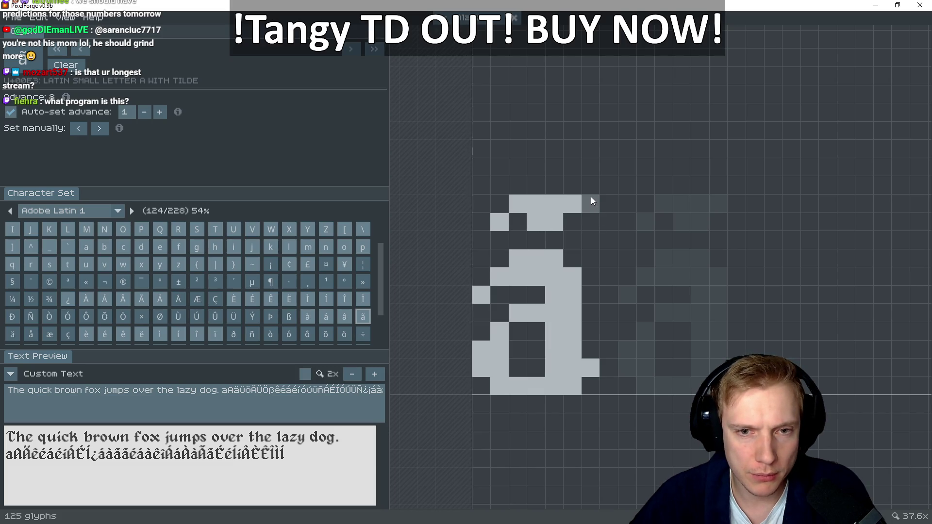
right_click(534, 203)
right_click(517, 203)
right_click(531, 221)
right_click(499, 222)
mouse_move(544, 222)
mouse_down()
mouse_move(516, 209)
mouse_move(482, 222)
mouse_up()
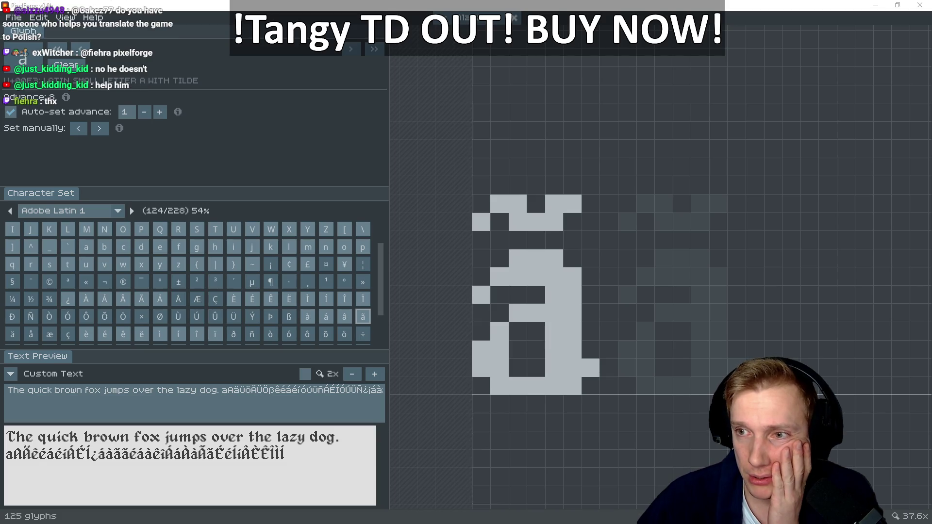
mouse_move(931, 92)
mouse_down()
mouse_move(443, 65)
mouse_move(439, 54)
mouse_move(470, 65)
mouse_move(432, 68)
mouse_up()
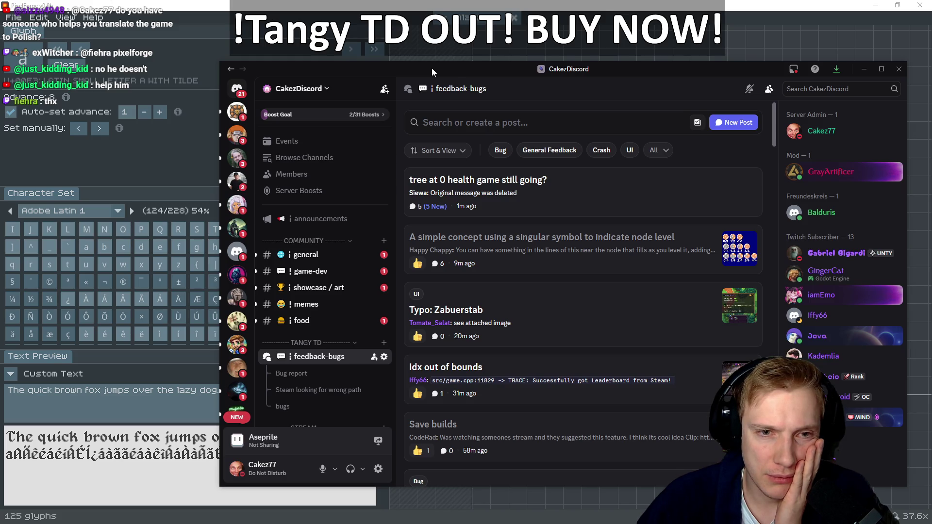
key(alt+Tab)
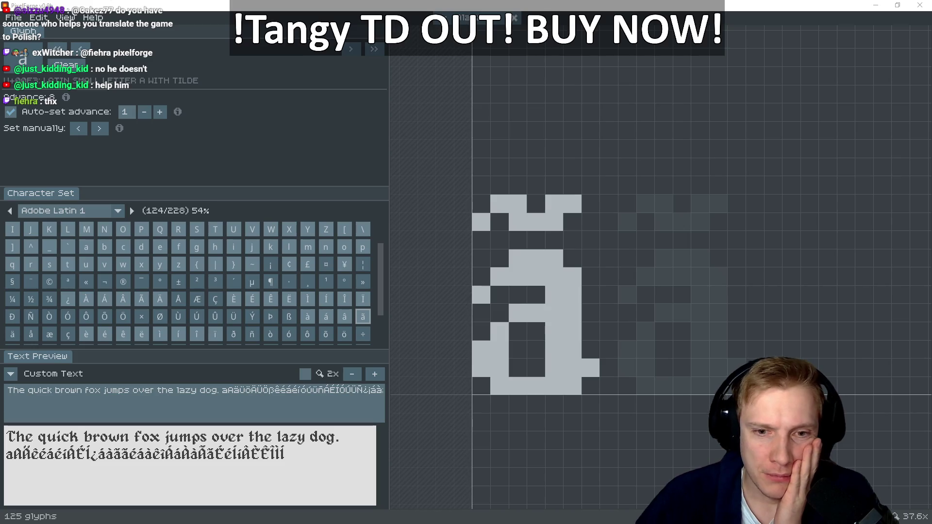
scroll(665, 335, up, 3)
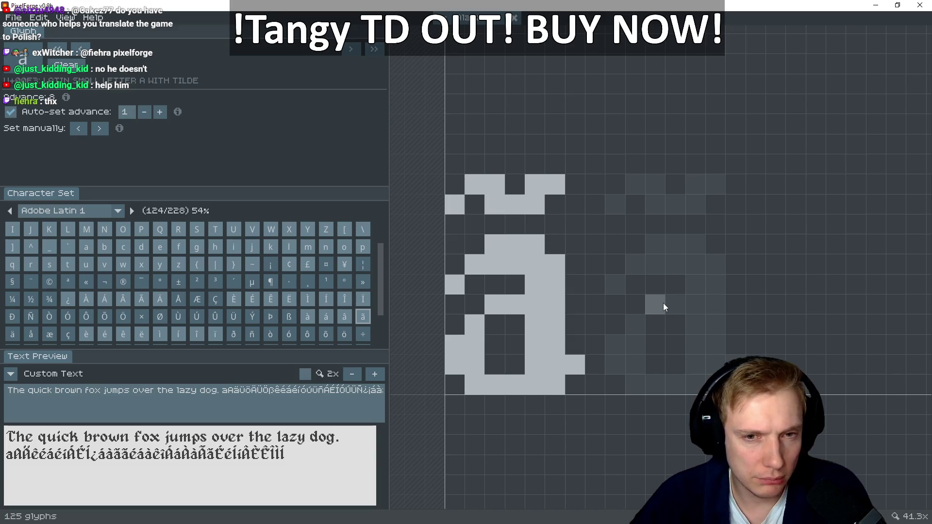
Paint the blackletter a body of the ä: top bar, stem, hook and bowl
key(Right)
key(Delete)
mouse_move(496, 241)
mouse_down()
mouse_move(517, 242)
mouse_move(554, 386)
mouse_move(532, 262)
mouse_move(488, 265)
mouse_up()
click(531, 243)
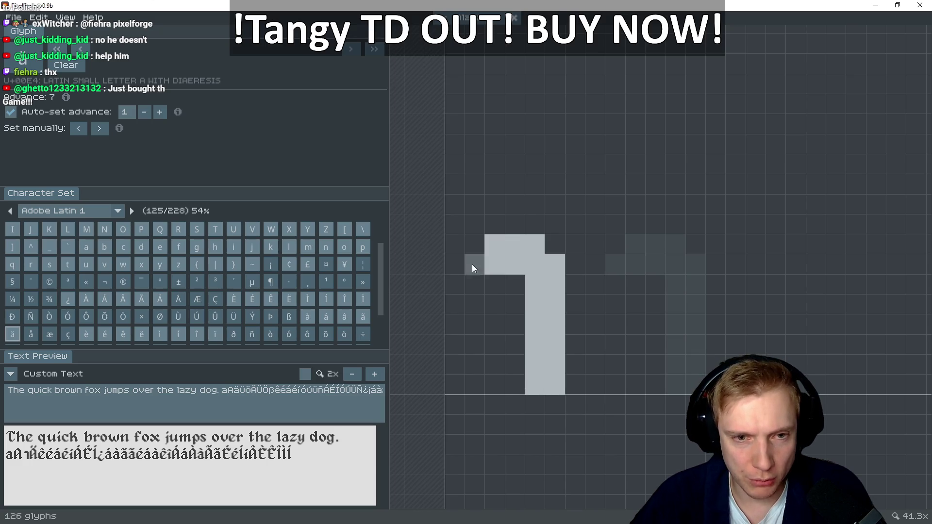
click(454, 285)
mouse_move(495, 304)
mouse_down()
mouse_move(521, 307)
mouse_move(480, 327)
mouse_move(477, 352)
mouse_move(509, 385)
mouse_up()
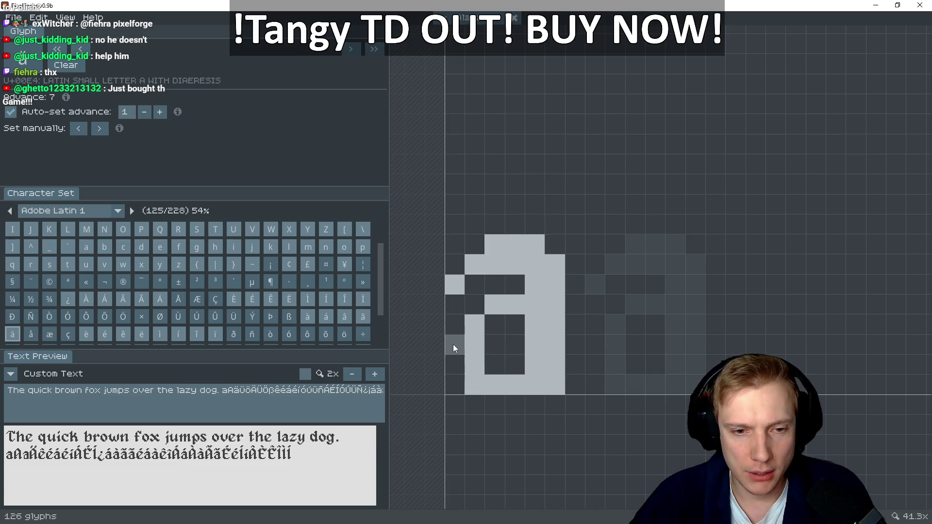
drag(453, 344, 454, 366)
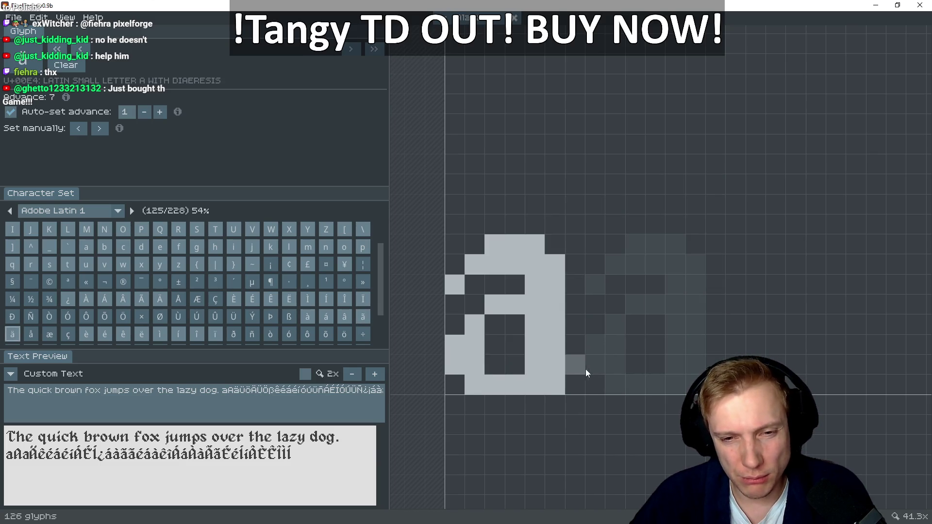
click(570, 364)
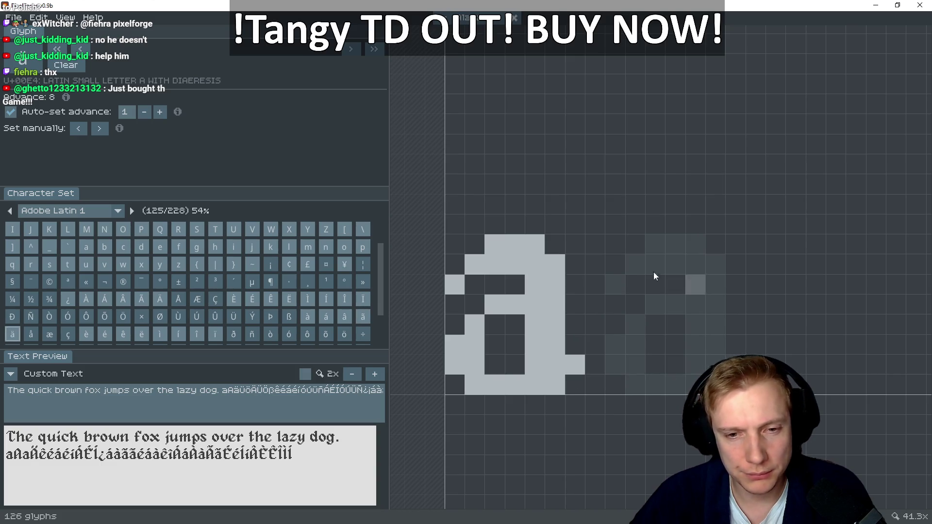
Add the two slanted diaeresis dots above the ä
drag(475, 207, 476, 185)
key(ctrl+z)
click(470, 167)
drag(487, 197, 479, 190)
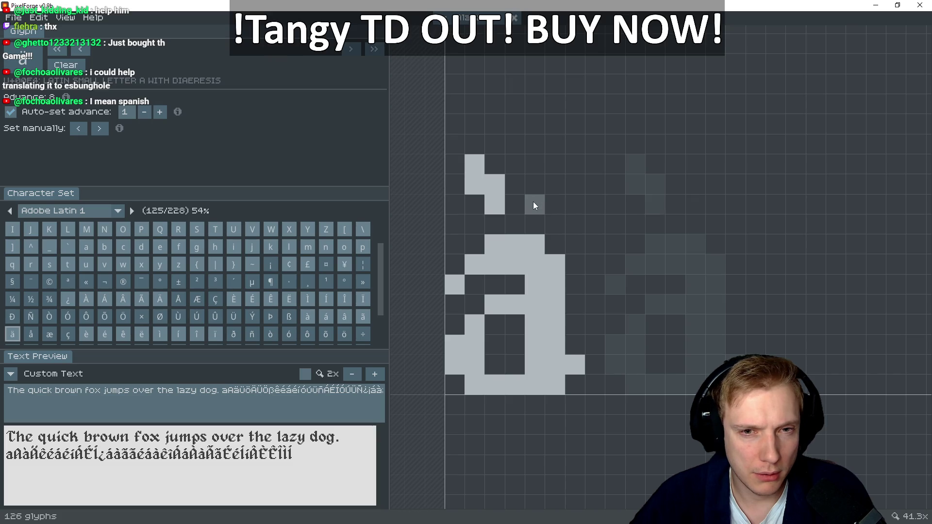
drag(532, 169, 546, 184)
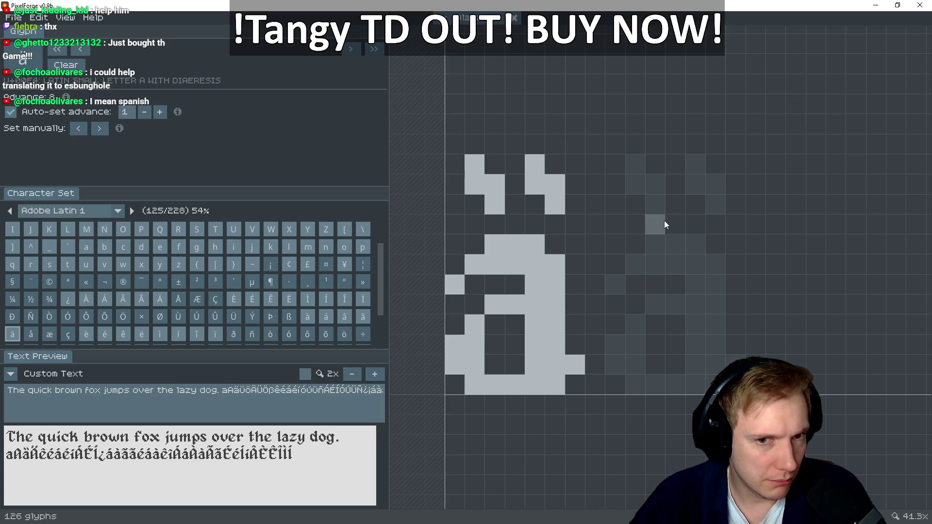
key(Right)
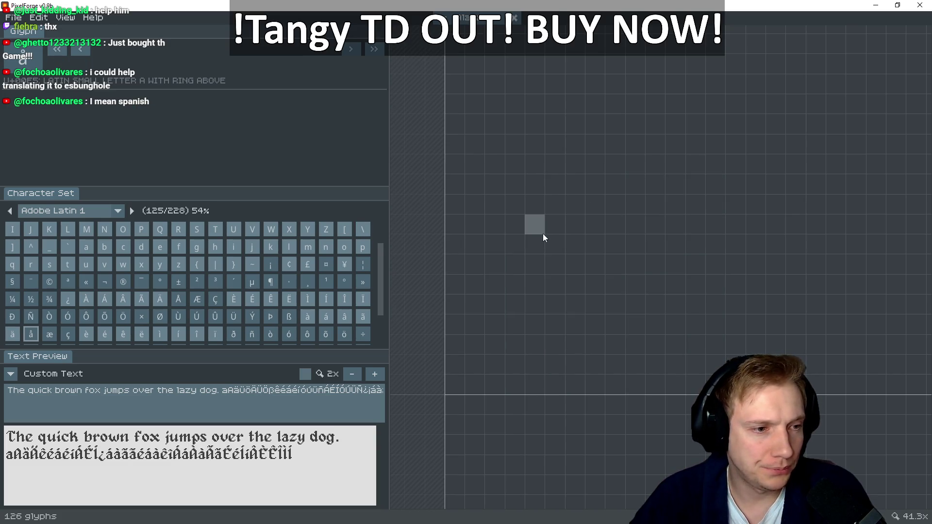
Capture a screen snip of the plain lowercase c as a reference
key(Right)
key(Right)
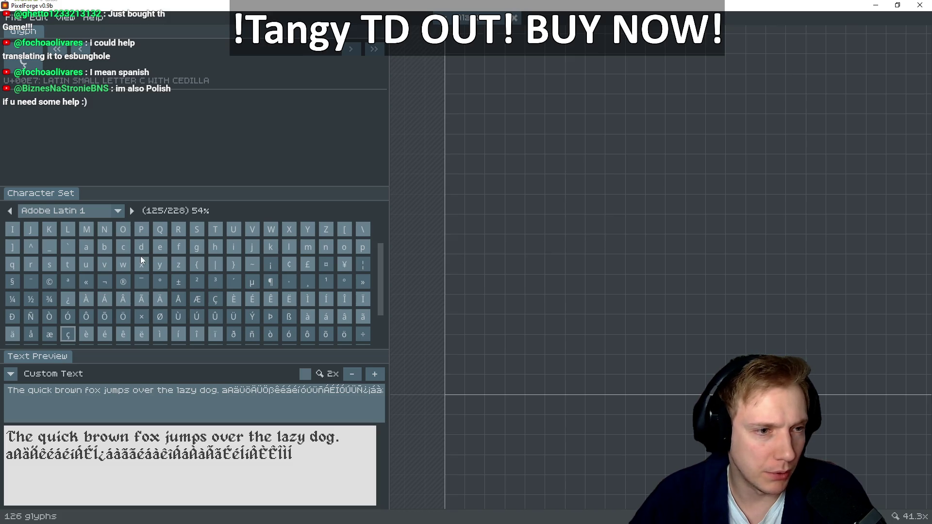
click(124, 246)
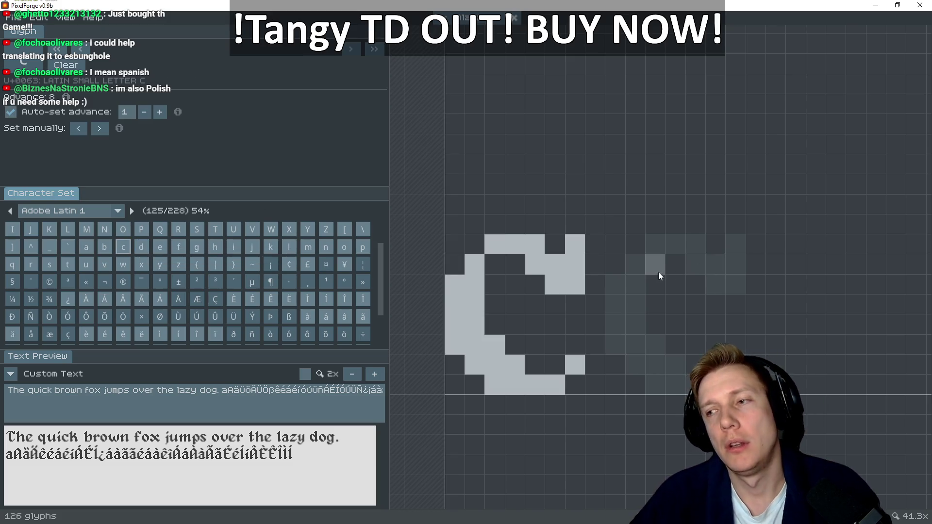
key(super+shift+s)
mouse_move(409, 193)
mouse_down()
mouse_move(453, 218)
mouse_move(627, 405)
mouse_move(646, 408)
mouse_up()
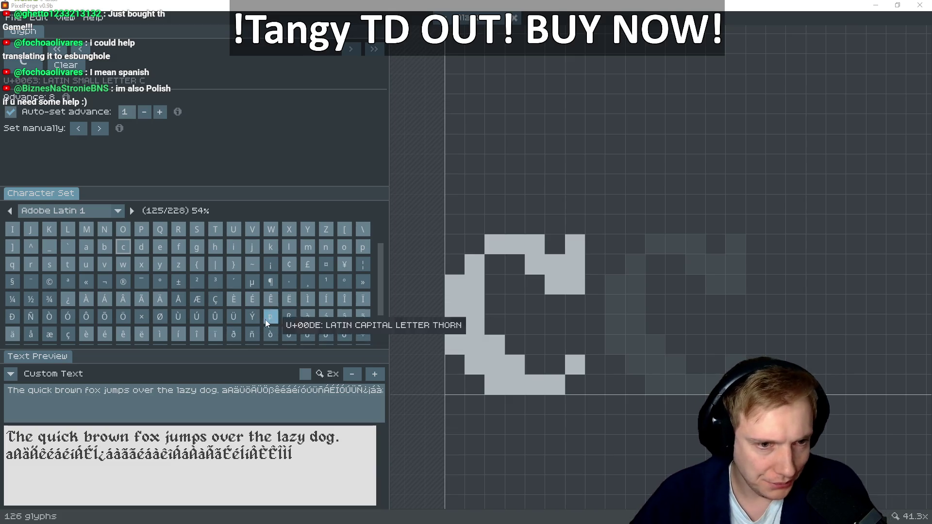
Paint the first diagonal and horizontal pixels at the bottom of the ç
click(68, 334)
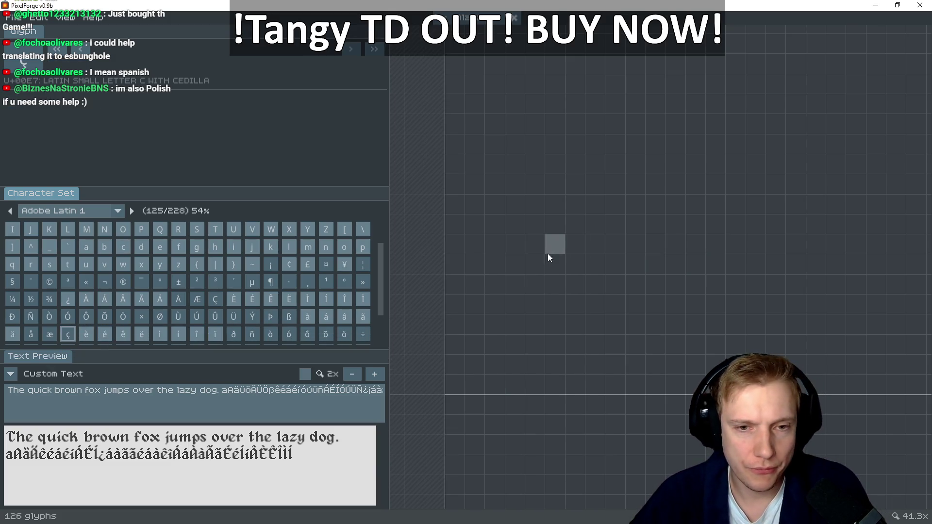
click(453, 346)
click(475, 365)
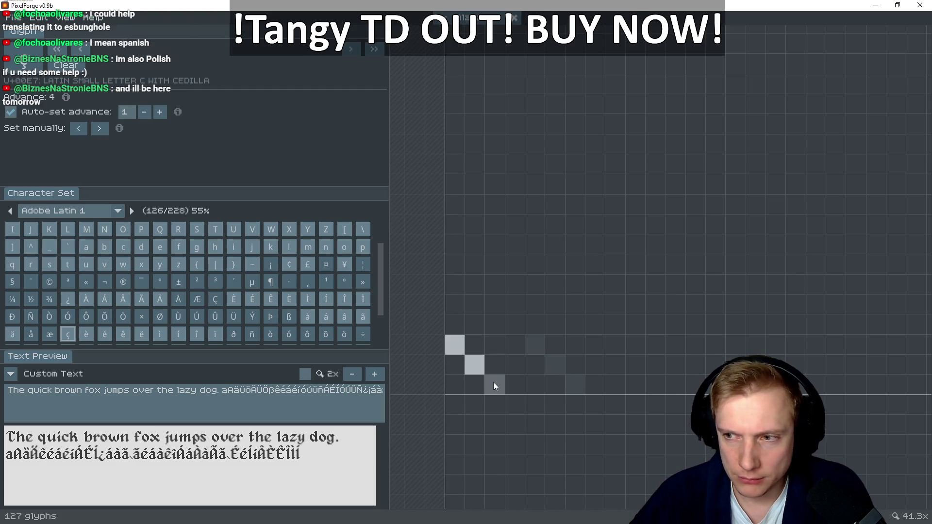
drag(493, 382, 545, 383)
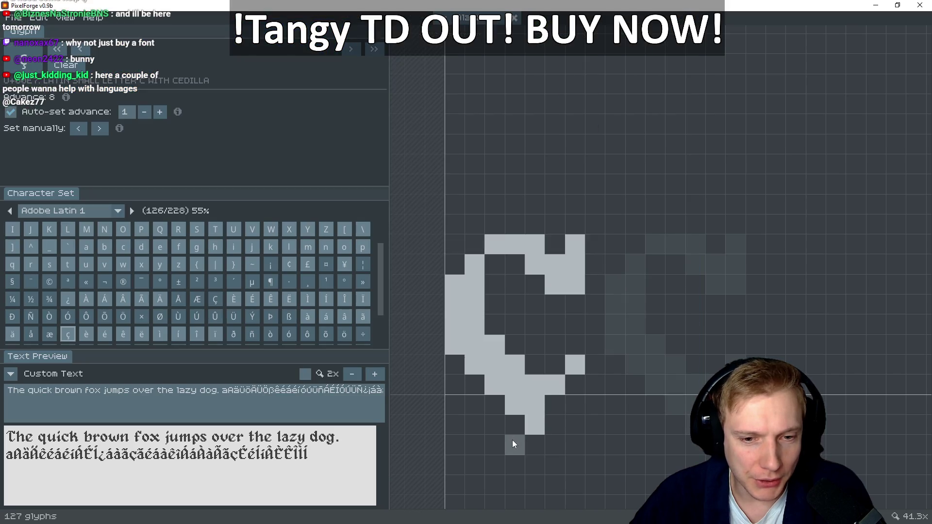
Paint a short run of cedilla pixels beneath the ç
drag(514, 444, 503, 441)
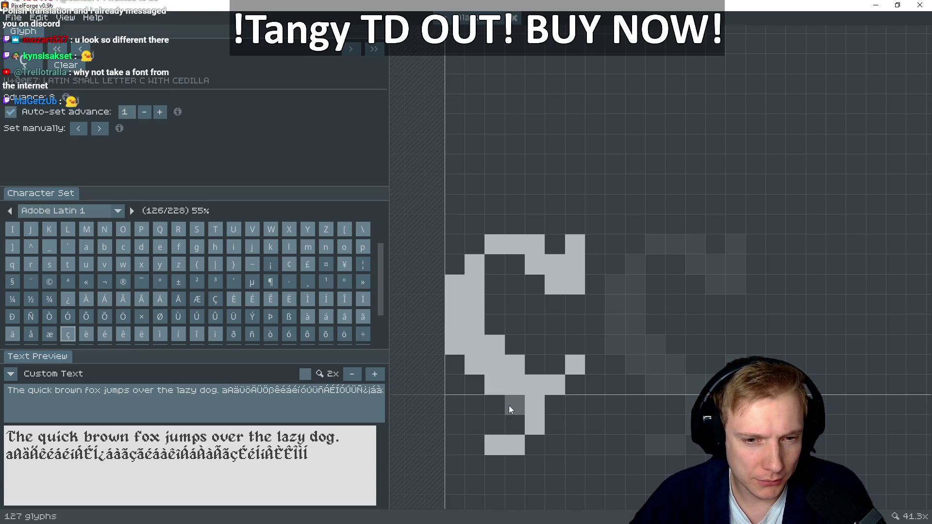
Paint and erase cedilla pixels until the ç's tail forms a curled hook
click(494, 444)
click(492, 432)
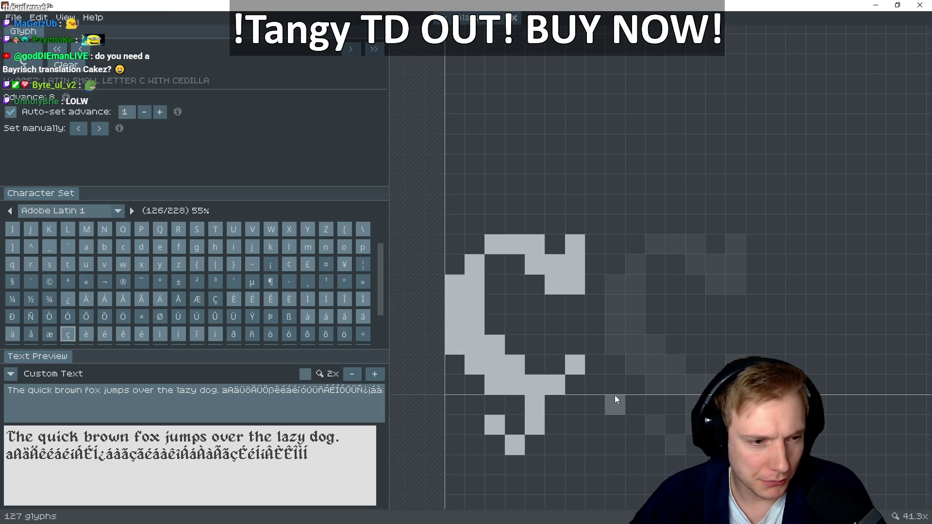
click(515, 403)
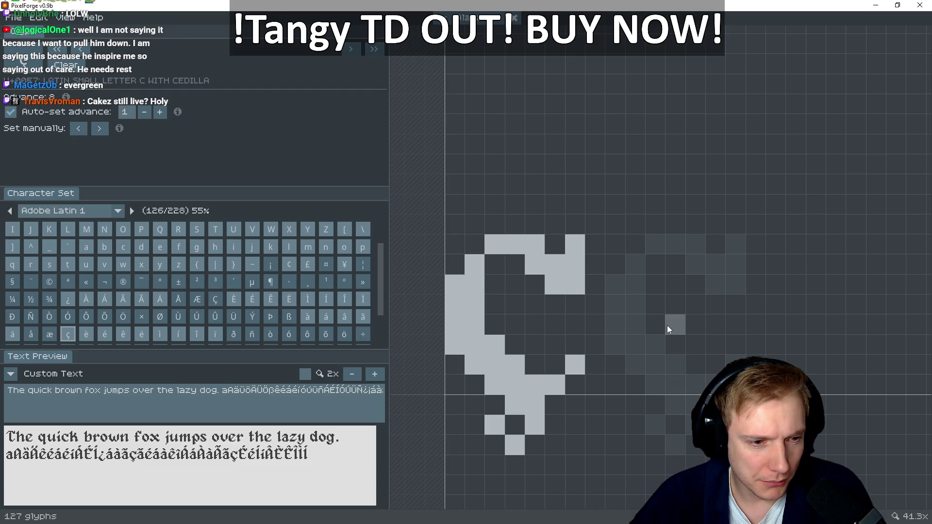
click(507, 439)
drag(508, 439, 498, 441)
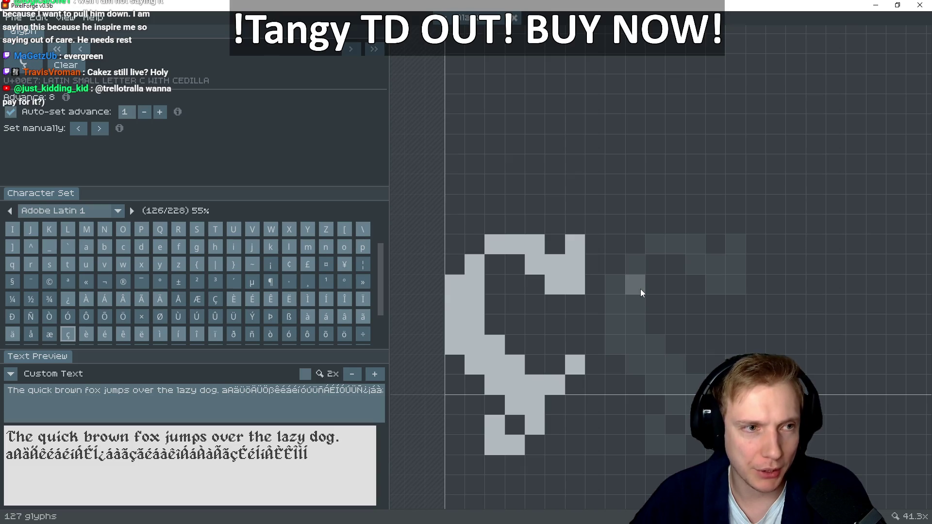
click(514, 424)
right_click(495, 424)
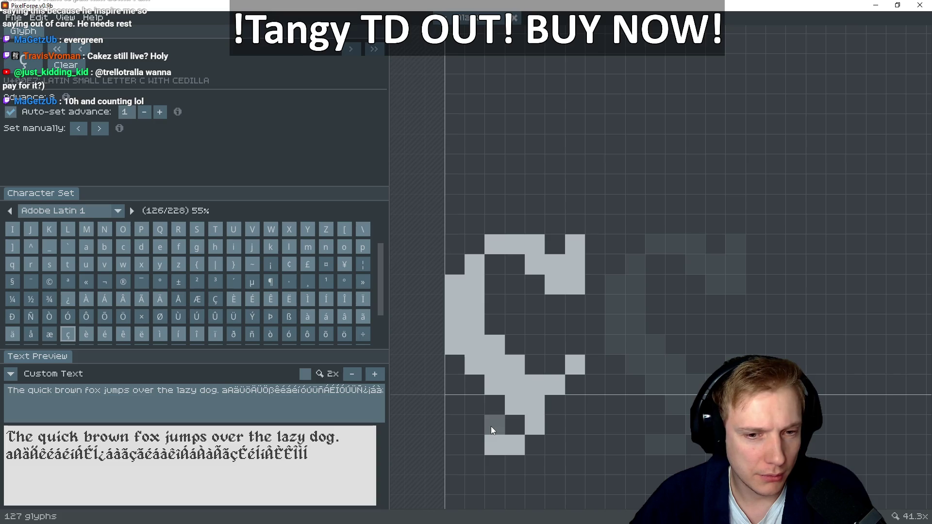
click(476, 426)
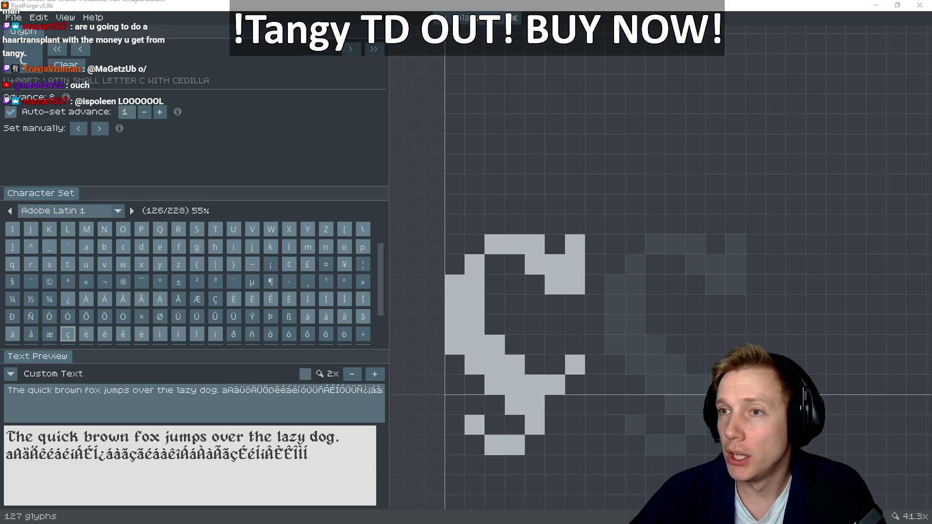
key(alt+Tab)
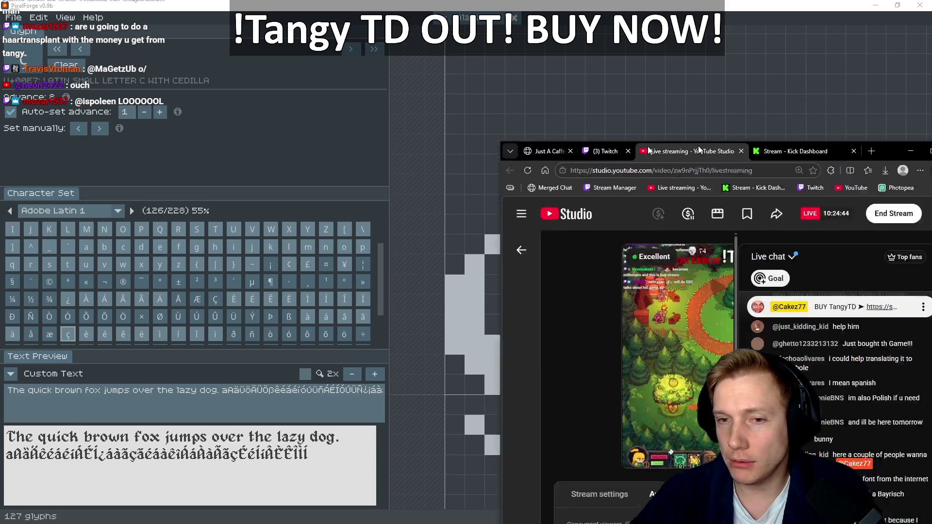
double_click(318, 399)
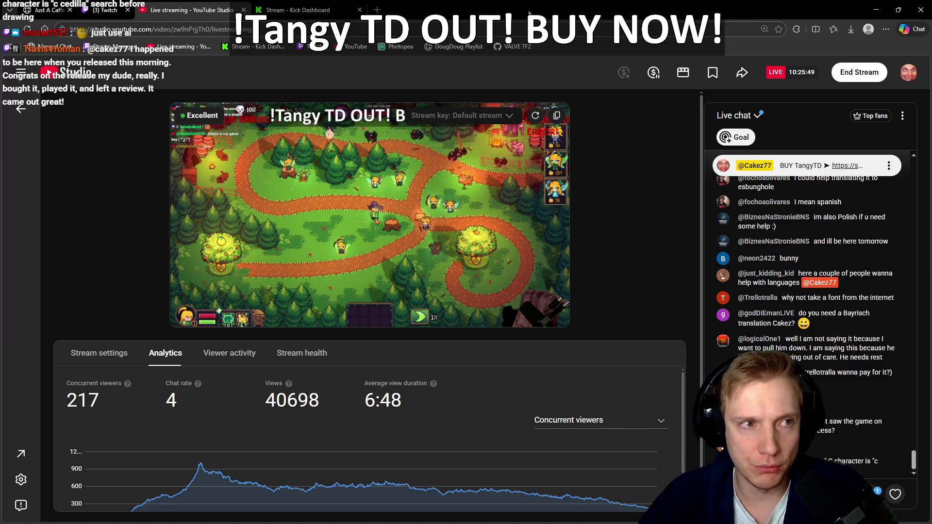
key(alt+Tab)
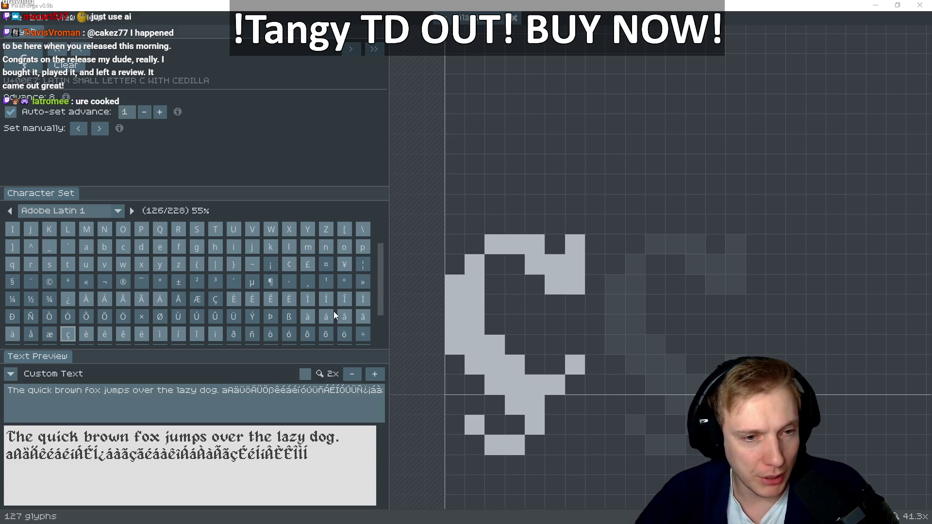
Paint the first cedilla pixels under the capital Ç
click(216, 302)
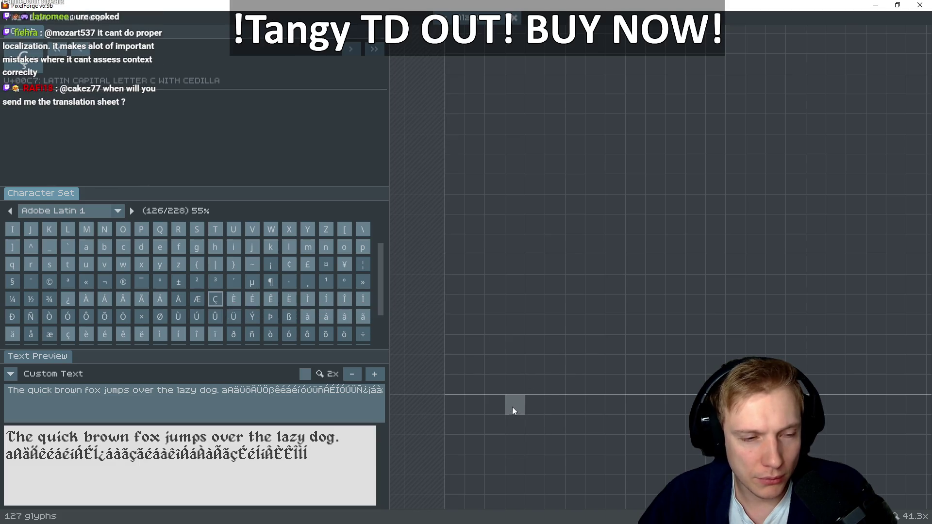
drag(509, 407, 534, 405)
click(522, 443)
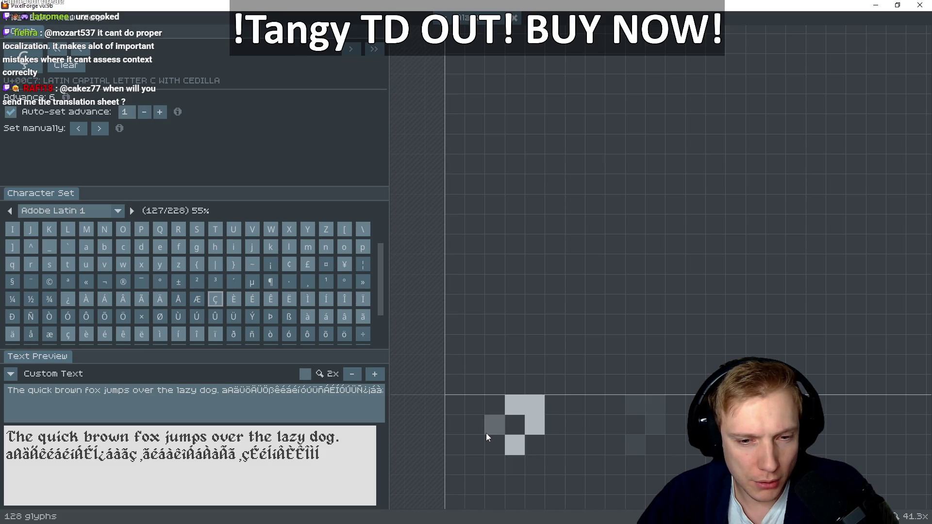
click(496, 443)
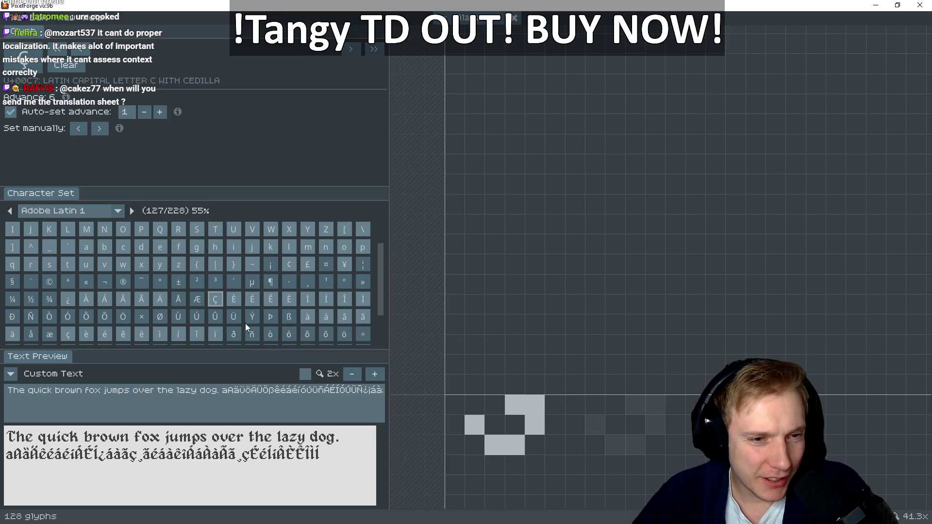
Check the lowercase ç and copy the capital C shape
click(69, 334)
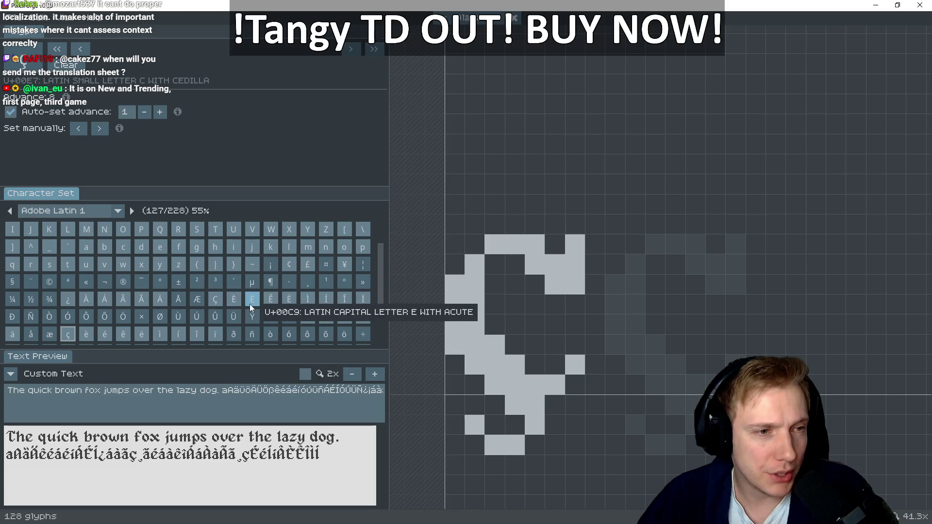
scroll(118, 237, up, 2)
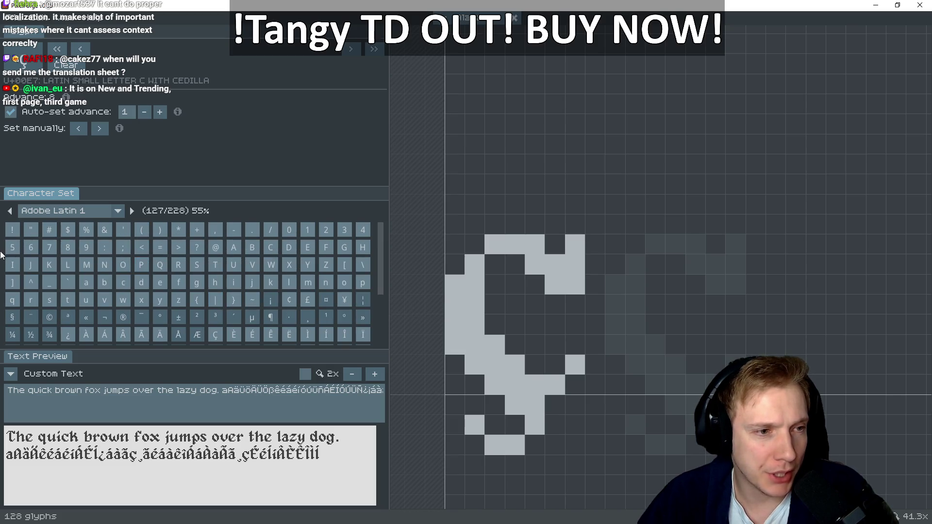
click(271, 247)
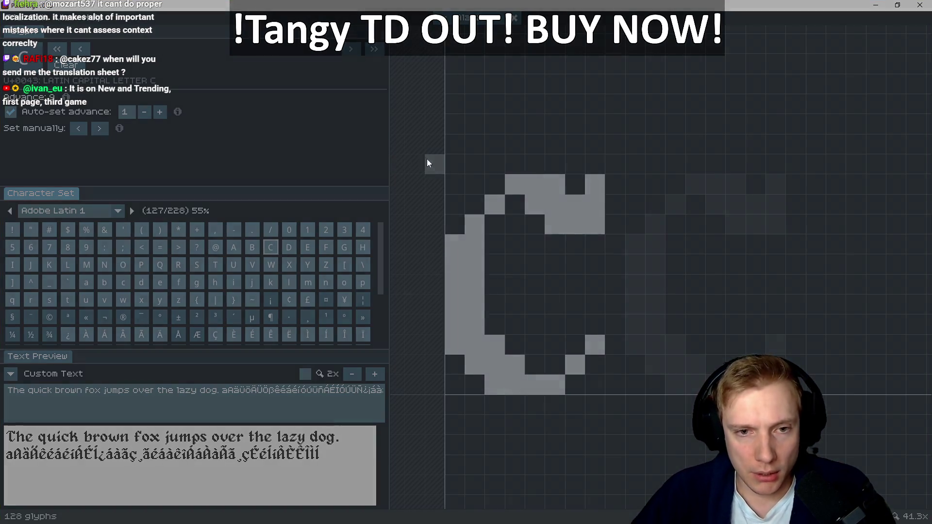
mouse_move(427, 162)
mouse_down()
mouse_move(631, 366)
mouse_move(602, 408)
mouse_up()
key(Escape)
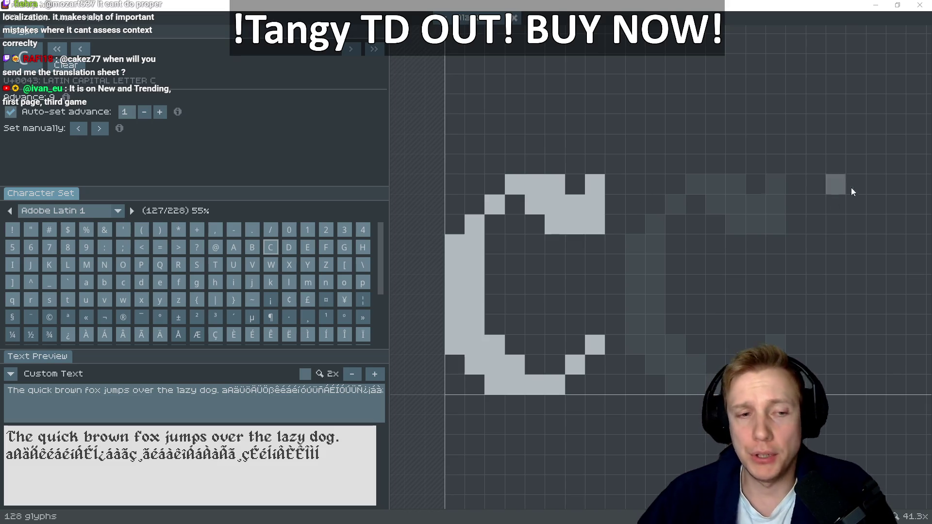
Draw the Ç's cedilla and connect it to the rising lower curve
click(218, 336)
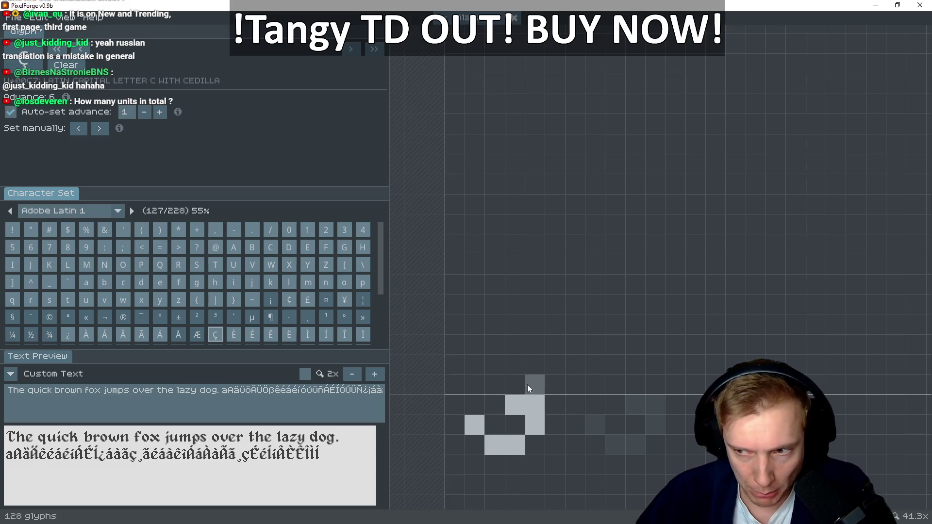
mouse_move(527, 385)
mouse_down()
mouse_move(555, 381)
mouse_move(507, 383)
mouse_move(456, 345)
mouse_move(455, 261)
mouse_up()
mouse_move(470, 342)
mouse_down()
mouse_move(490, 363)
mouse_move(508, 357)
mouse_up()
click(505, 354)
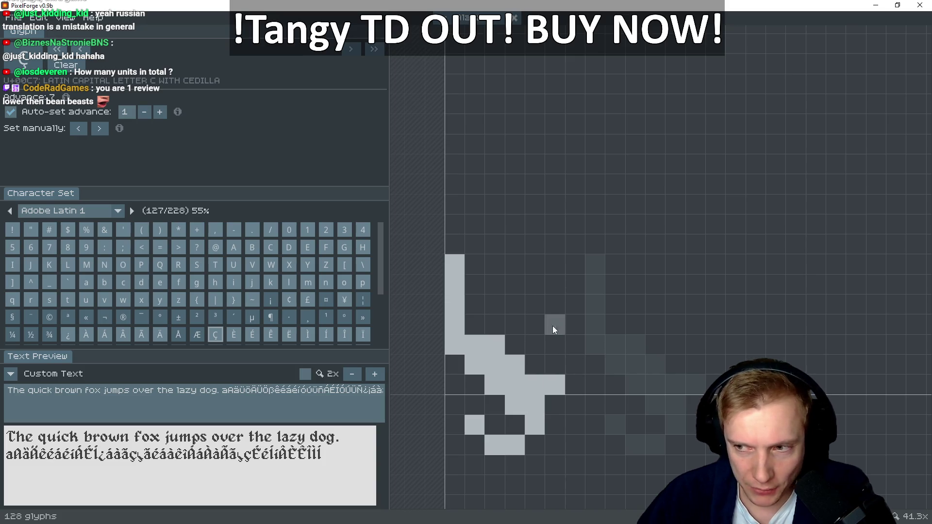
click(578, 384)
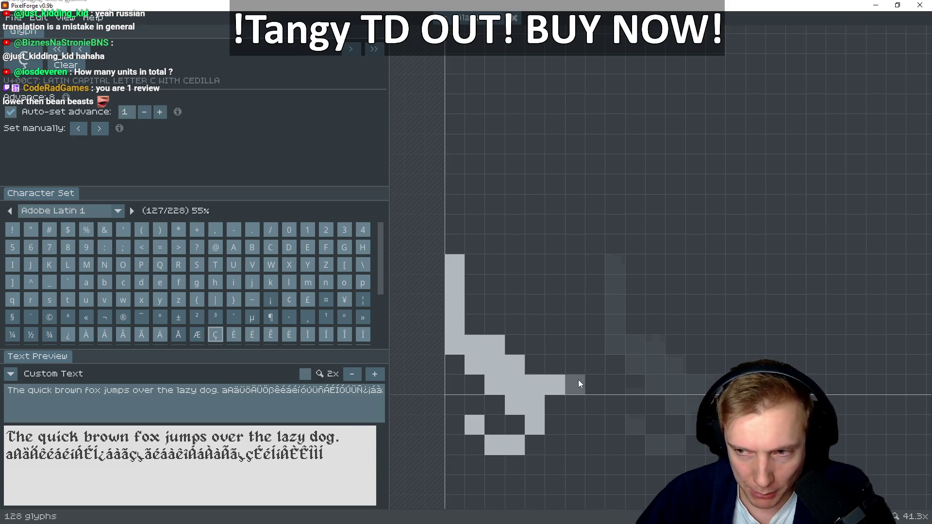
click(595, 365)
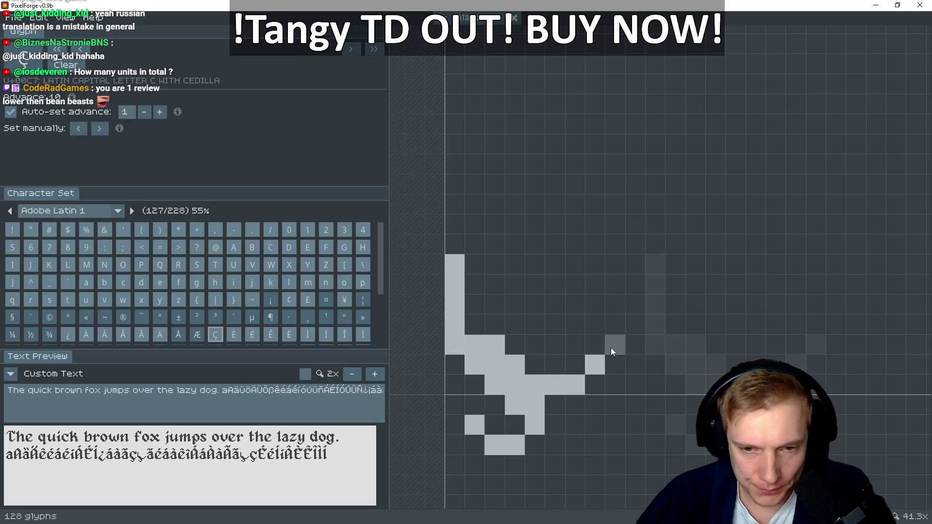
click(610, 348)
click(572, 386)
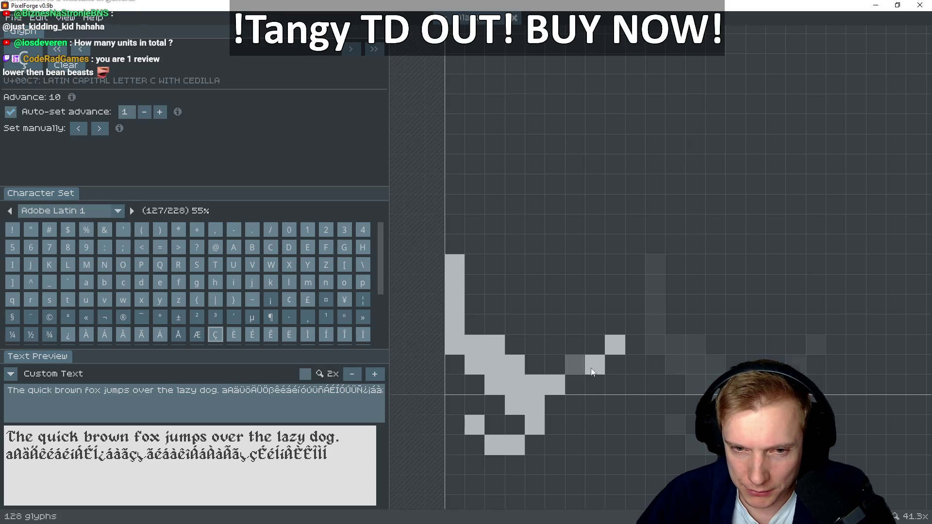
Clean up the Ç's curve end, thicken its left stroke, and compare with C
click(591, 372)
click(615, 345)
click(576, 365)
click(598, 348)
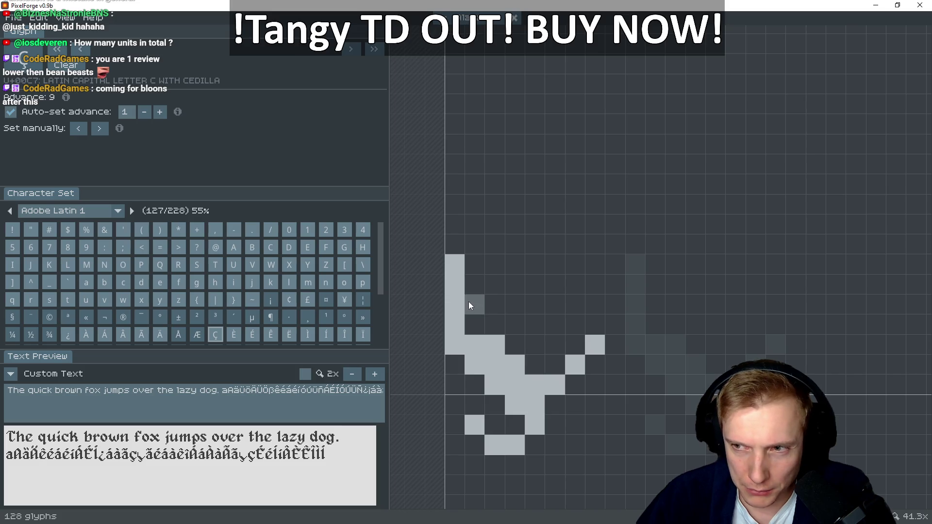
drag(470, 325, 476, 257)
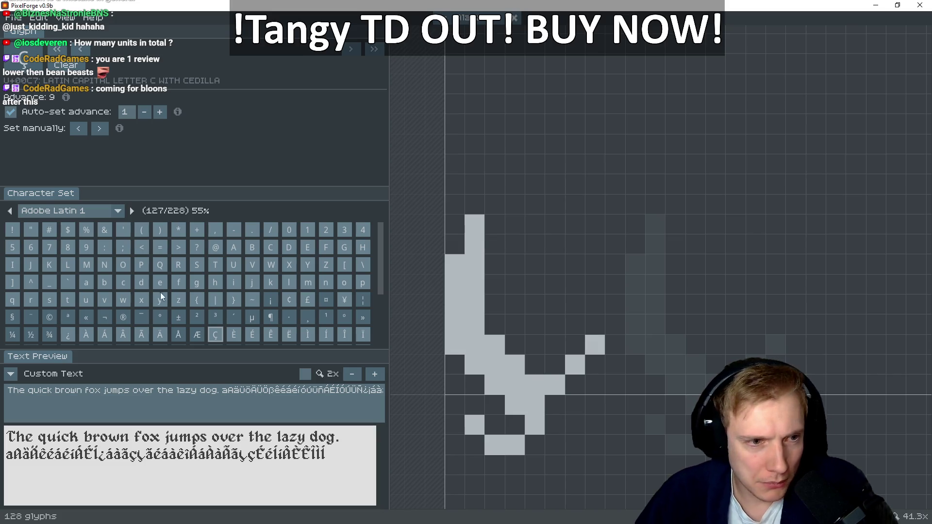
click(272, 251)
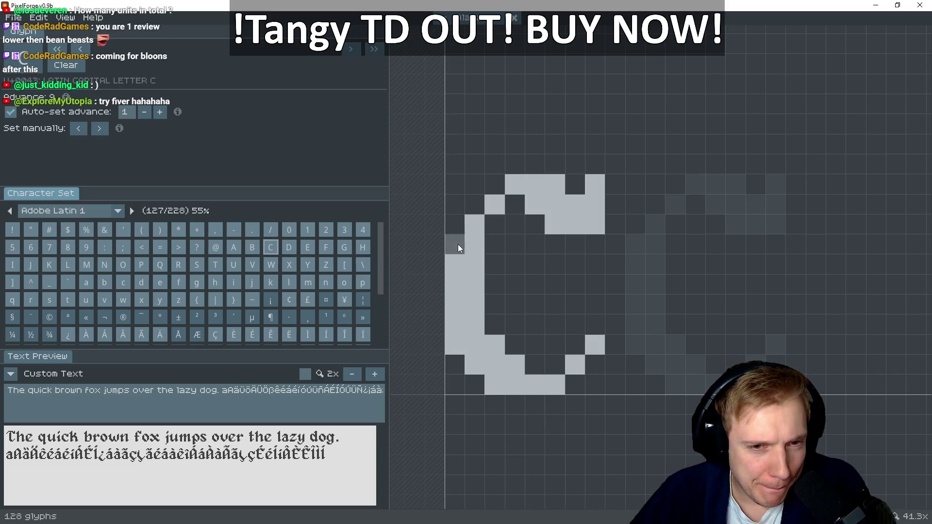
key(ctrl+z)
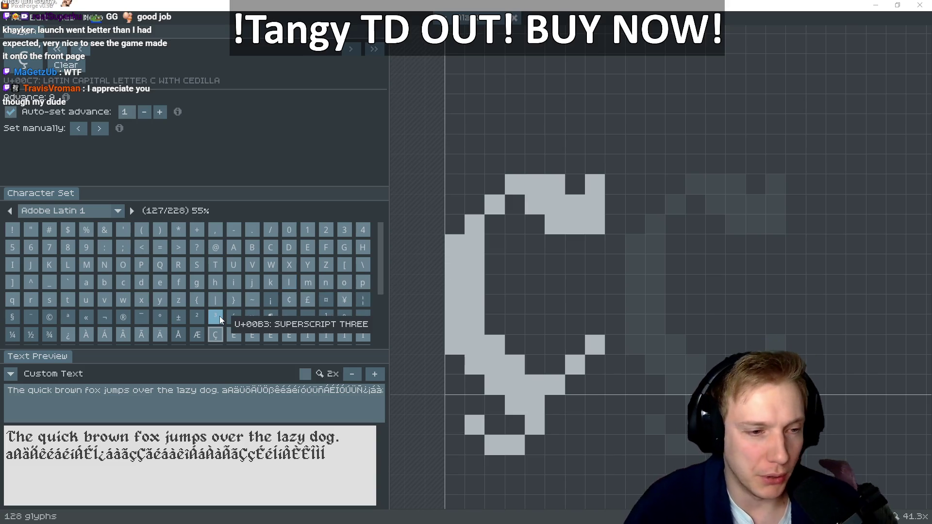
Scroll the Character Set grid down and back up to review the accented letters
scroll(219, 315, down, 3)
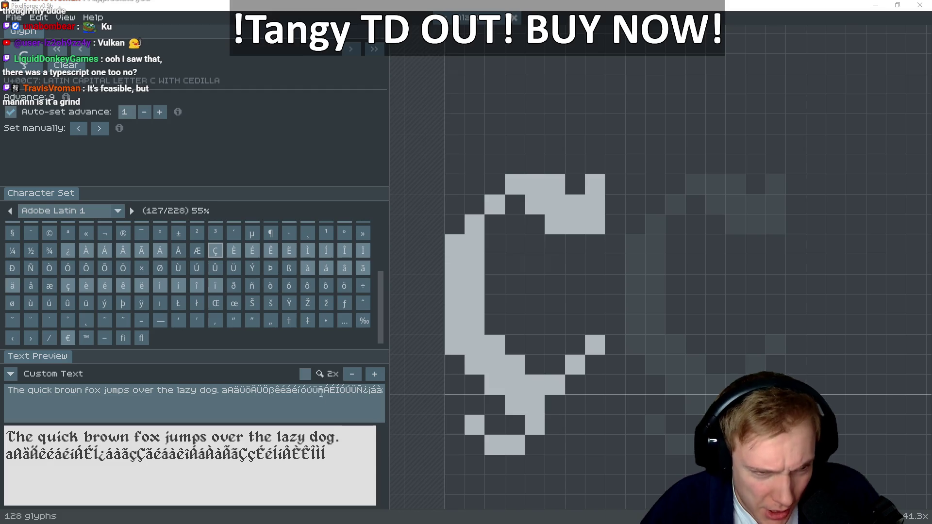
scroll(243, 284, up, 3)
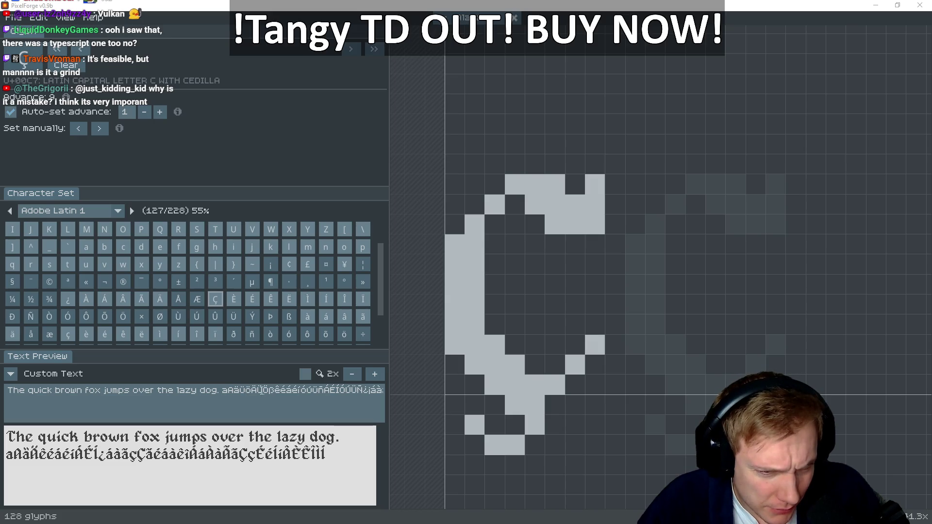
Select some accented letters in the Custom Text preview
click(291, 393)
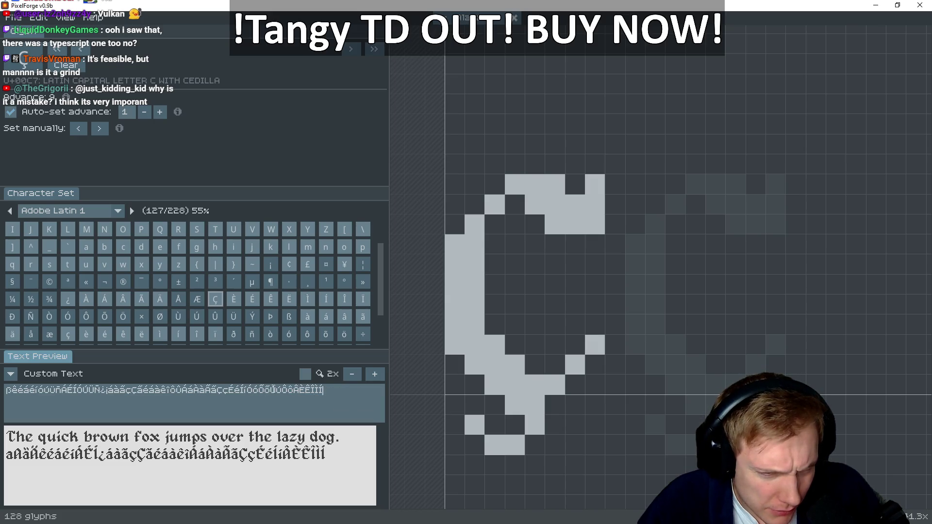
drag(252, 391, 278, 391)
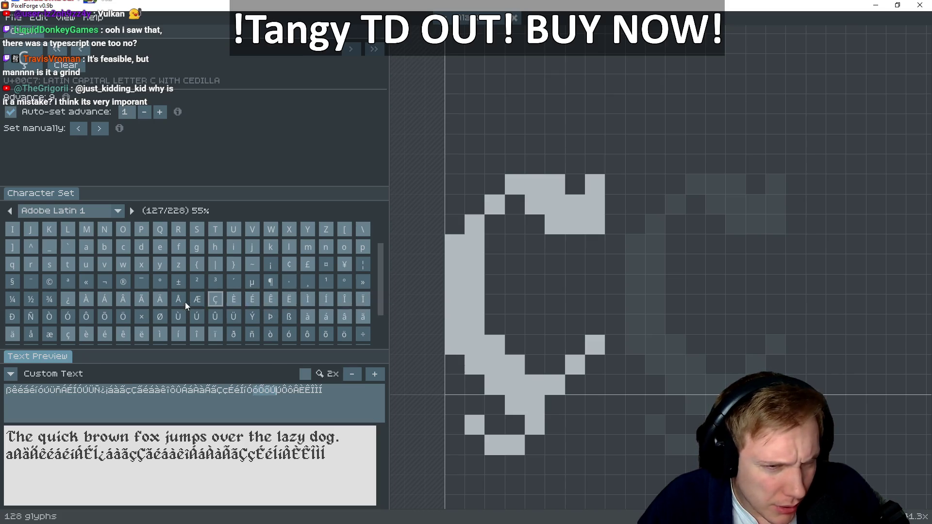
scroll(135, 286, up, 2)
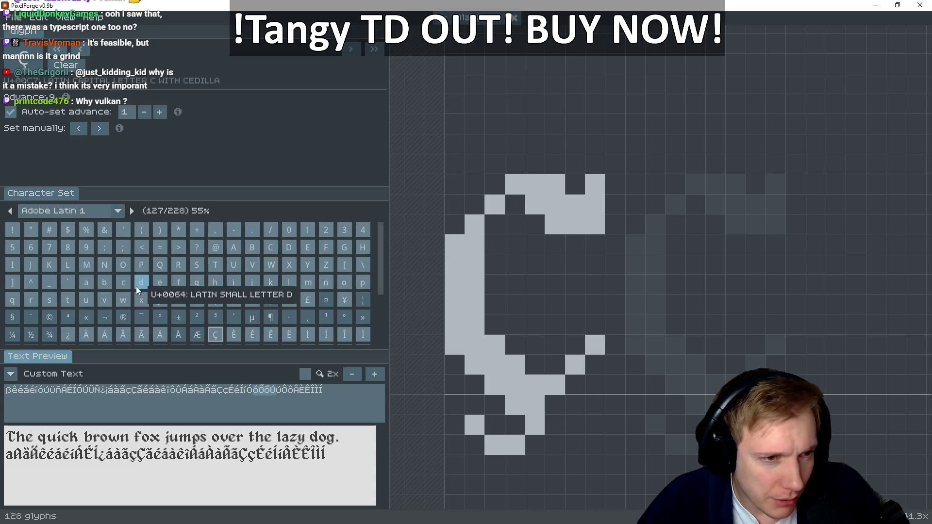
Snip the capital O glyph as a reference and open the new Ò glyph
click(124, 266)
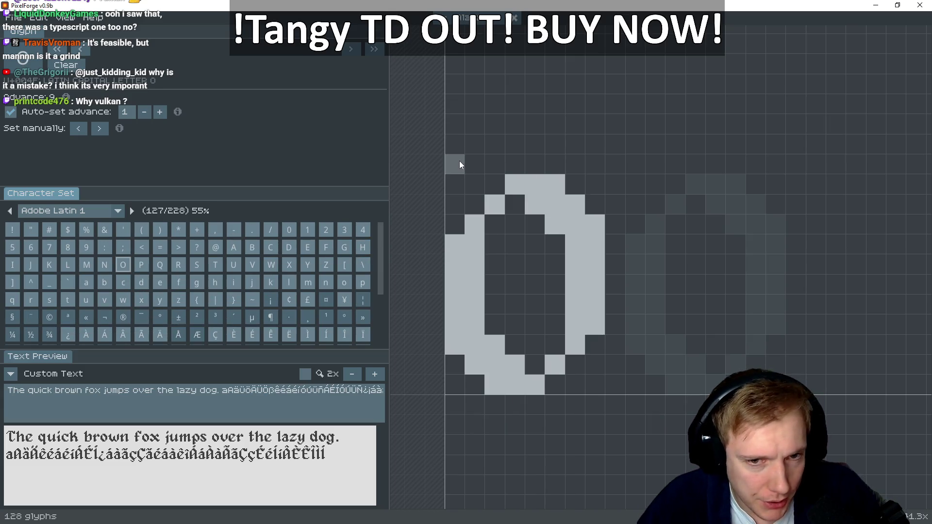
key(super+shift+s)
mouse_move(422, 134)
mouse_down()
mouse_move(634, 399)
mouse_move(637, 426)
mouse_up()
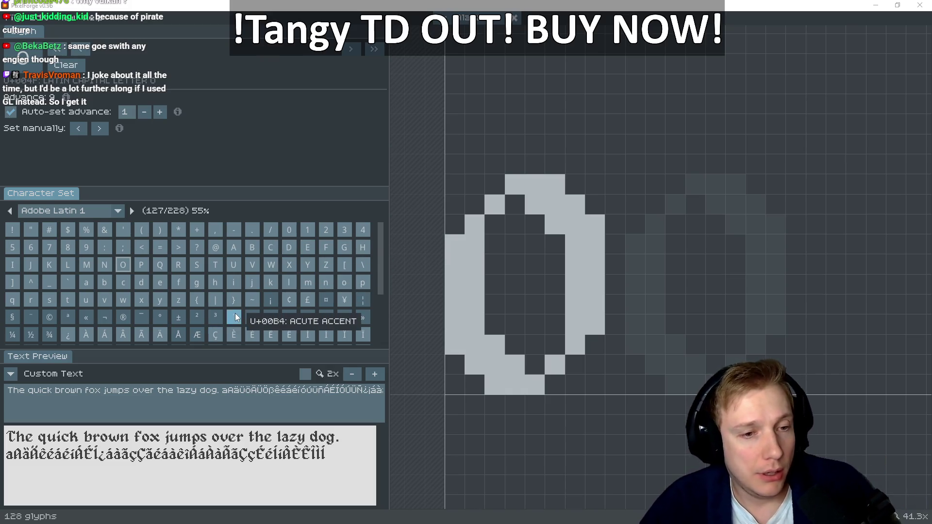
scroll(235, 313, down, 2)
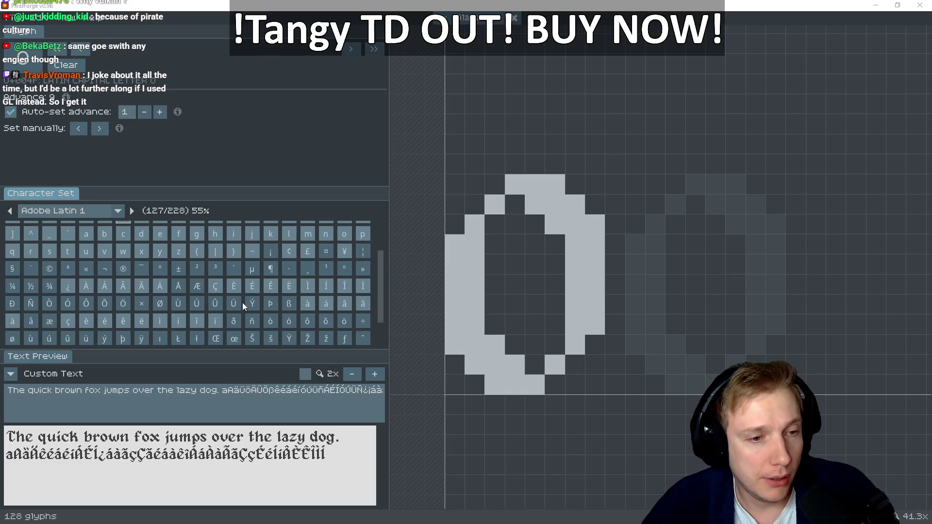
click(50, 303)
Paint the Ò's left stroke, stepped bottom curve and thick right stroke
mouse_move(456, 244)
mouse_down()
mouse_move(457, 346)
mouse_move(481, 368)
mouse_move(540, 382)
mouse_up()
click(554, 365)
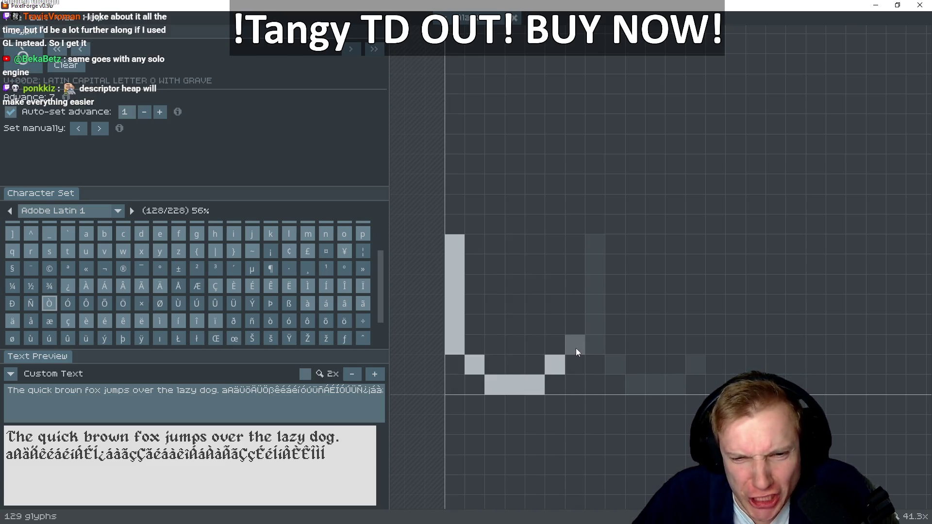
drag(555, 346, 570, 346)
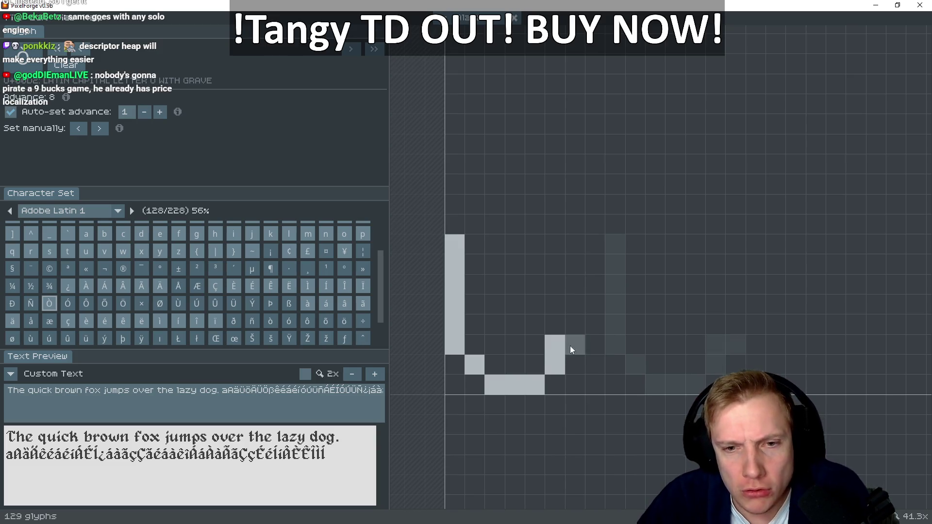
click(593, 328)
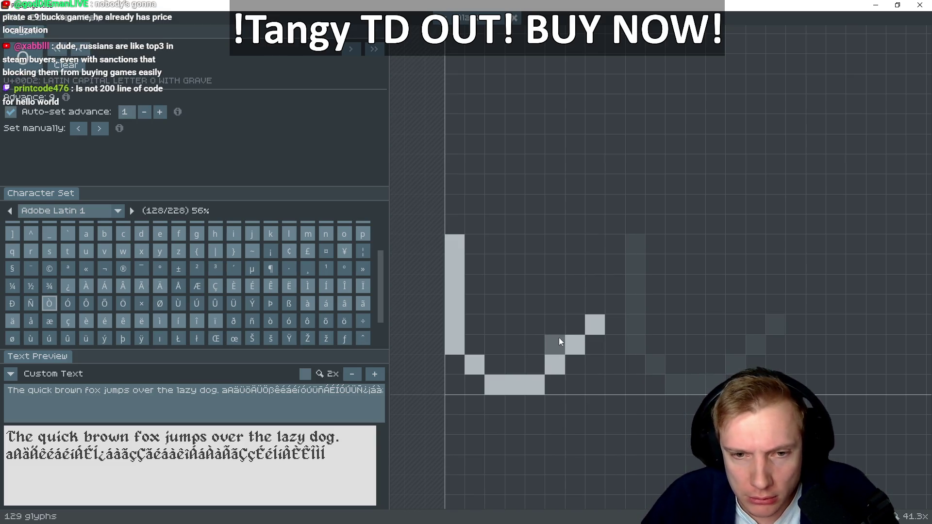
mouse_move(578, 322)
mouse_down()
mouse_move(596, 200)
mouse_move(571, 270)
mouse_up()
click(581, 221)
click(586, 210)
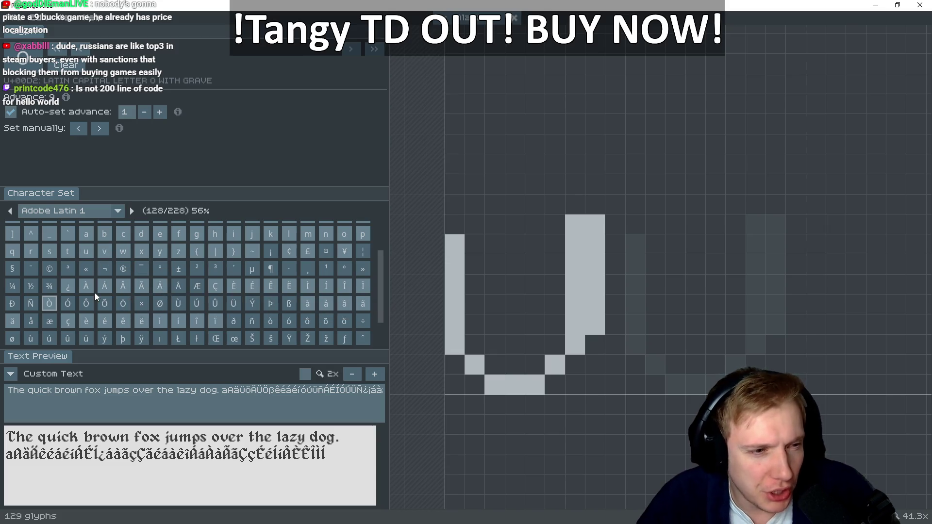
Check capital O for reference, then complete Ò's top and bowl and add a grave accent
scroll(116, 293, up, 1)
click(128, 266)
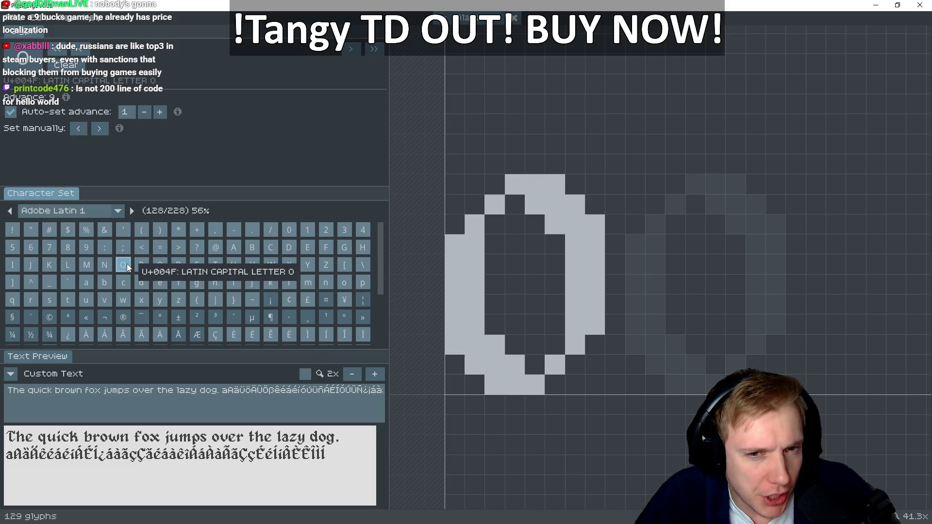
scroll(145, 266, down, 2)
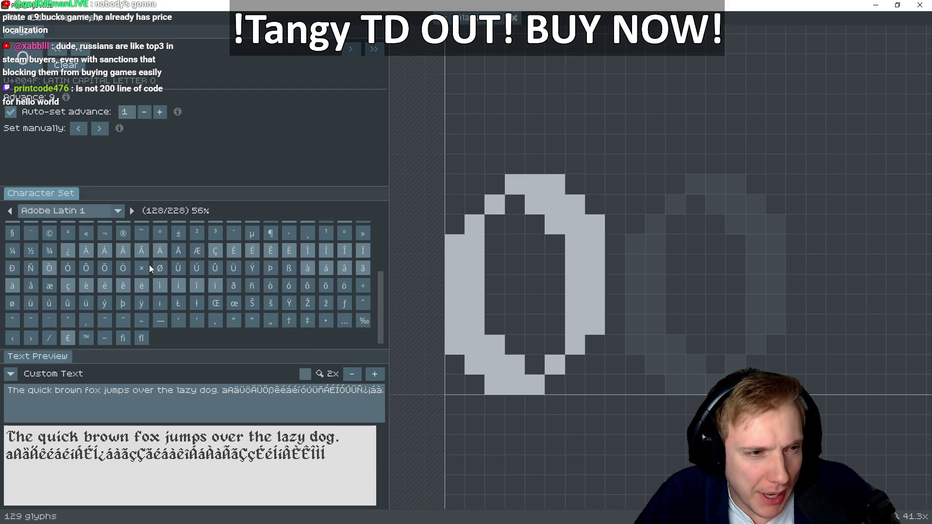
click(51, 268)
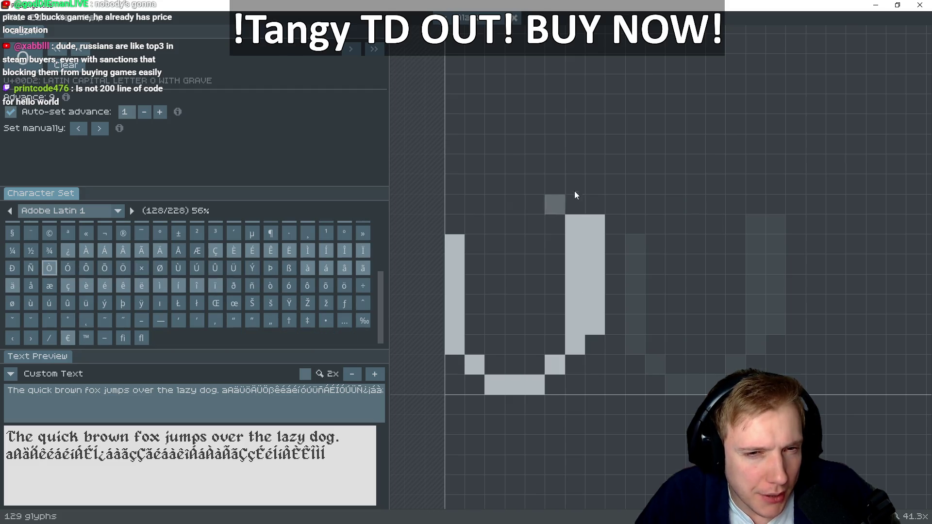
click(470, 226)
click(491, 201)
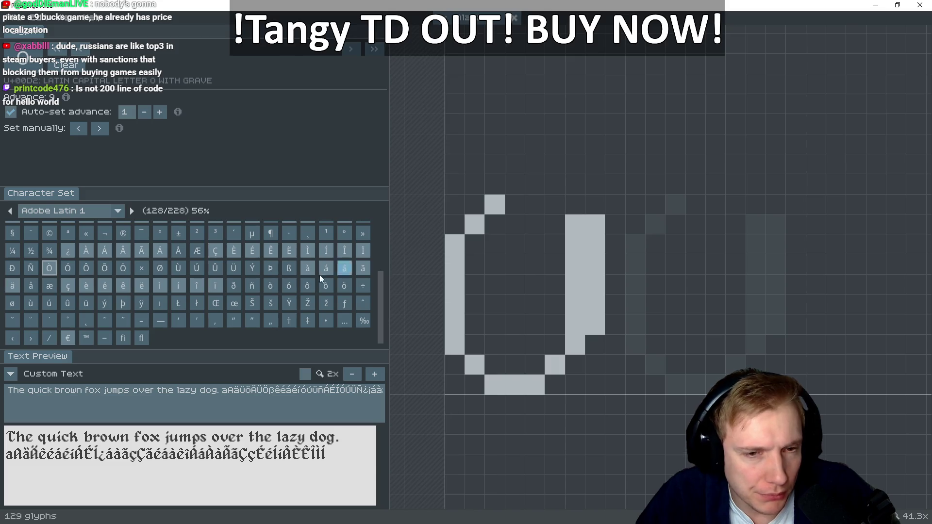
drag(513, 186, 539, 186)
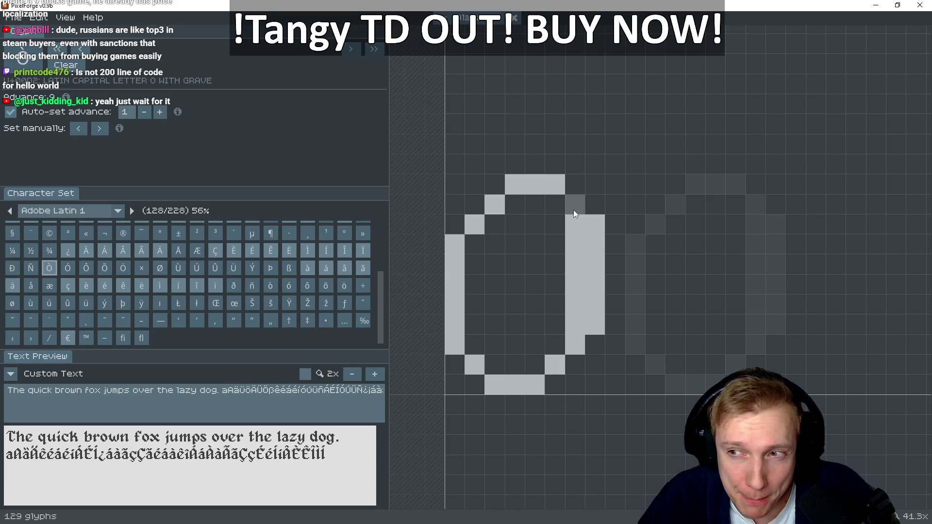
mouse_move(558, 230)
mouse_down()
mouse_move(555, 204)
mouse_move(537, 205)
mouse_up()
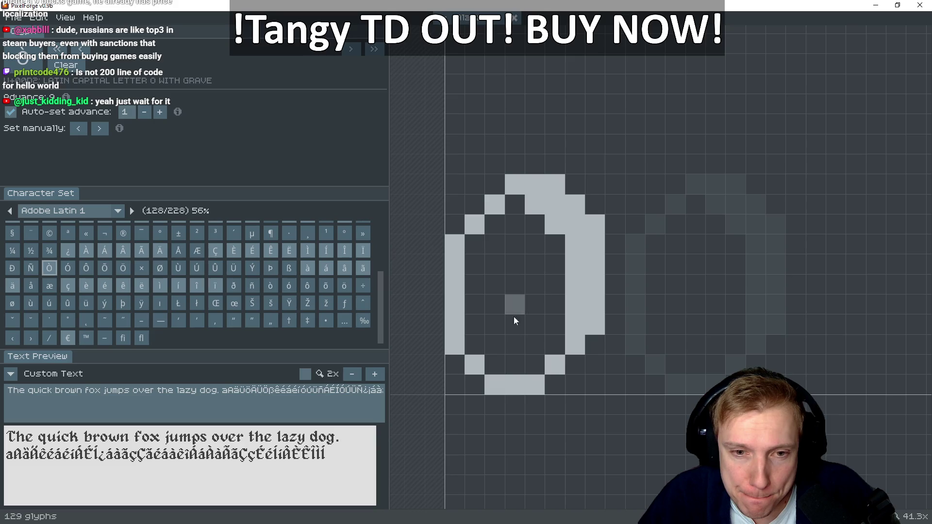
mouse_move(502, 357)
mouse_down()
mouse_move(489, 348)
mouse_move(475, 243)
mouse_up()
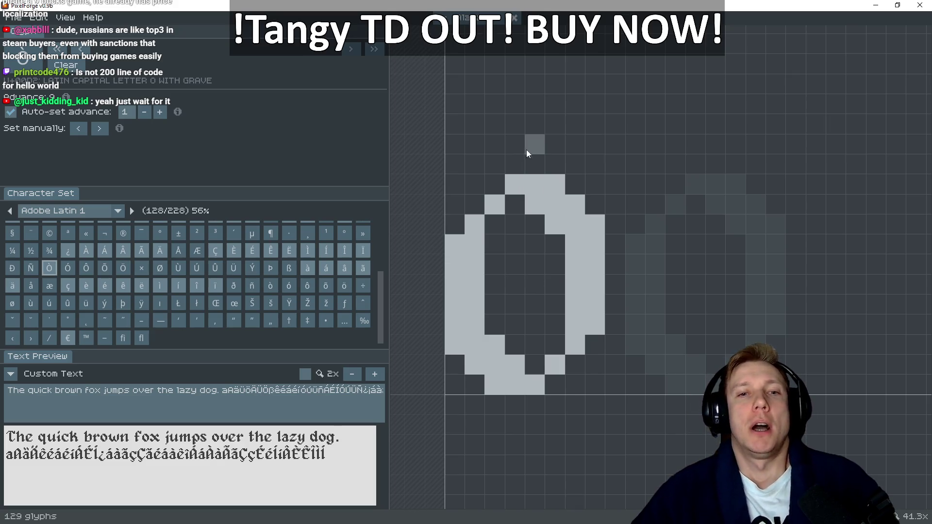
mouse_move(526, 143)
mouse_down()
mouse_move(506, 135)
mouse_move(507, 125)
mouse_up()
click(496, 125)
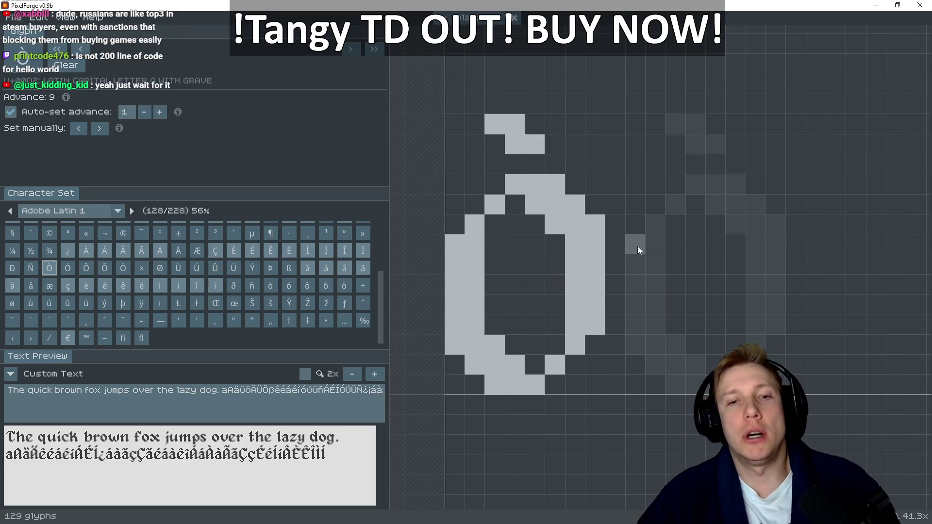
Begin the Ó glyph with its first strokes, running one down the right side
key(Right)
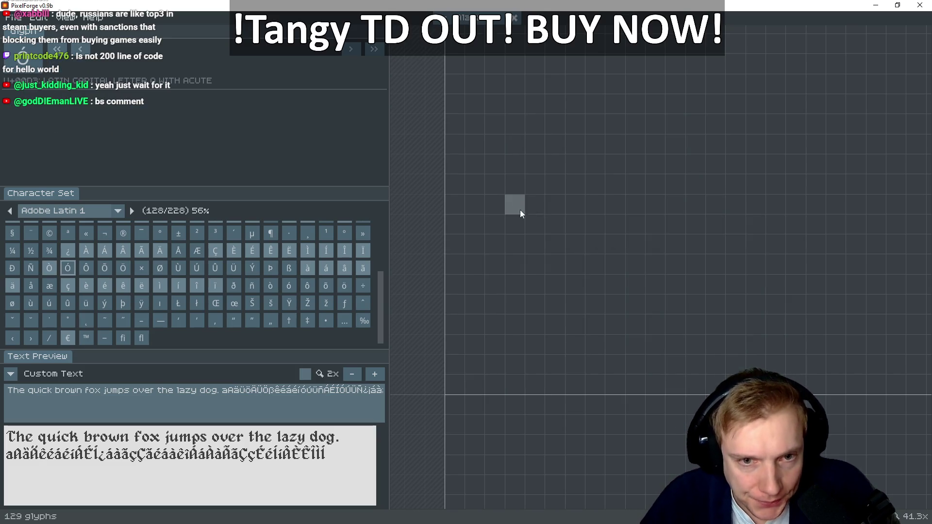
drag(509, 197, 465, 237)
key(Right)
key(Left)
key(Left)
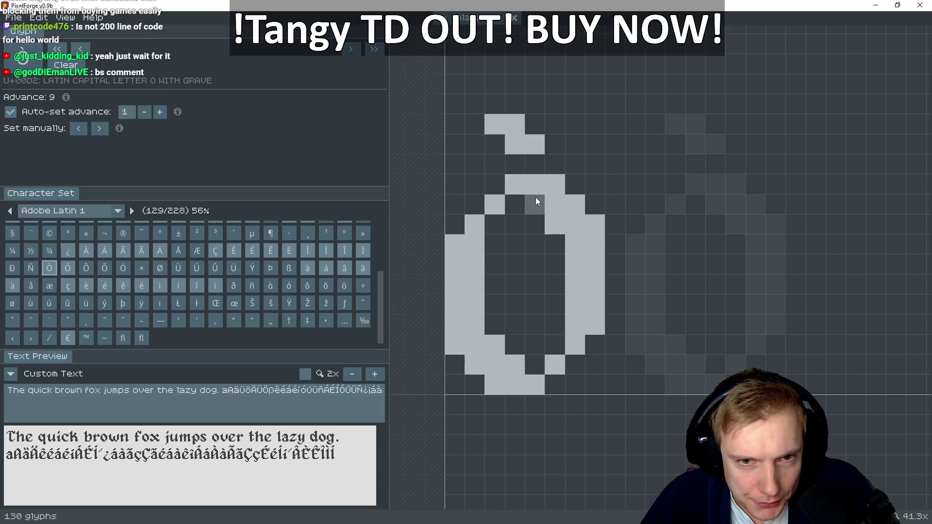
key(Right)
click(534, 184)
mouse_move(552, 185)
mouse_down()
mouse_move(598, 227)
mouse_move(592, 337)
mouse_up()
Using Ò as reference, fill out the Ó's bottom, left side and inner right stroke
key(Left)
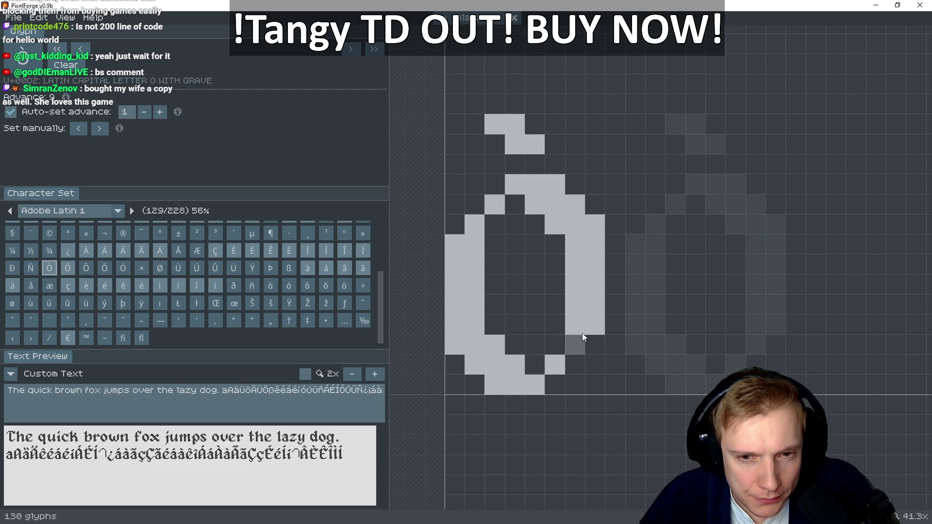
key(Right)
drag(588, 333, 569, 351)
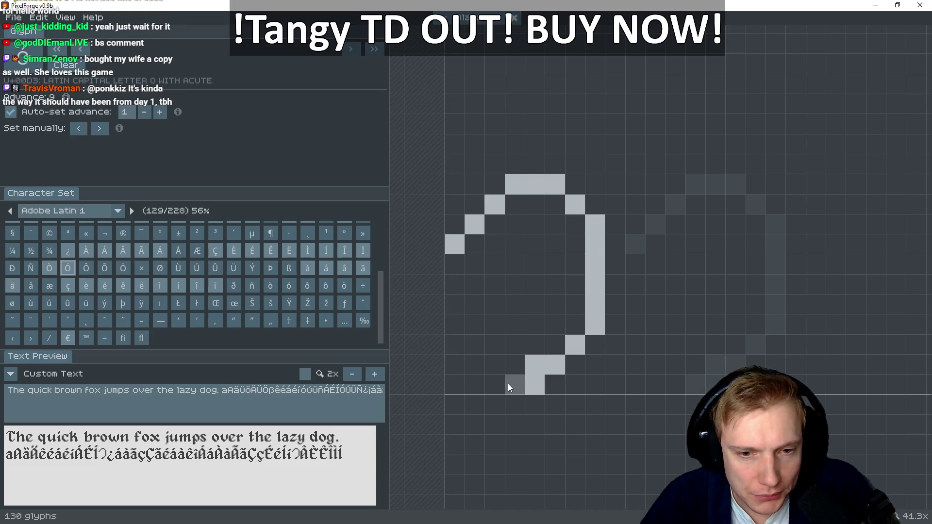
key(Left)
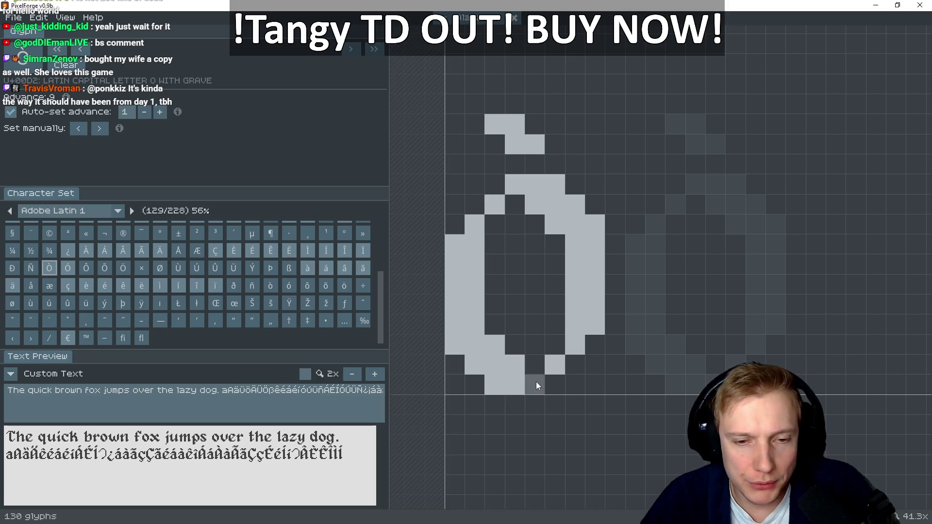
key(Right)
mouse_move(476, 368)
mouse_down()
mouse_move(452, 344)
mouse_move(457, 264)
mouse_move(472, 346)
mouse_up()
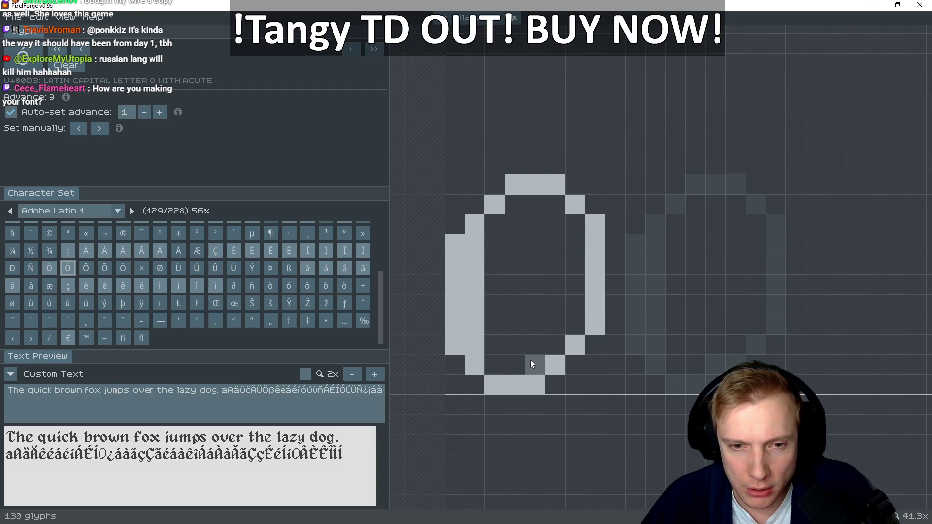
drag(496, 362, 508, 362)
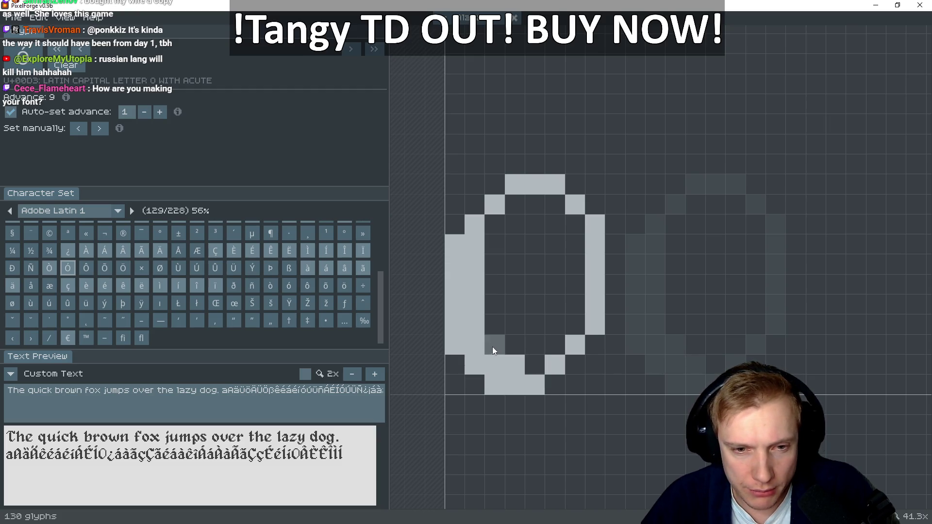
mouse_move(579, 322)
mouse_down()
mouse_move(577, 217)
mouse_move(526, 203)
mouse_up()
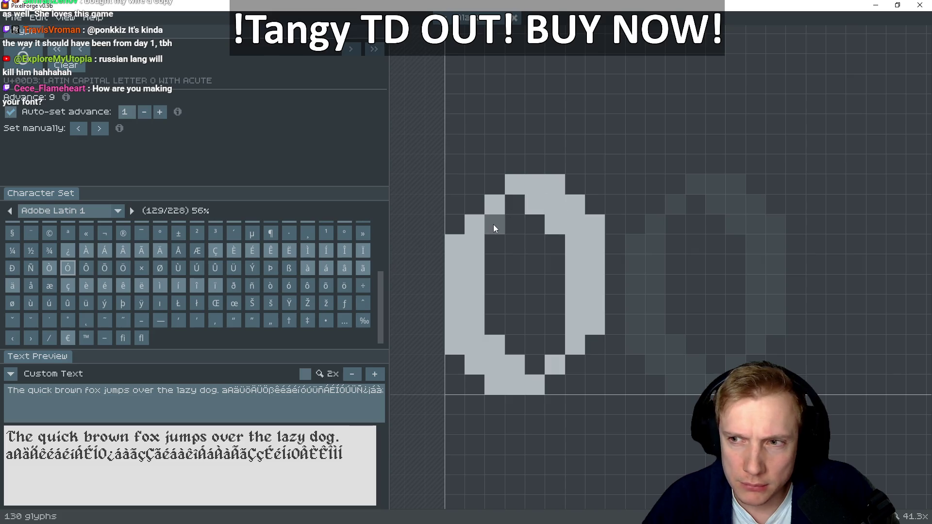
Draw the acute accent above the Ó, comparing it against Ò
key(Left)
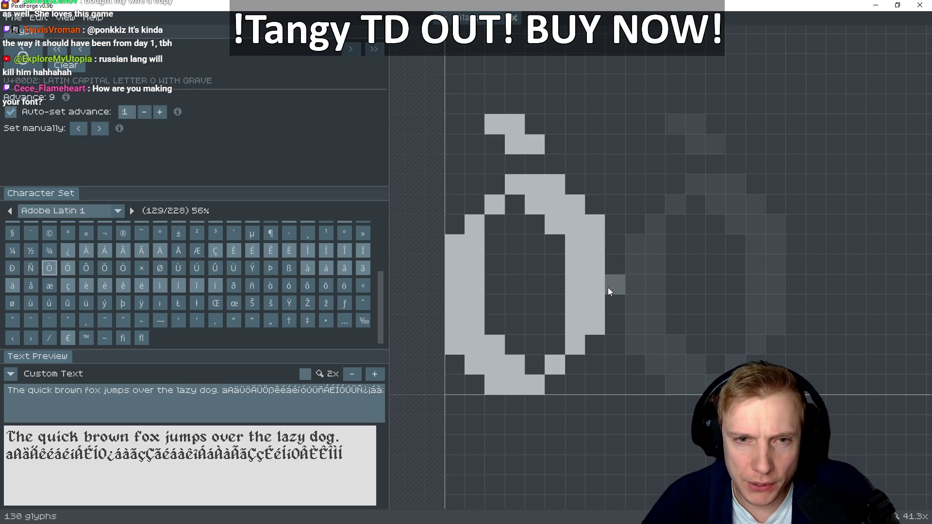
key(Right)
key(Left)
key(Right)
mouse_move(516, 144)
mouse_down()
mouse_move(534, 144)
mouse_move(536, 124)
mouse_move(554, 124)
mouse_up()
key(Left)
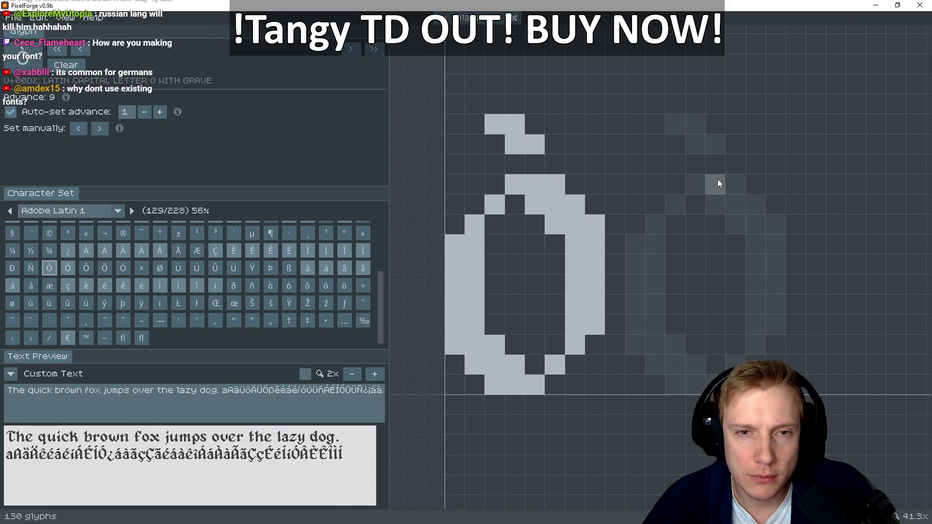
key(Right)
key(Left)
key(Right)
key(Left)
key(Right)
Pencil the Ô's top bar, top-left diagonal, left stroke, bottom bar and lower-right curve
key(Right)
key(Left)
key(Right)
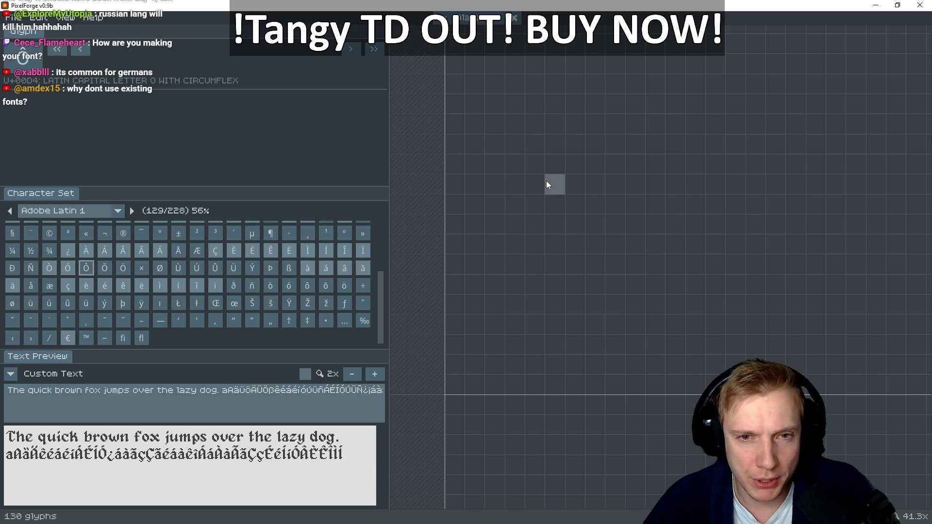
drag(546, 180, 519, 178)
click(493, 202)
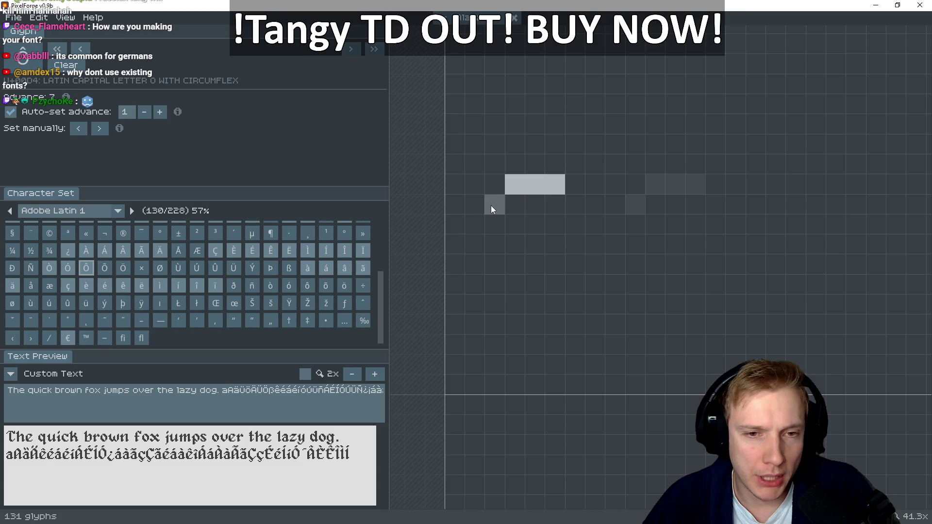
click(473, 221)
drag(455, 247, 453, 338)
click(473, 363)
drag(497, 379, 537, 381)
click(553, 359)
click(575, 342)
click(597, 320)
Shape the Ô's stepped top-right curve and thicken both sides into a full O
click(555, 206)
click(570, 211)
click(589, 223)
click(575, 225)
mouse_move(590, 241)
mouse_down()
mouse_move(582, 302)
mouse_move(576, 233)
mouse_up()
click(557, 226)
click(537, 205)
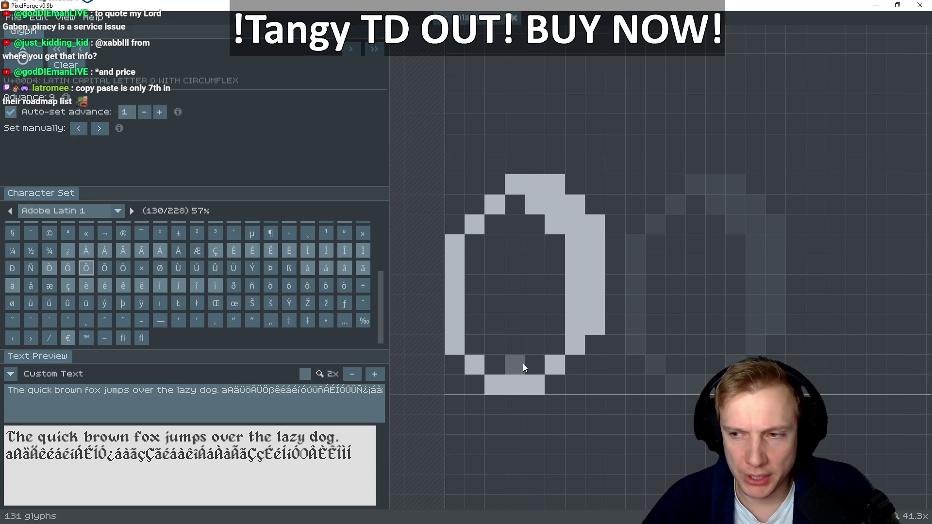
mouse_move(513, 365)
mouse_down()
mouse_move(477, 342)
mouse_move(467, 284)
mouse_move(473, 238)
mouse_up()
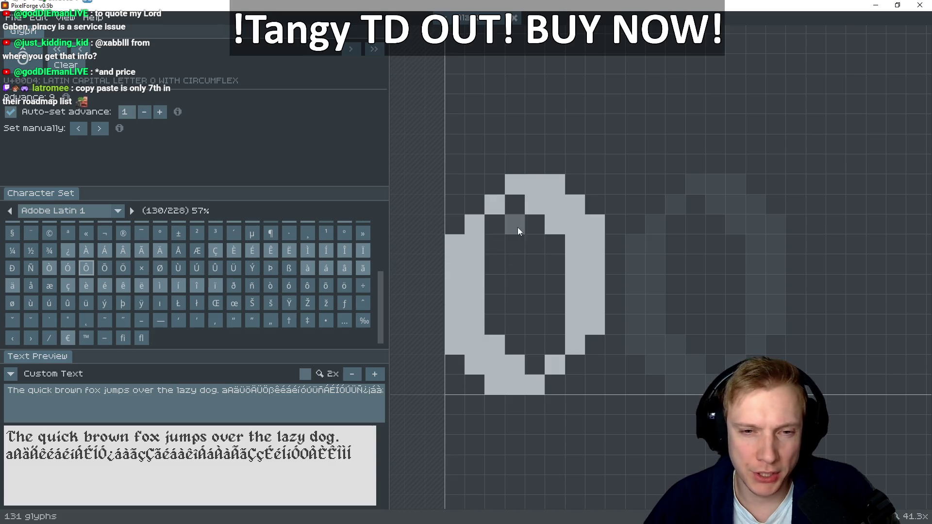
Add a circumflex above the Ô after checking Ó, then start the Õ's tilde
key(Left)
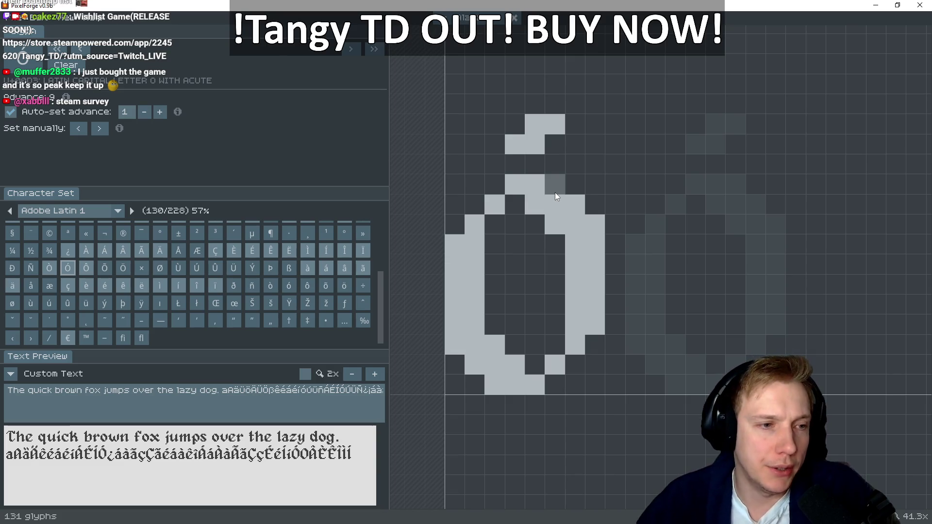
key(Right)
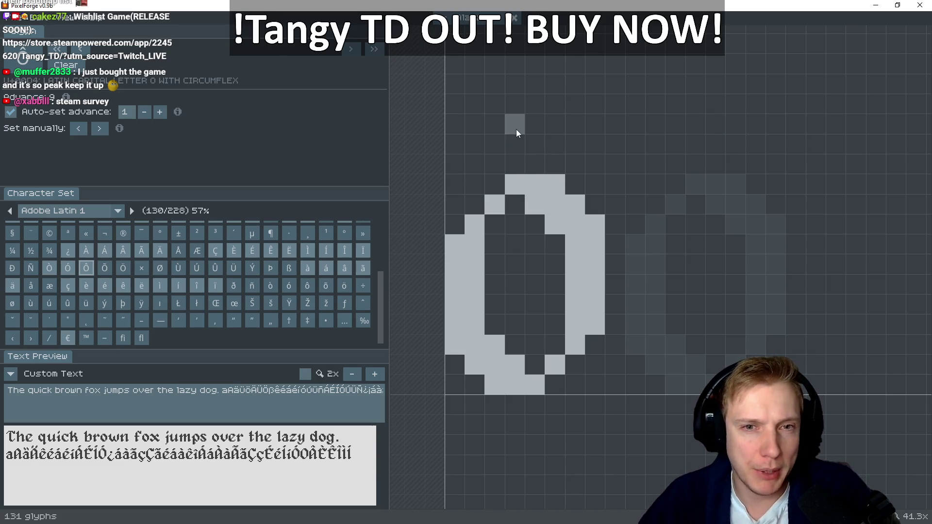
mouse_move(559, 137)
mouse_down()
mouse_move(506, 121)
mouse_move(488, 139)
mouse_up()
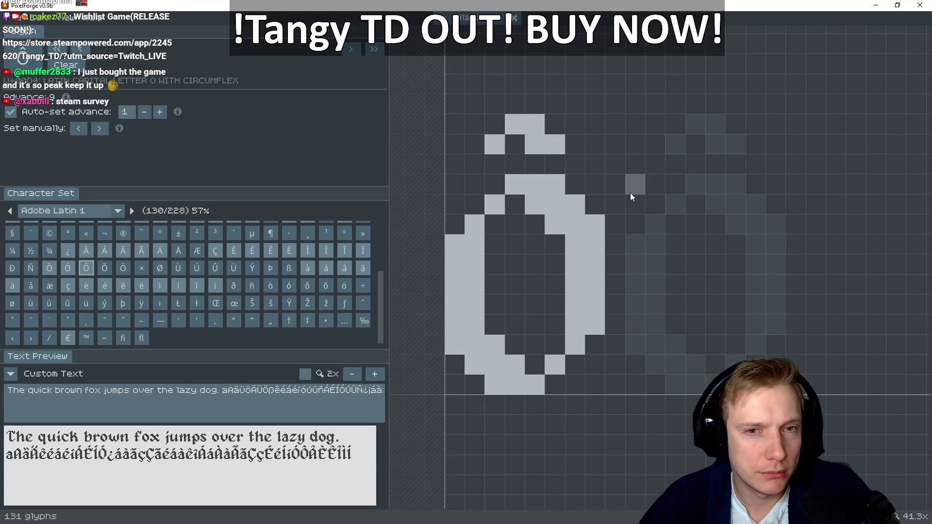
key(Right)
drag(547, 150, 533, 125)
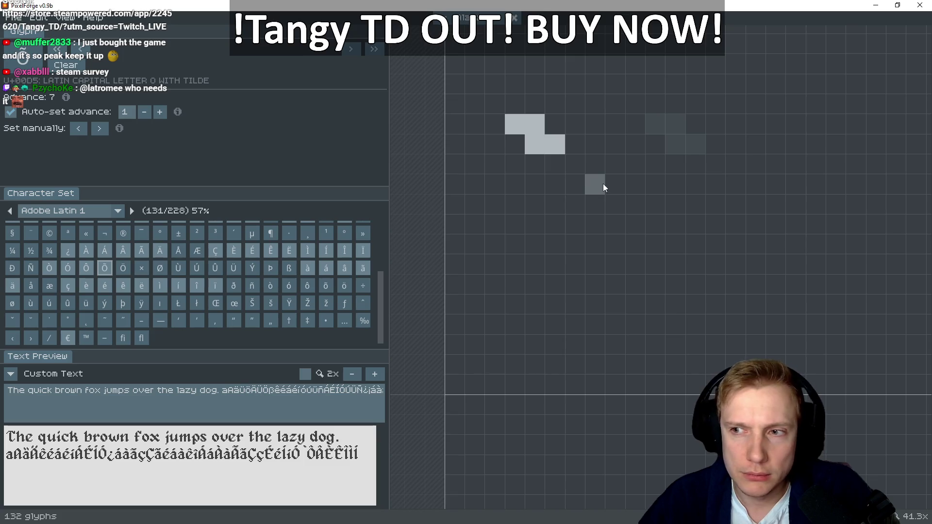
Erase a stray Õ tilde cell and tidy the Ô's top row
right_click(523, 125)
key(Left)
mouse_move(513, 185)
mouse_down()
mouse_move(550, 183)
mouse_move(589, 227)
mouse_move(595, 316)
mouse_up()
right_click(557, 203)
key(Right)
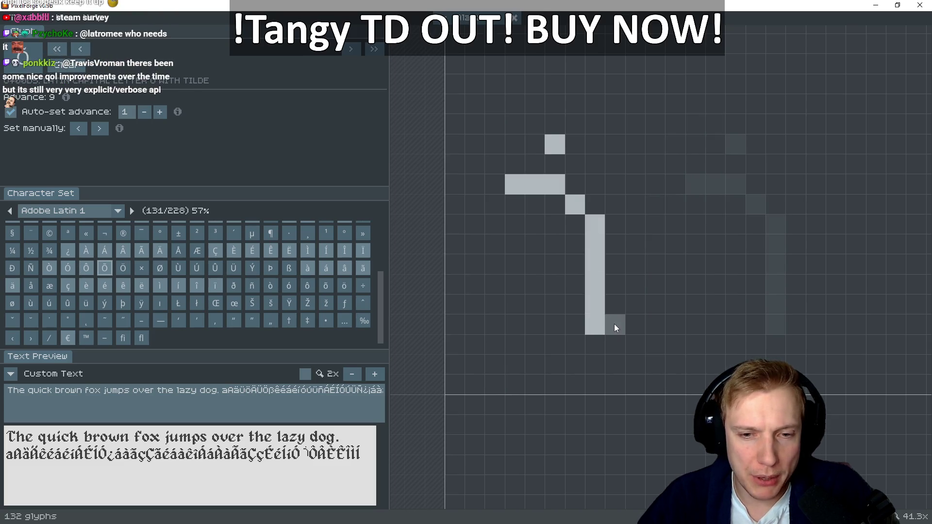
Draw the Õ's bottom row and right stroke, matching the Ô
key(Left)
key(Right)
mouse_move(540, 378)
mouse_down()
mouse_move(499, 380)
mouse_move(459, 342)
mouse_move(453, 288)
mouse_up()
key(Left)
key(Right)
key(Left)
key(Right)
key(Left)
key(Right)
mouse_move(577, 333)
mouse_down()
mouse_move(573, 235)
mouse_move(530, 199)
mouse_up()
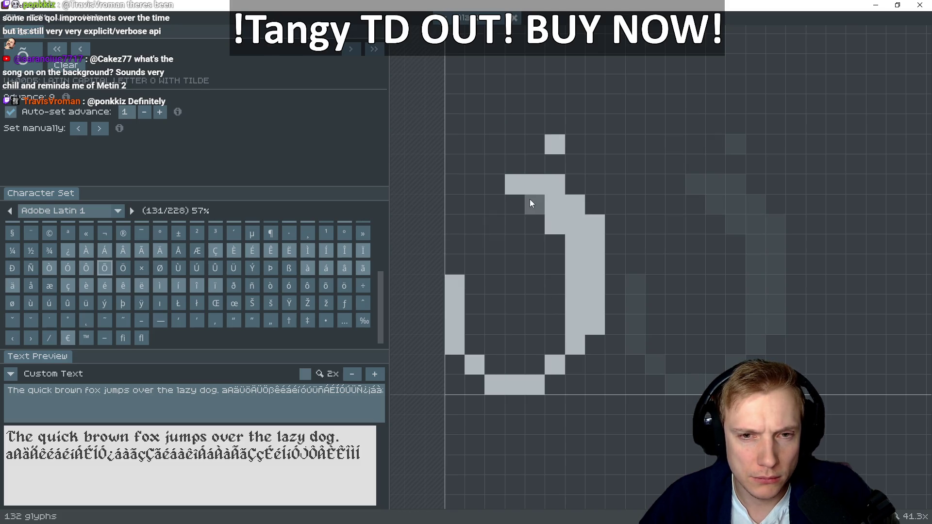
Thicken the Õ's left curve and extend its left column to the top
mouse_move(493, 357)
mouse_down()
mouse_move(506, 357)
mouse_move(482, 340)
mouse_move(492, 342)
mouse_up()
drag(472, 310, 471, 256)
click(470, 245)
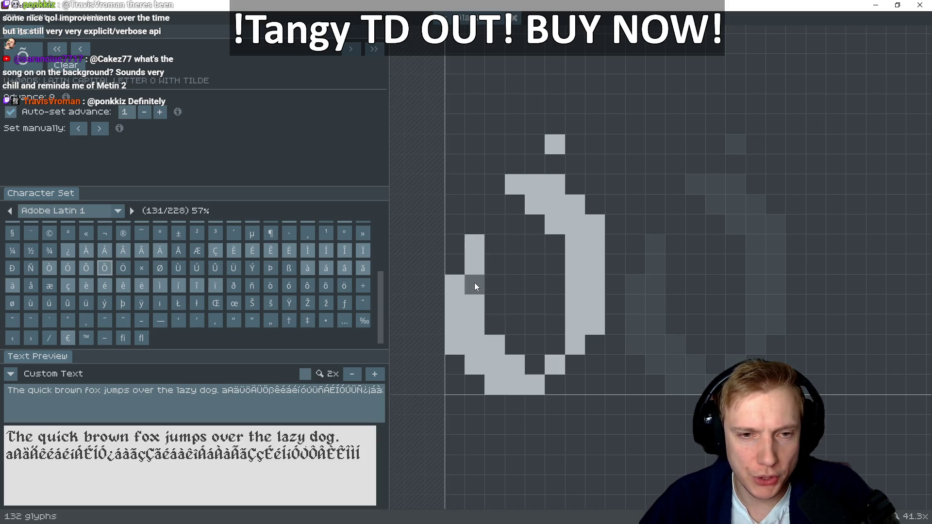
click(471, 225)
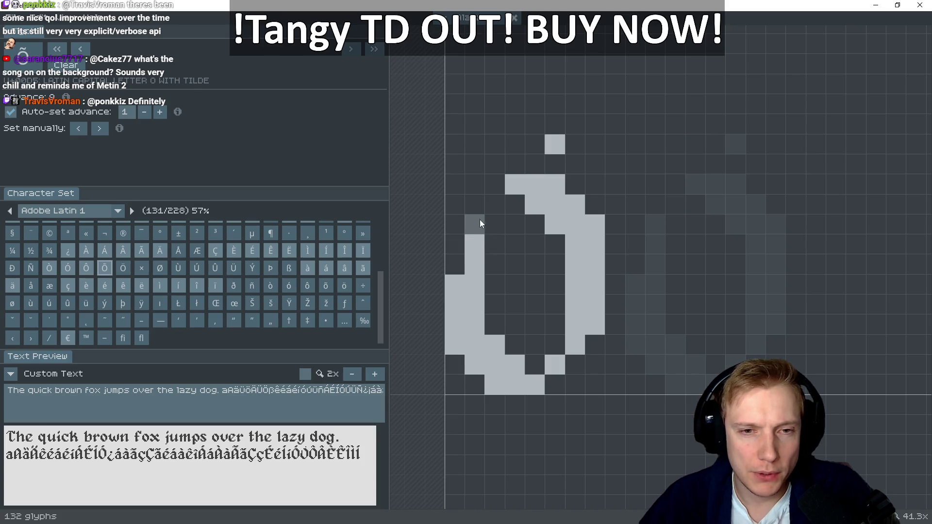
click(461, 249)
click(457, 264)
key(Left)
key(Right)
key(Left)
key(Right)
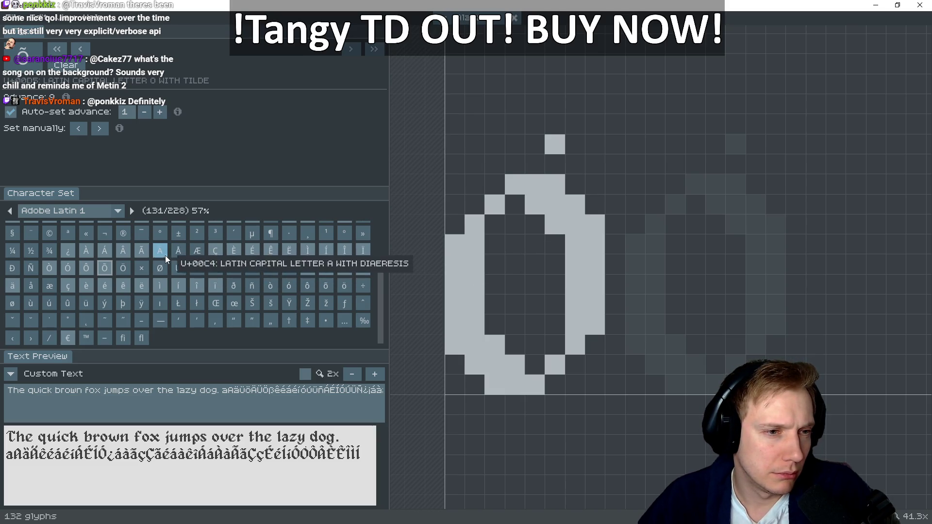
Open Ã for tilde reference, capture its tilde area and fill two of its cells
click(140, 257)
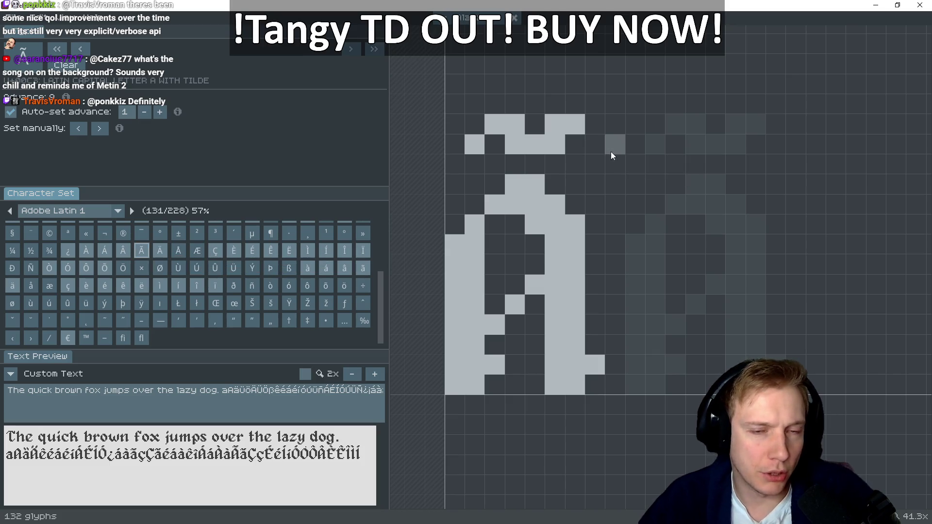
key(super+shift+s)
drag(441, 97, 616, 175)
click(573, 124)
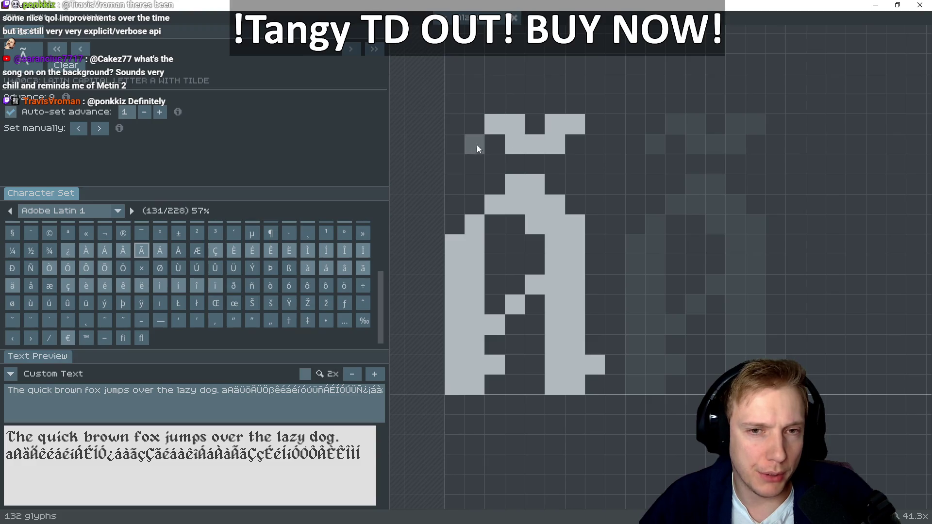
click(534, 185)
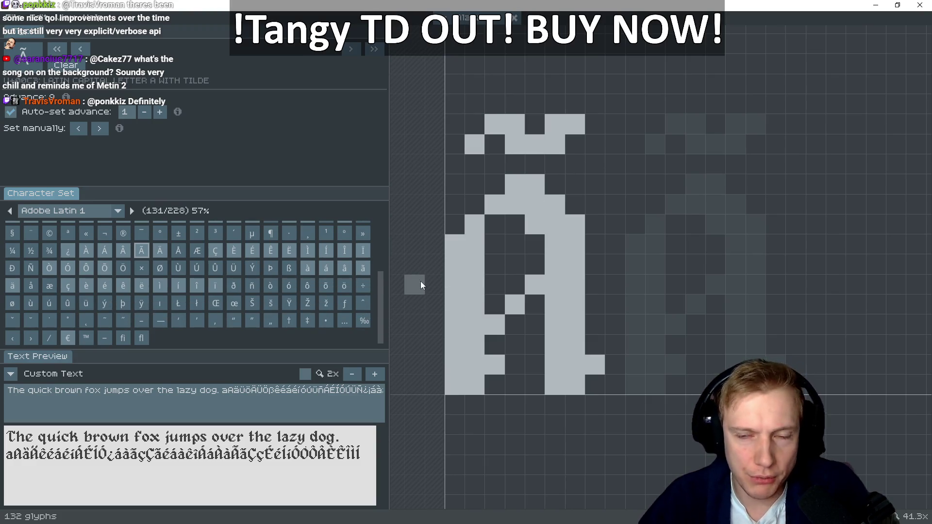
Pencil the Õ's tilde in right and left parts and add an inner-curve pixel
click(105, 268)
click(573, 125)
click(555, 124)
click(540, 144)
drag(516, 135, 494, 122)
click(474, 145)
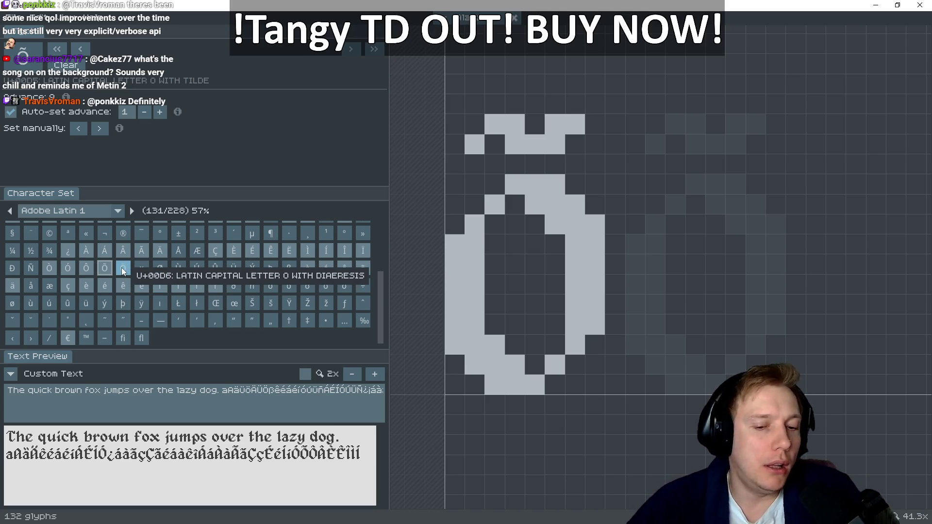
click(555, 183)
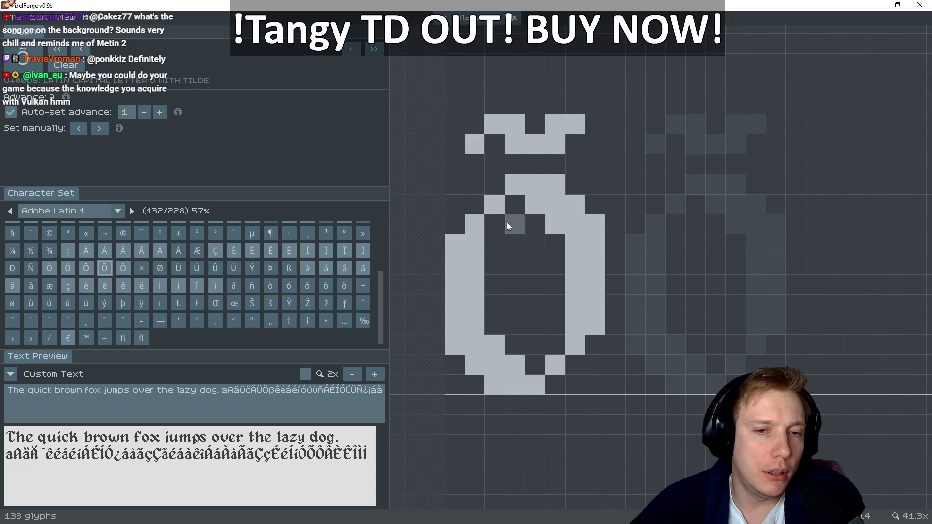
Draw the Ö's top-left diagonal, left stroke start, top bar and right stroke
key(Right)
click(494, 204)
click(474, 224)
click(461, 251)
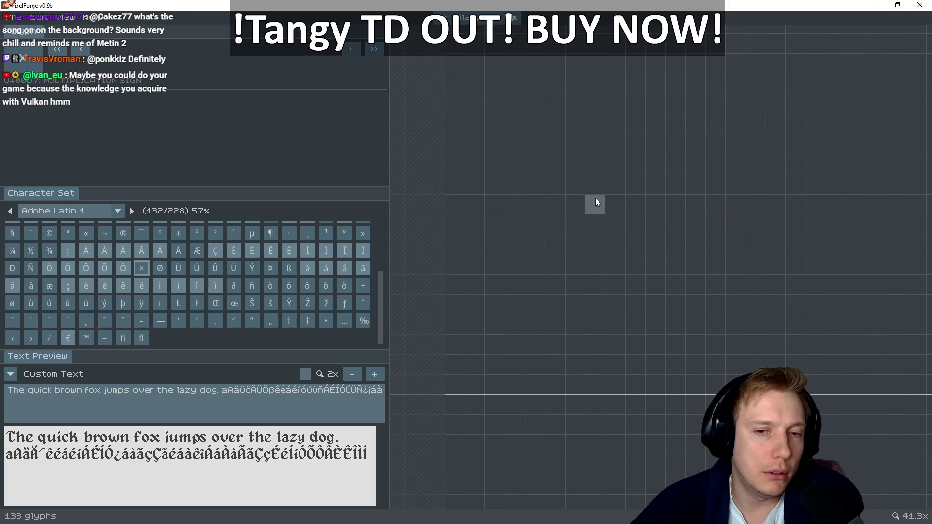
click(574, 205)
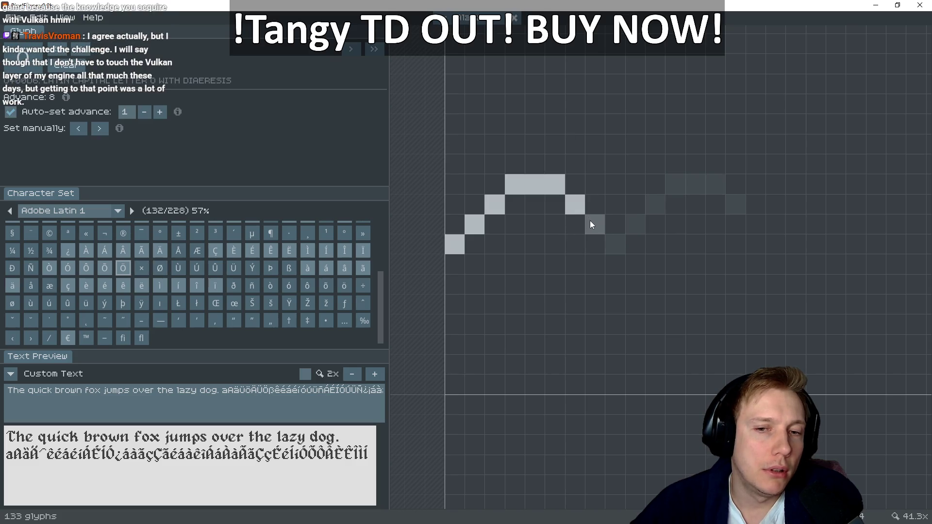
mouse_move(593, 238)
mouse_down()
mouse_move(590, 322)
mouse_move(551, 368)
mouse_move(517, 382)
mouse_move(458, 350)
mouse_move(453, 262)
mouse_up()
Fill the Ö's bottom-left cells and thicken its top and right side, comparing with Õ
key(Left)
key(Right)
mouse_move(496, 345)
mouse_down()
mouse_move(508, 362)
mouse_move(471, 249)
mouse_up()
key(Left)
key(Right)
key(Left)
key(Right)
mouse_move(537, 205)
mouse_down()
mouse_move(555, 204)
mouse_move(570, 222)
mouse_move(567, 327)
mouse_up()
key(Left)
key(Right)
key(Left)
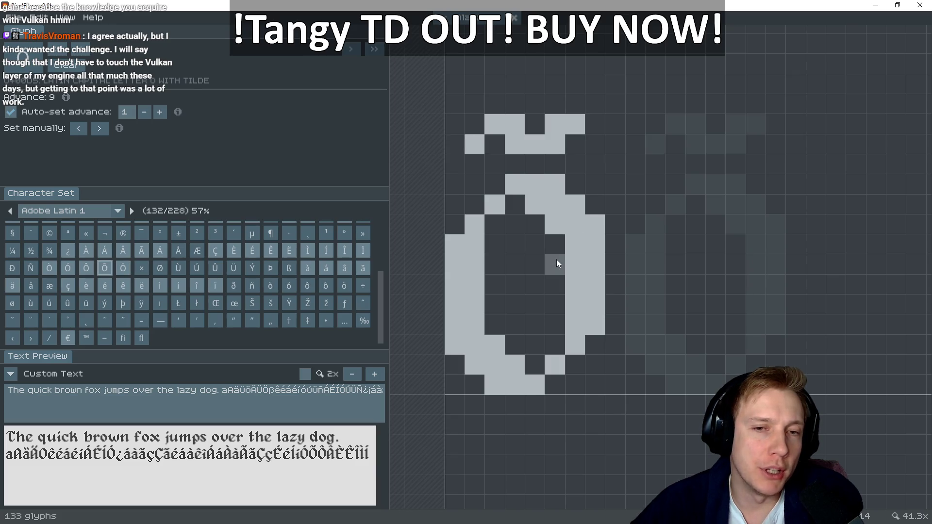
key(Right)
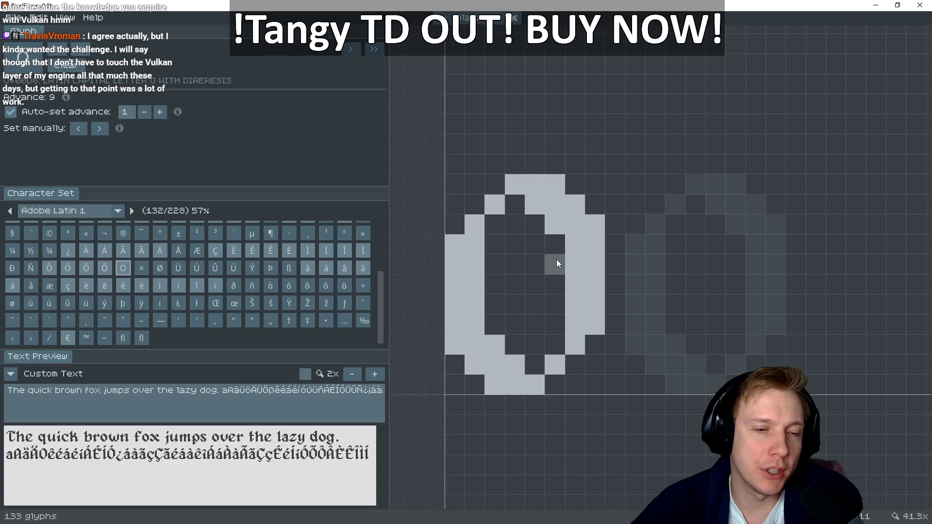
Draw the Ö's two diaeresis dots and widen them into slanted strokes
click(491, 140)
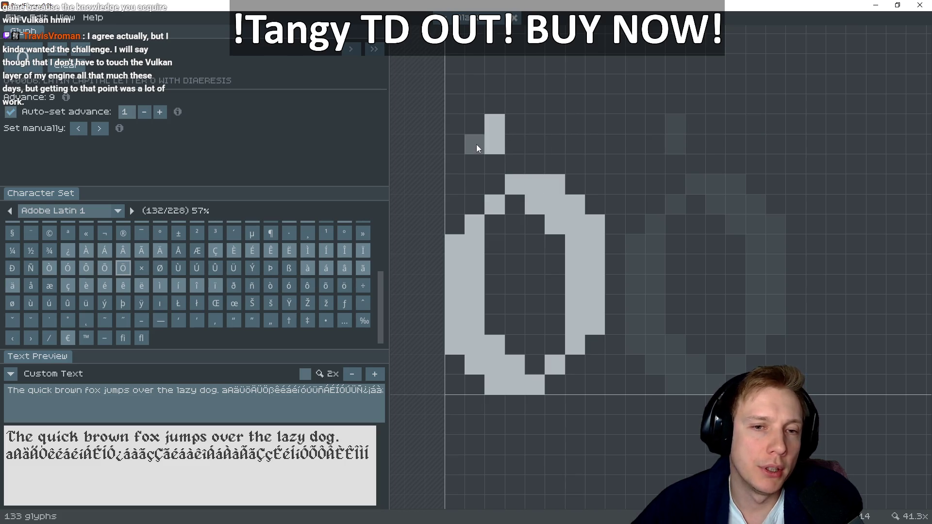
drag(477, 145, 475, 165)
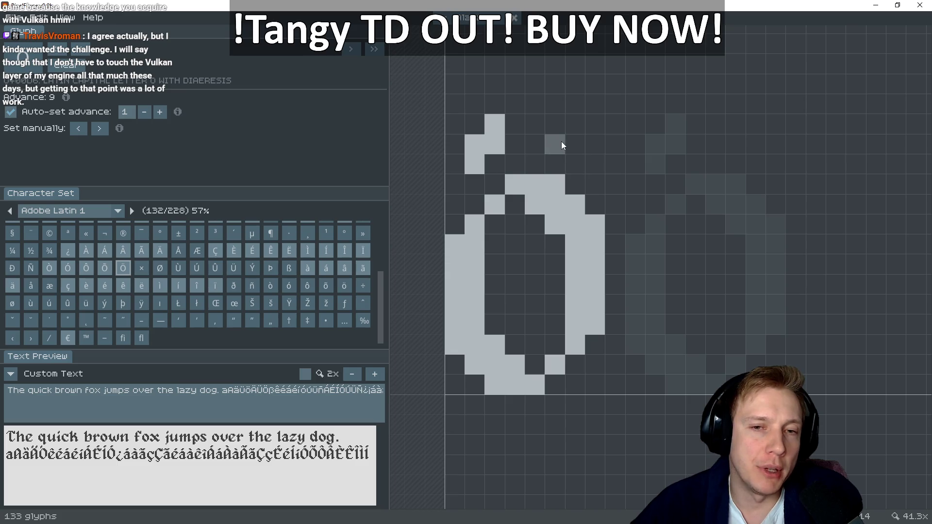
click(474, 160)
click(474, 144)
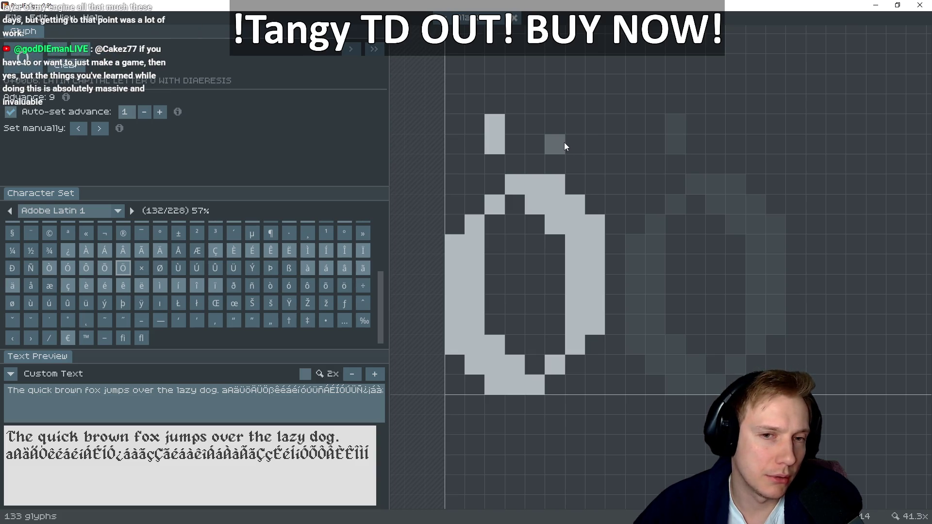
click(583, 144)
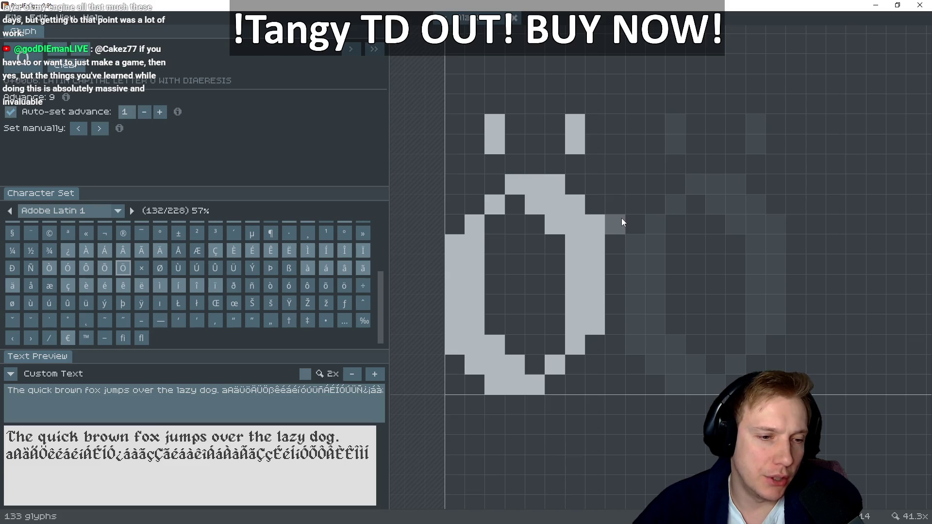
click(589, 148)
click(595, 165)
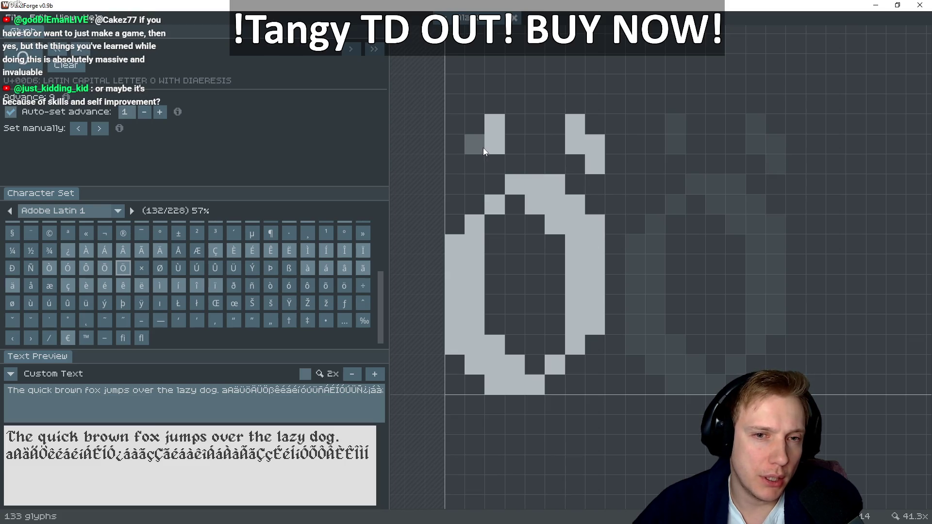
drag(475, 145, 475, 164)
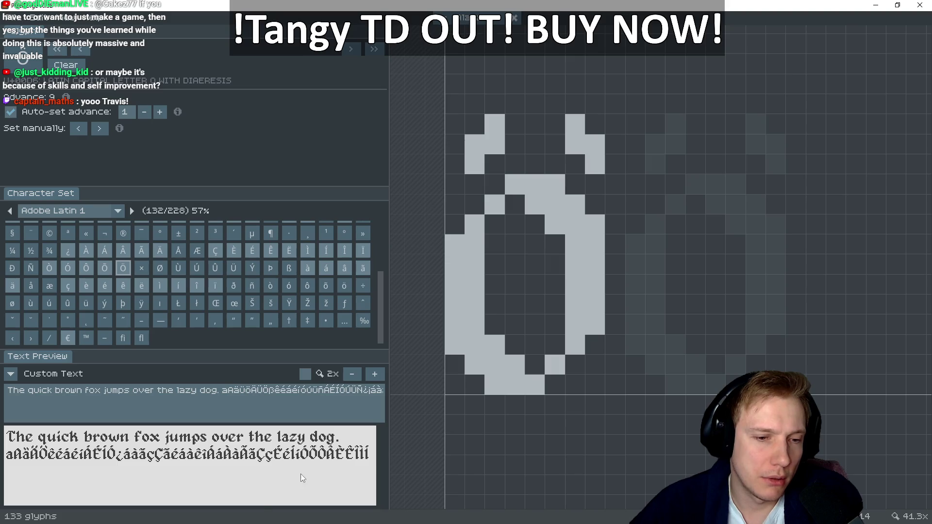
click(317, 394)
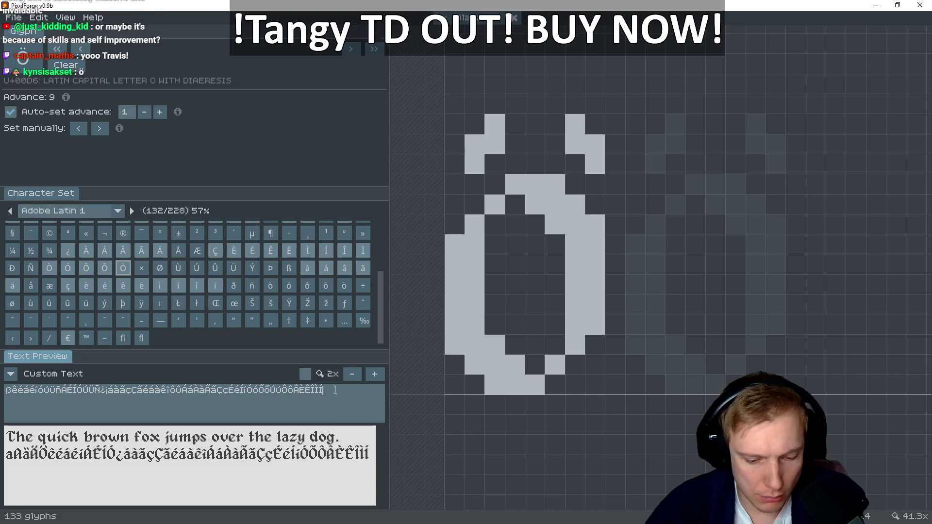
Append ö to the preview text and move Ö's right umlaut dot one pixel left
text(ö)
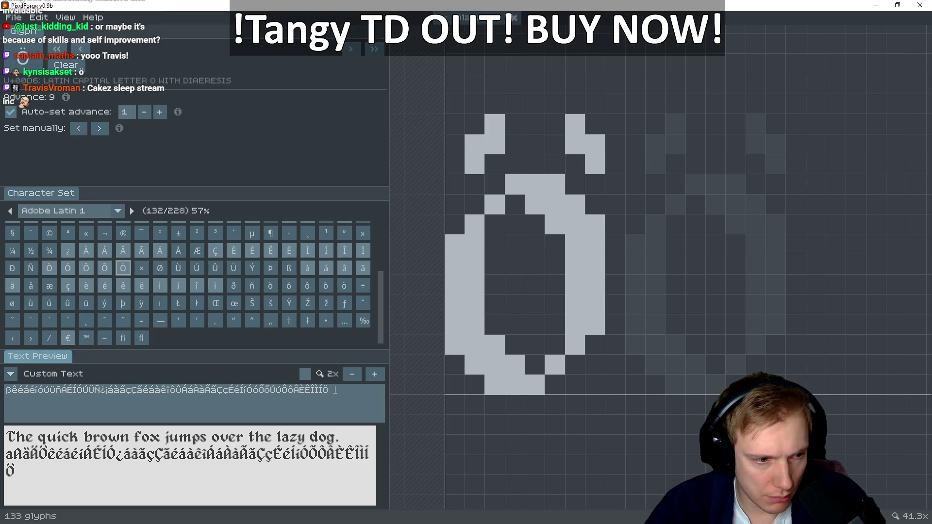
mouse_move(556, 124)
mouse_down()
mouse_move(558, 141)
mouse_move(581, 151)
mouse_move(581, 133)
mouse_move(593, 162)
mouse_up()
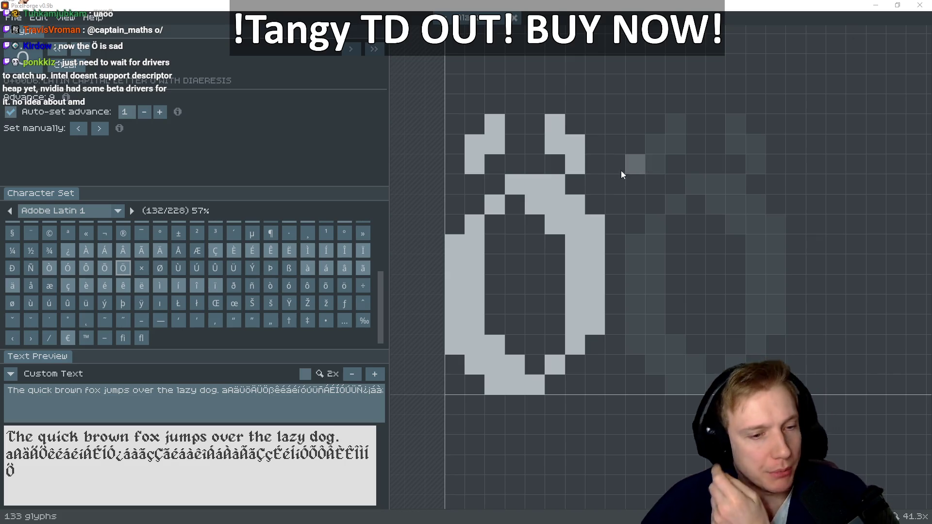
click(584, 163)
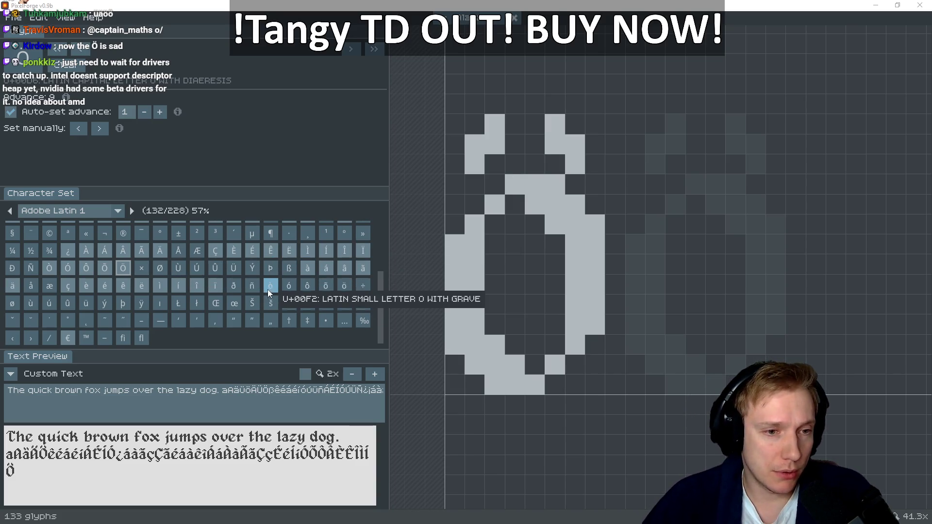
scroll(244, 298, up, 2)
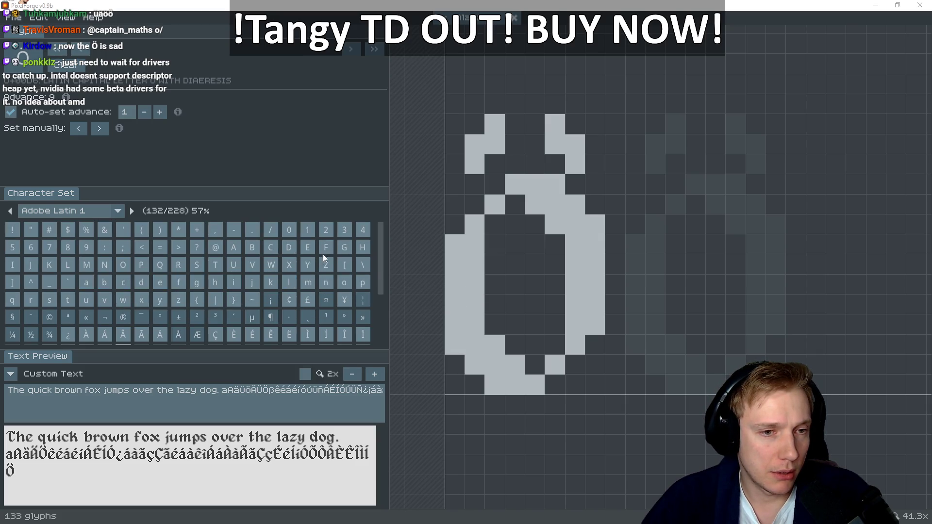
Capture a reference snip of the lowercase o glyph and touch up one of its pixels
click(343, 284)
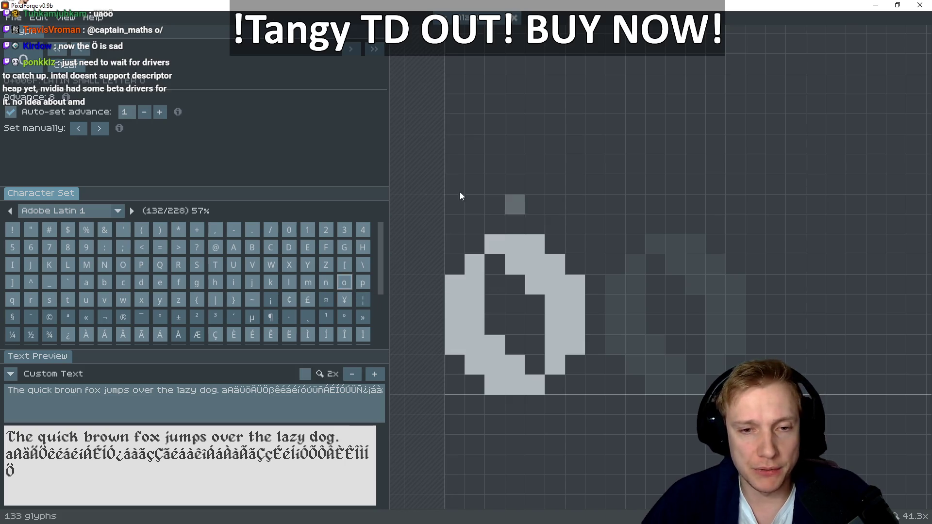
key(super+shift+s)
mouse_move(400, 168)
mouse_down()
mouse_move(616, 385)
mouse_move(619, 413)
mouse_up()
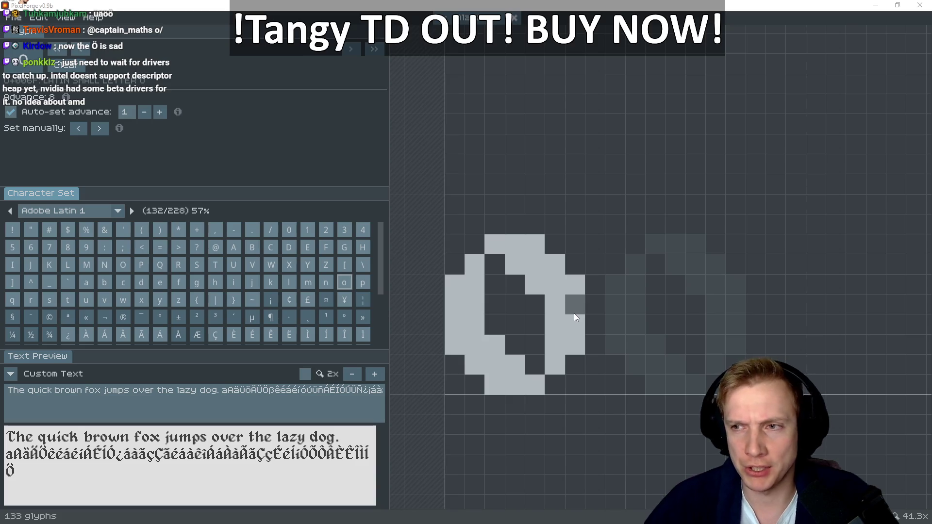
click(574, 313)
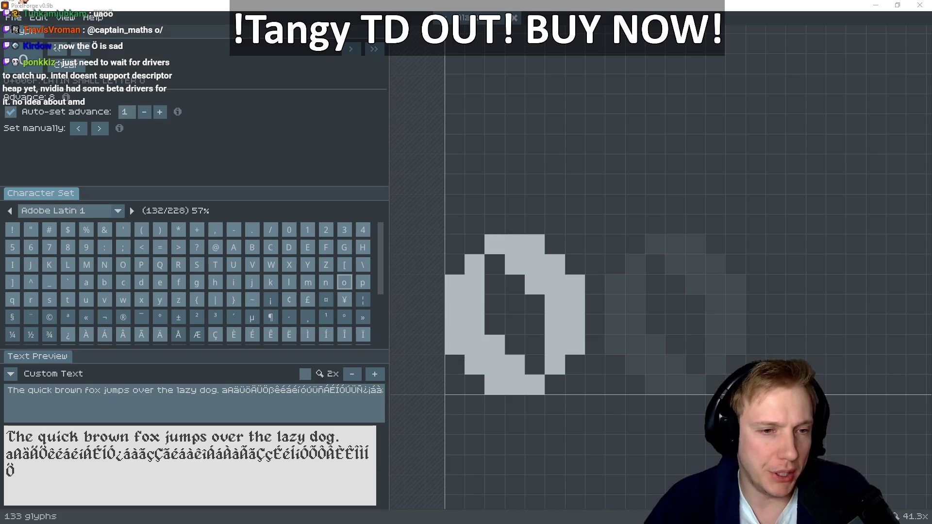
scroll(426, 232, up, 2)
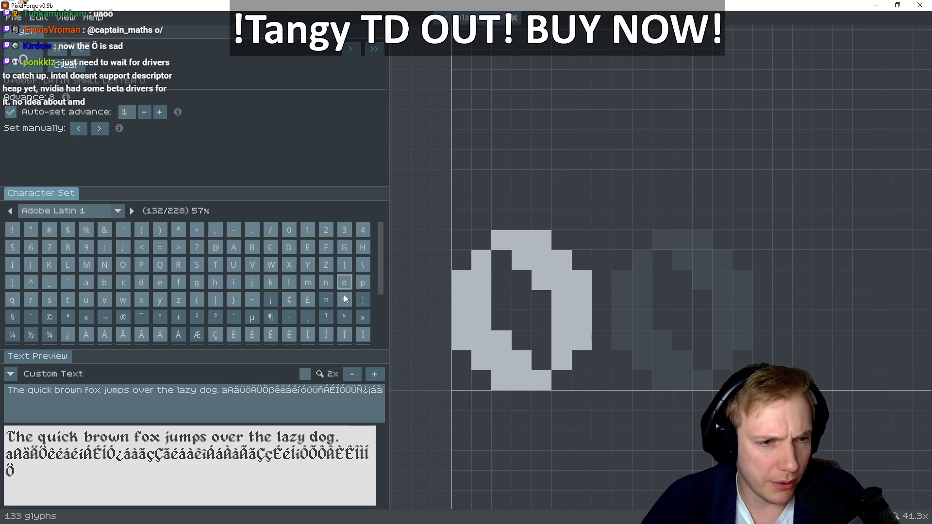
scroll(267, 301, down, 3)
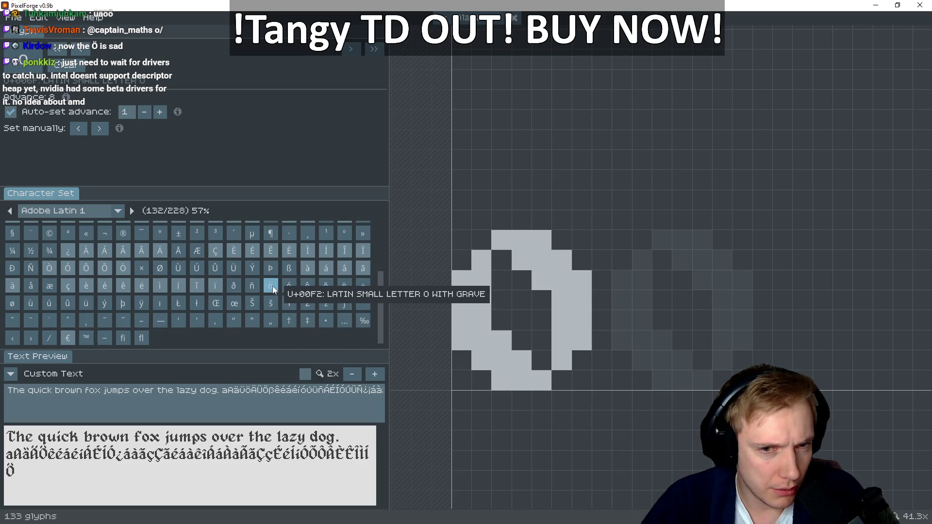
Paint the blackletter ring outline of the ò glyph, thickening its lower left
click(273, 286)
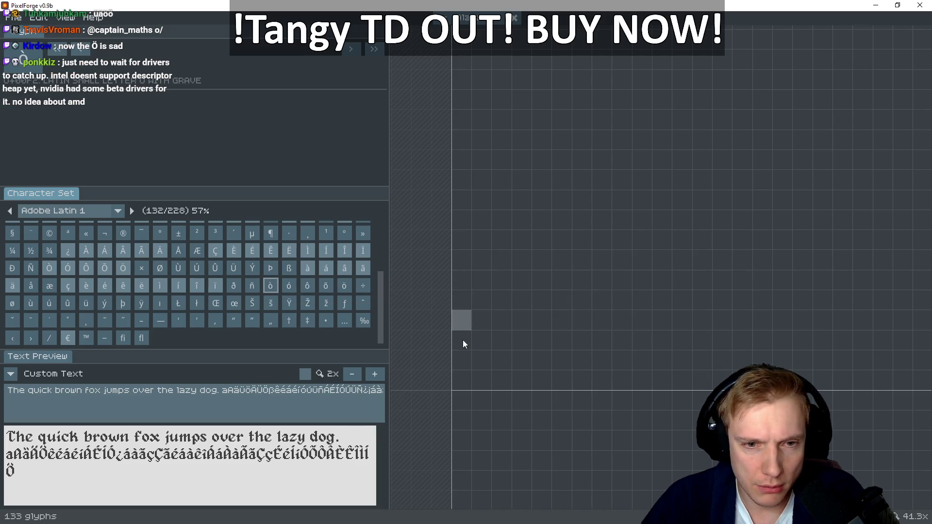
mouse_move(467, 343)
mouse_down()
mouse_move(508, 377)
mouse_move(545, 377)
mouse_move(592, 338)
mouse_move(581, 294)
mouse_up()
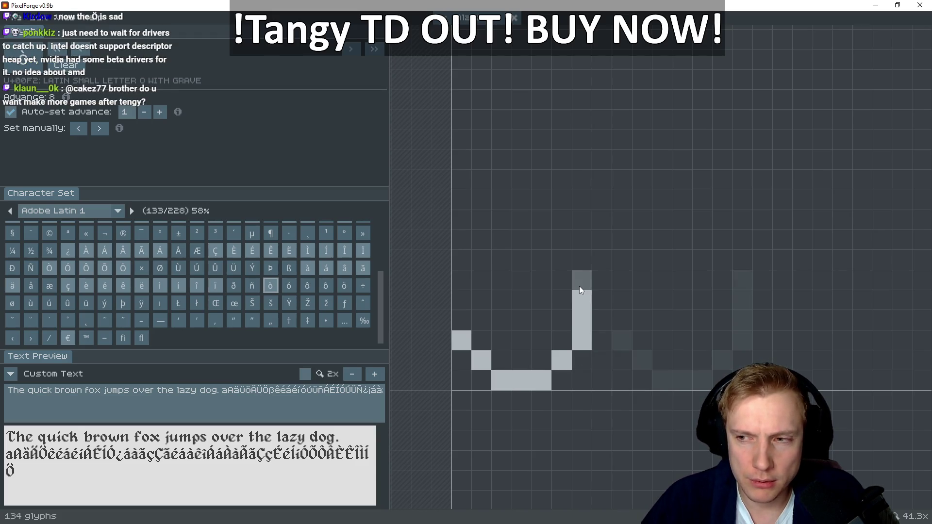
click(582, 280)
click(561, 260)
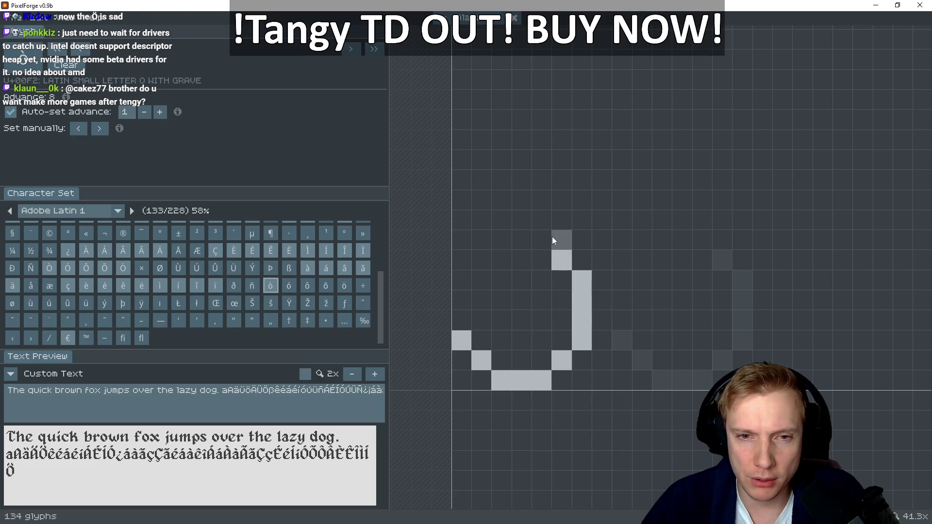
drag(541, 242, 520, 239)
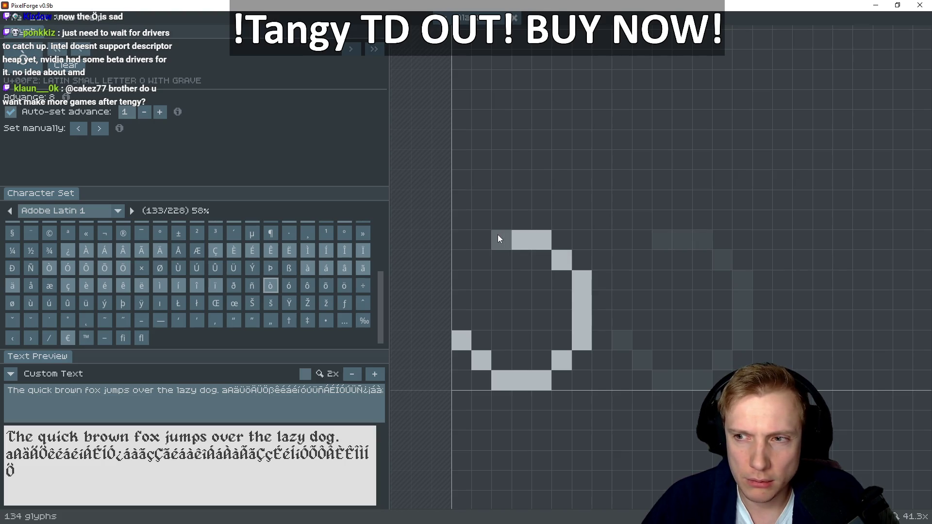
click(477, 263)
drag(461, 281, 460, 303)
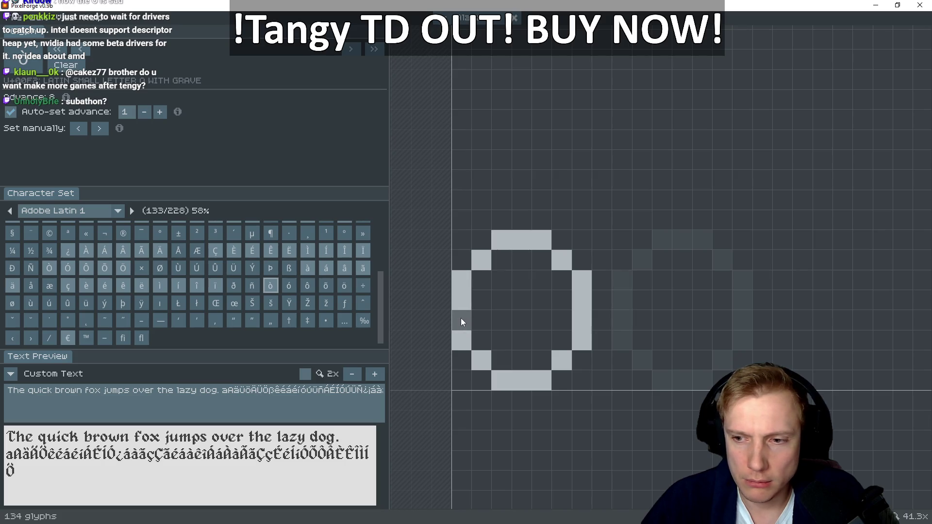
click(462, 321)
mouse_move(490, 346)
mouse_down()
mouse_move(502, 338)
mouse_move(509, 356)
mouse_move(485, 298)
mouse_up()
Add the inner diagonal stroke and the slanted grave accent to ò
mouse_move(514, 261)
mouse_down()
mouse_move(541, 261)
mouse_move(560, 282)
mouse_move(563, 337)
mouse_up()
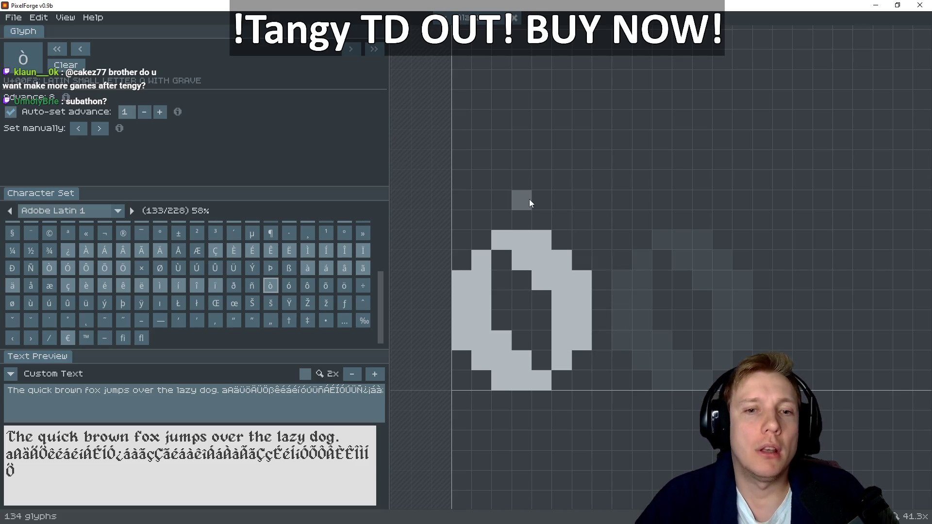
drag(534, 199, 507, 180)
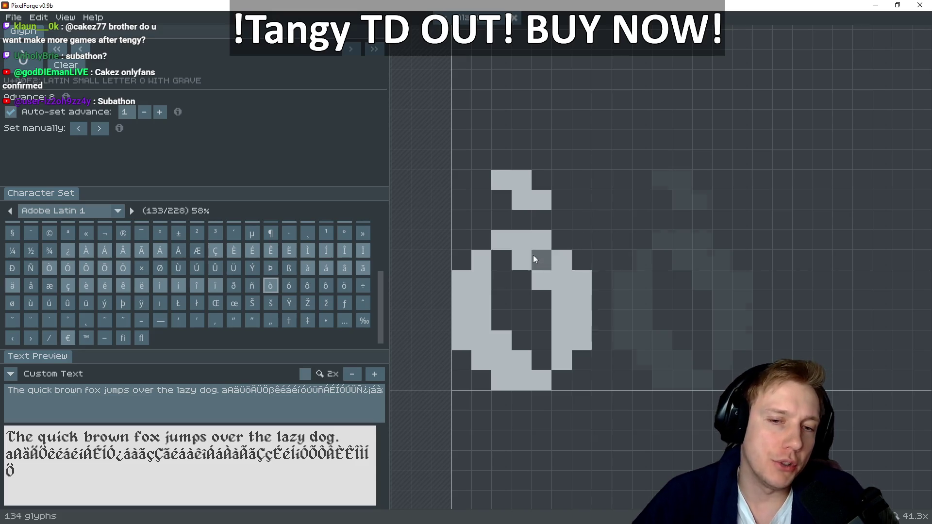
key(Right)
drag(503, 238, 524, 240)
key(Left)
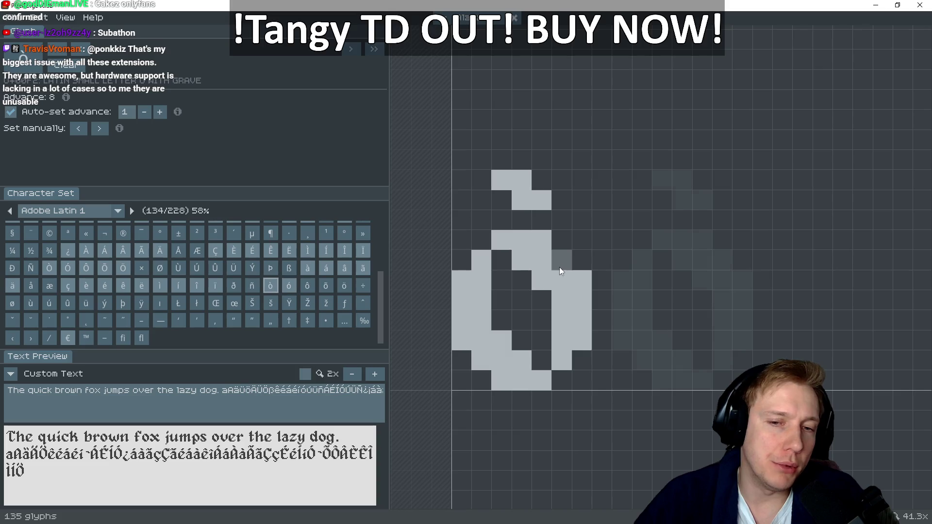
Paint the ó glyph's bottom row and left side, comparing against ò
mouse_move(558, 282)
mouse_down()
mouse_move(572, 290)
mouse_move(580, 340)
mouse_up()
key(Right)
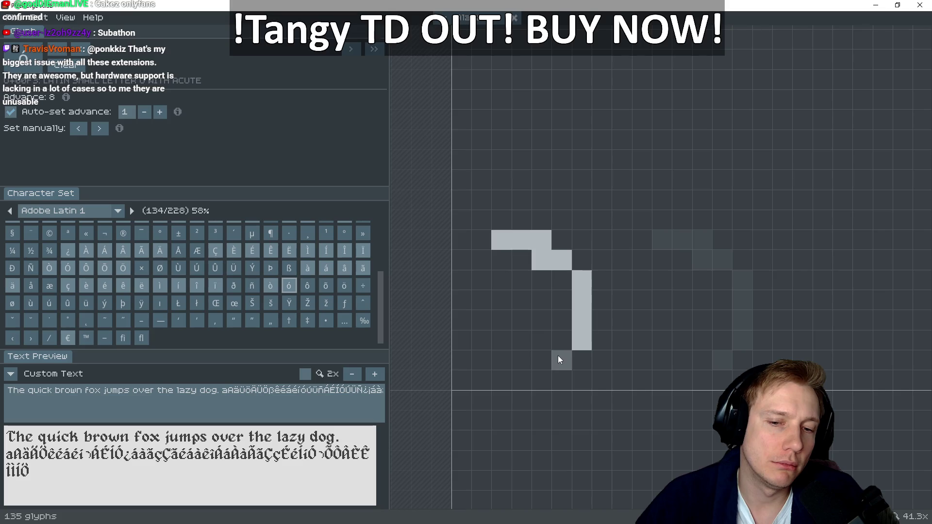
mouse_move(537, 379)
mouse_down()
mouse_move(499, 377)
mouse_move(465, 343)
mouse_move(460, 288)
mouse_up()
key(Left)
key(Right)
click(479, 256)
key(Left)
key(Right)
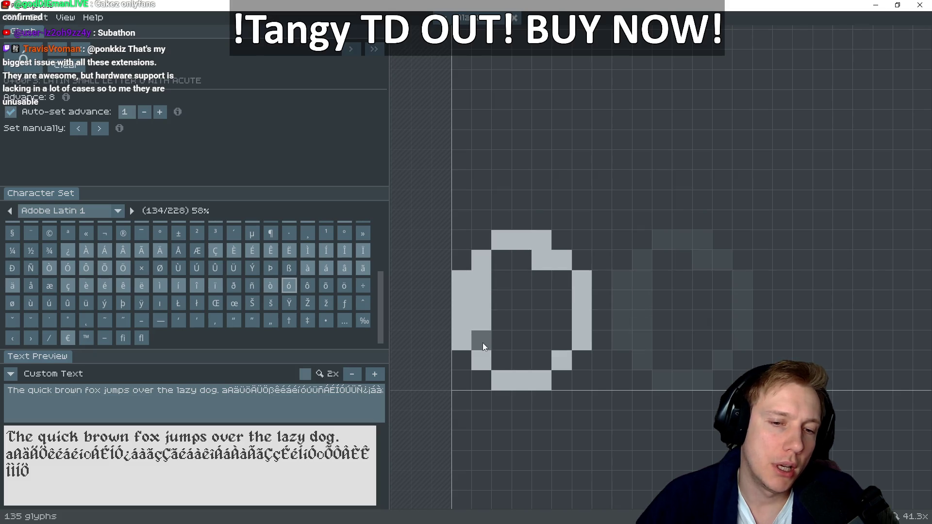
key(Left)
key(Right)
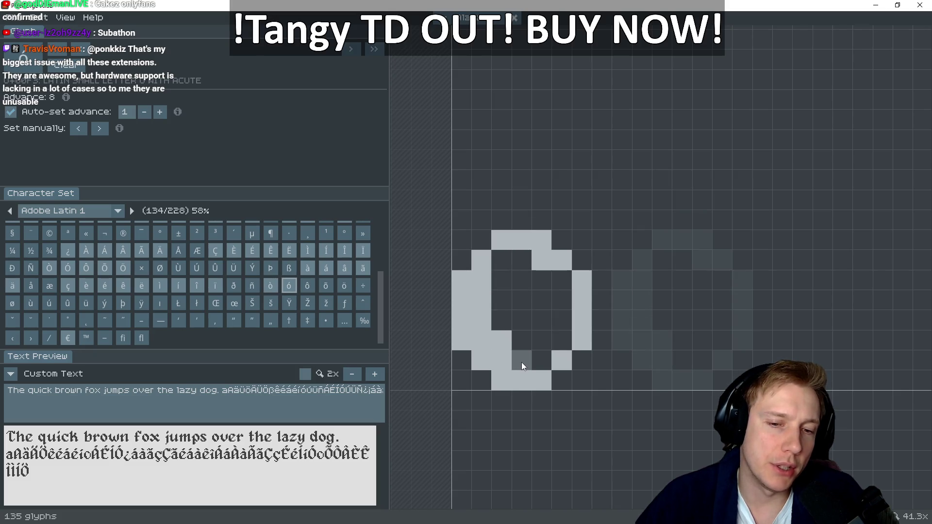
Add ó's inner diagonal stroke and its acute accent, checking it against ò
drag(547, 278, 517, 258)
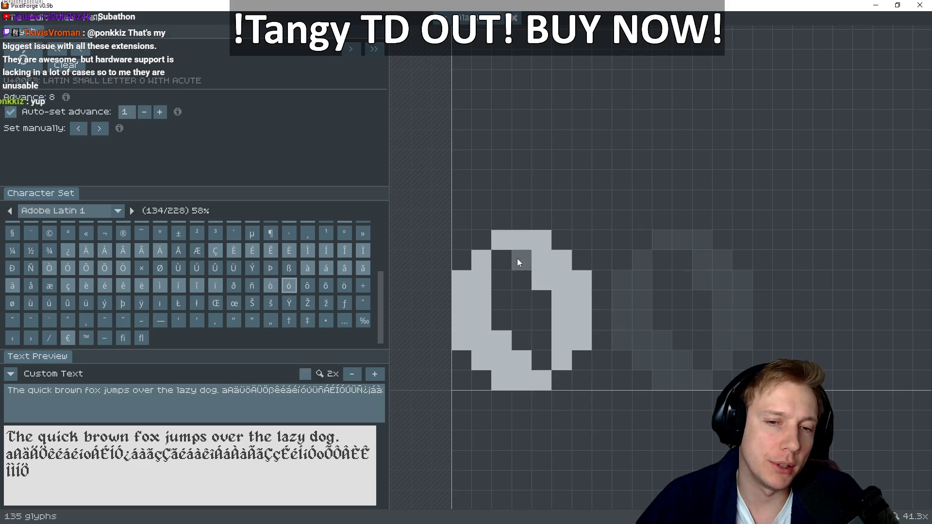
key(Left)
key(Right)
mouse_move(521, 200)
mouse_down()
mouse_move(539, 197)
mouse_move(555, 177)
mouse_up()
key(Left)
key(Right)
key(Left)
key(Right)
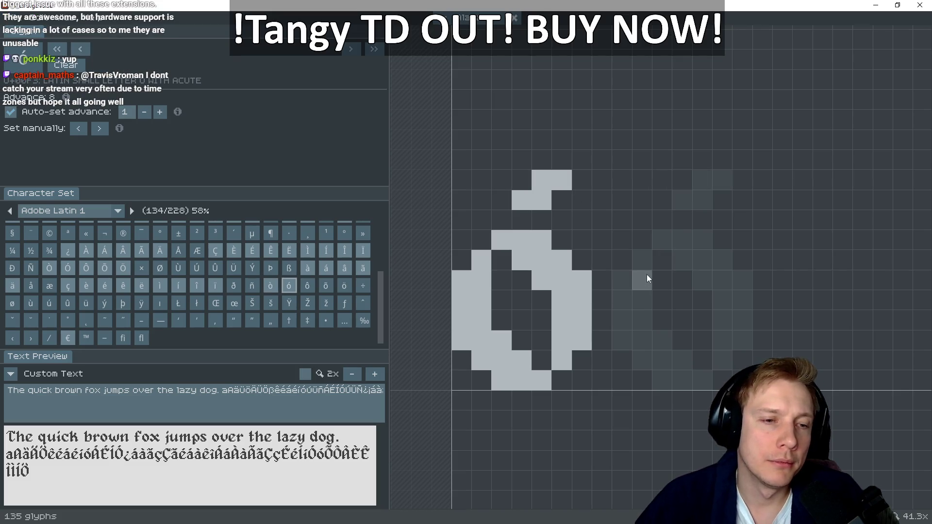
Start the ô glyph with its top row, lower curve and right stem, matching ó
key(Right)
mouse_move(542, 240)
mouse_down()
mouse_move(514, 243)
mouse_move(479, 268)
mouse_move(482, 331)
mouse_move(464, 321)
mouse_move(467, 346)
mouse_move(502, 349)
mouse_move(502, 380)
mouse_up()
key(Left)
key(Left)
key(Right)
key(Right)
key(Left)
key(Right)
key(Left)
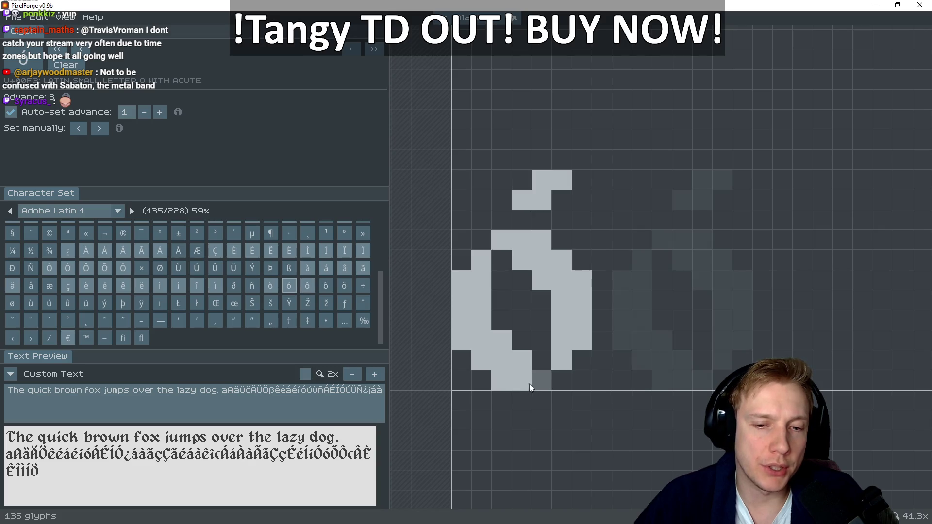
key(Right)
mouse_move(509, 362)
mouse_down()
mouse_move(523, 368)
mouse_move(561, 335)
mouse_move(559, 276)
mouse_move(540, 255)
mouse_move(541, 278)
mouse_move(561, 295)
mouse_move(577, 333)
mouse_up()
key(Left)
key(Right)
Extend ô's right stem and paint the circumflex above it, then advance to õ
click(561, 296)
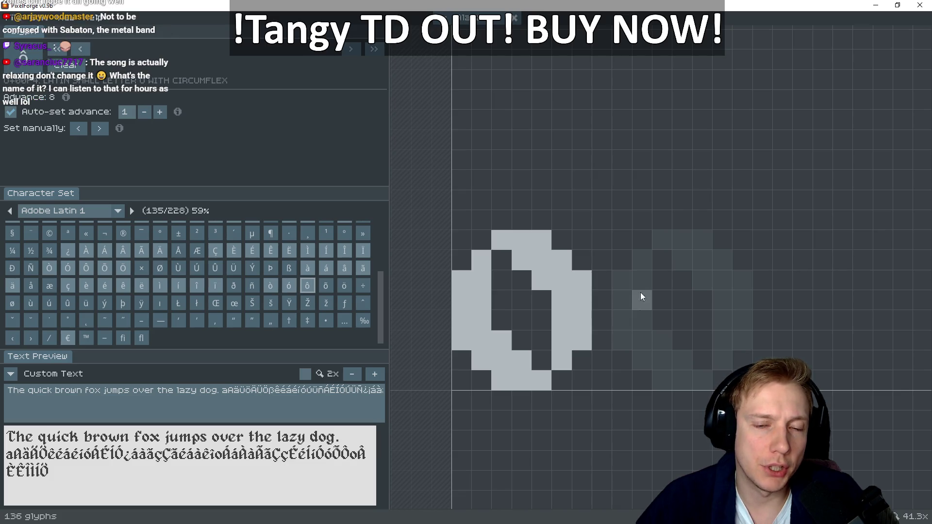
drag(558, 197, 540, 179)
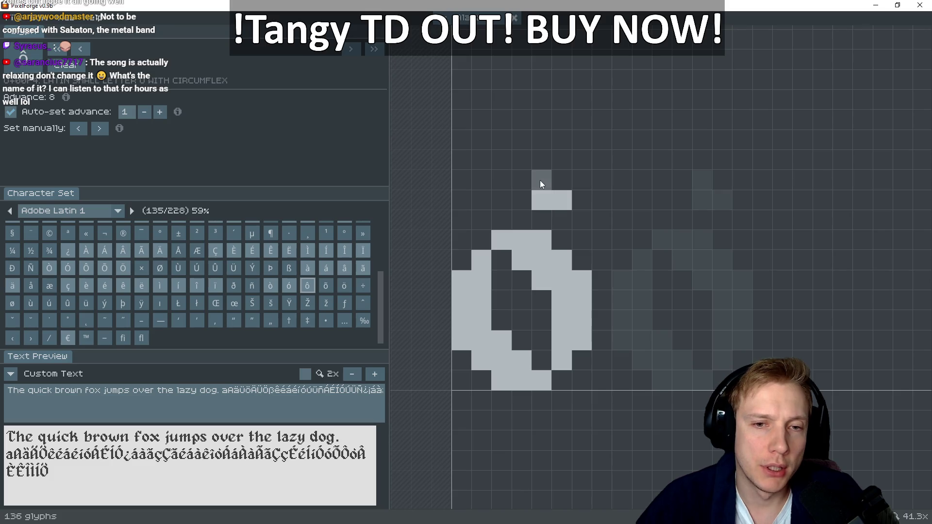
click(493, 197)
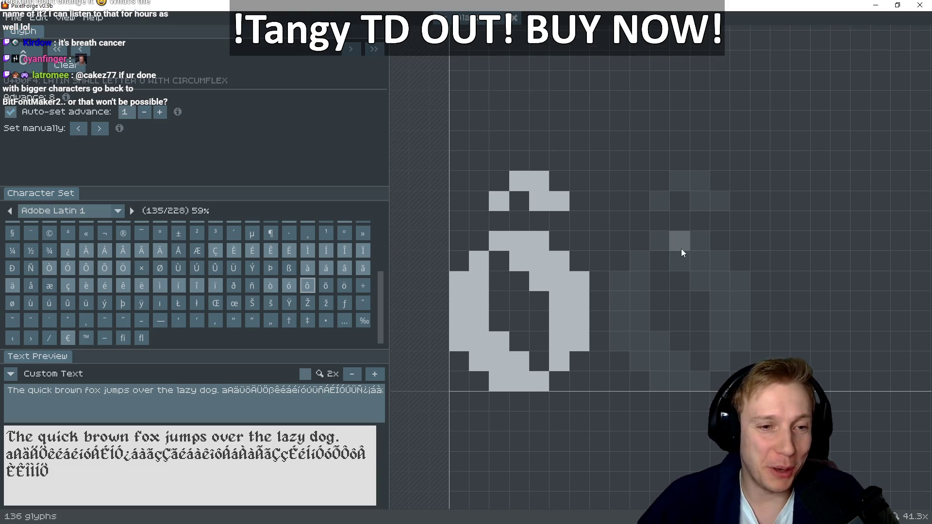
key(Right)
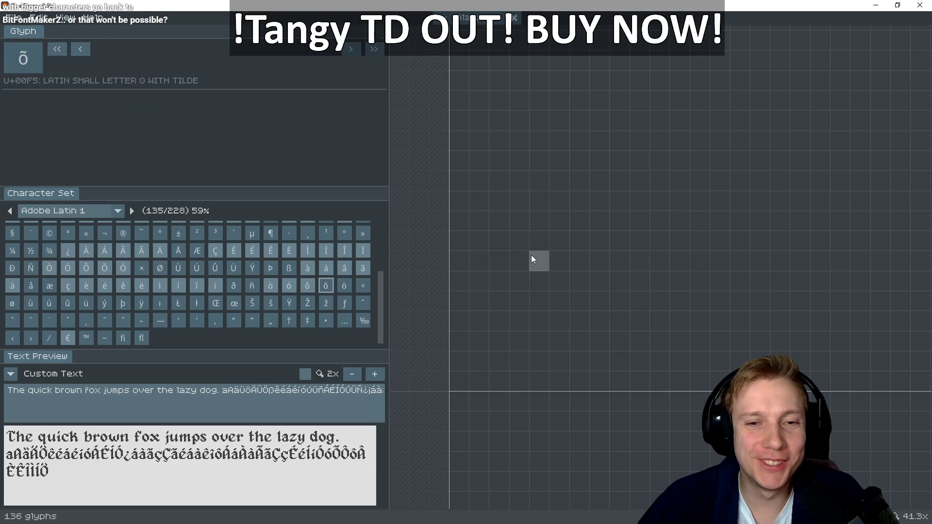
Paint õ's top row, right vertical stroke and bottom bar
drag(535, 241, 499, 239)
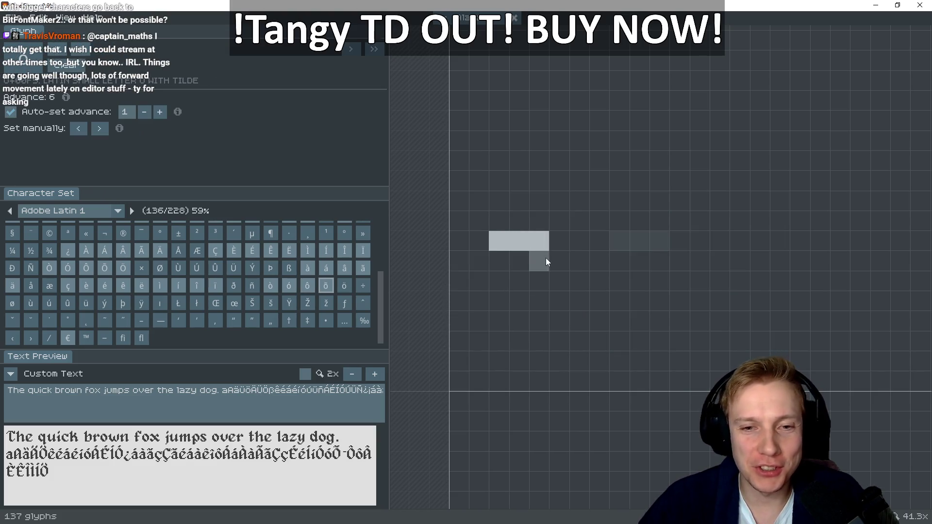
click(558, 261)
drag(582, 301, 579, 342)
click(560, 361)
mouse_move(535, 376)
mouse_down()
mouse_move(511, 378)
mouse_move(486, 361)
mouse_up()
key(Left)
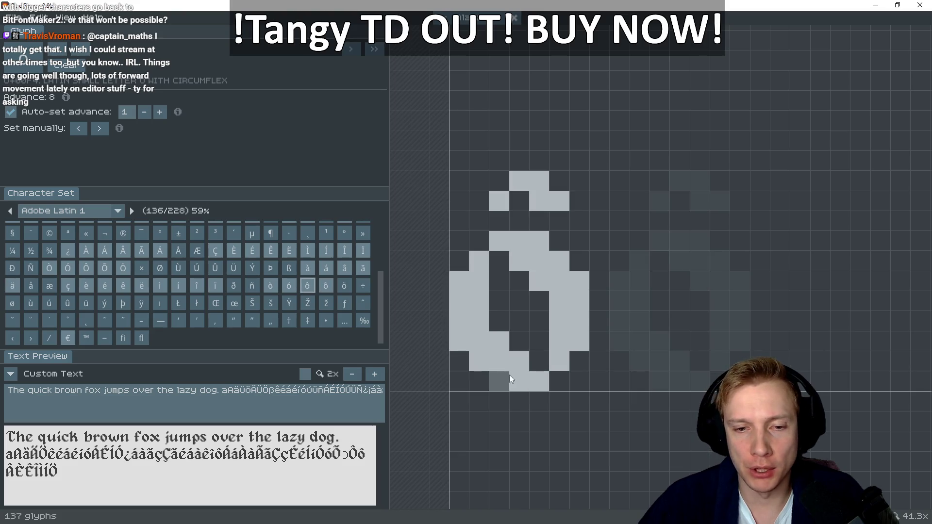
key(Right)
Fill the gap in õ's right stroke, checking the finished ô for reference
drag(558, 340, 556, 297)
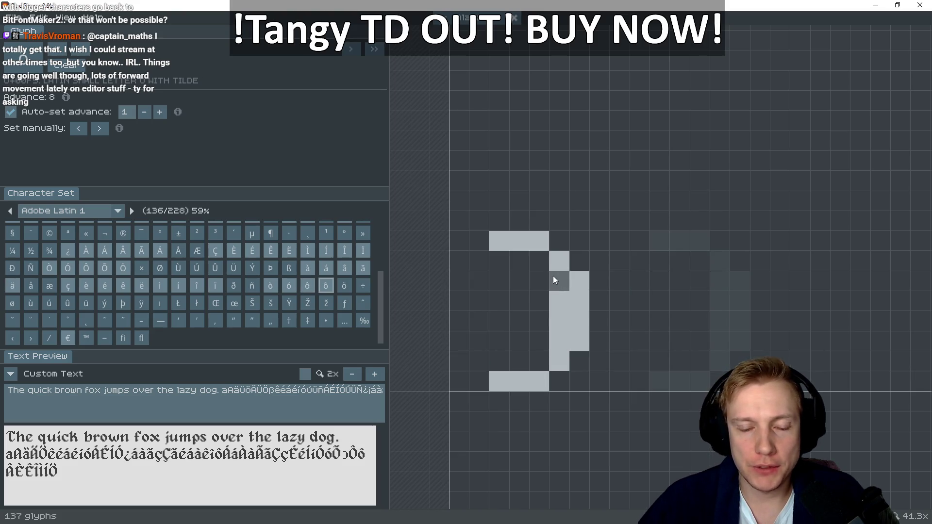
key(Left)
key(Right)
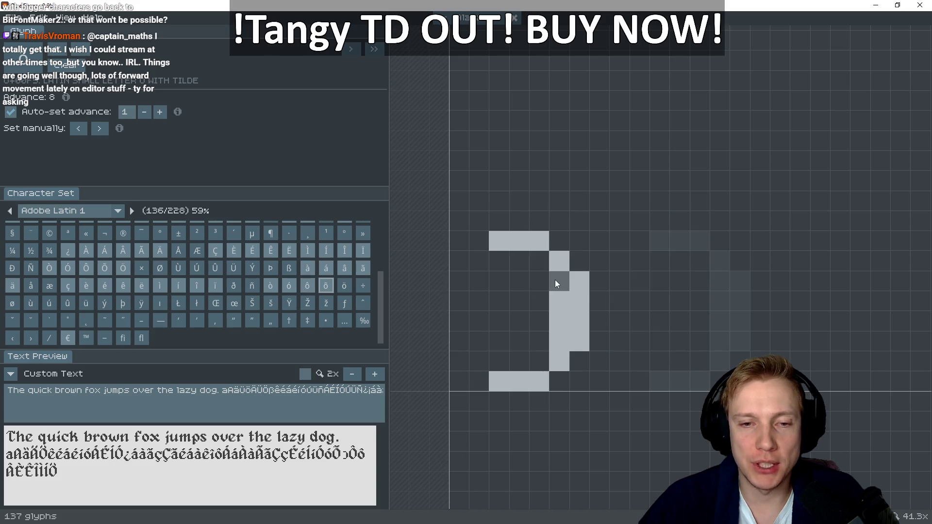
key(Left)
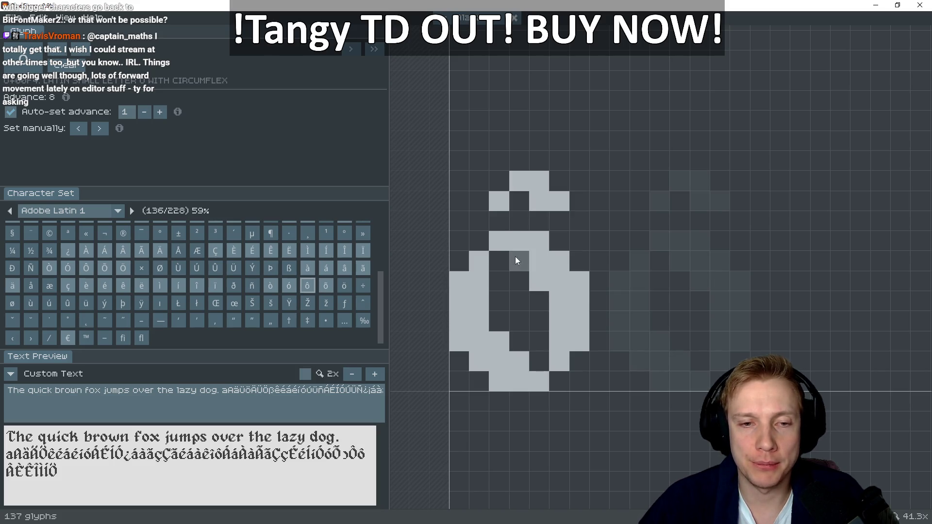
key(Right)
Paint and widen õ's left side so its body matches ô
drag(485, 262, 478, 354)
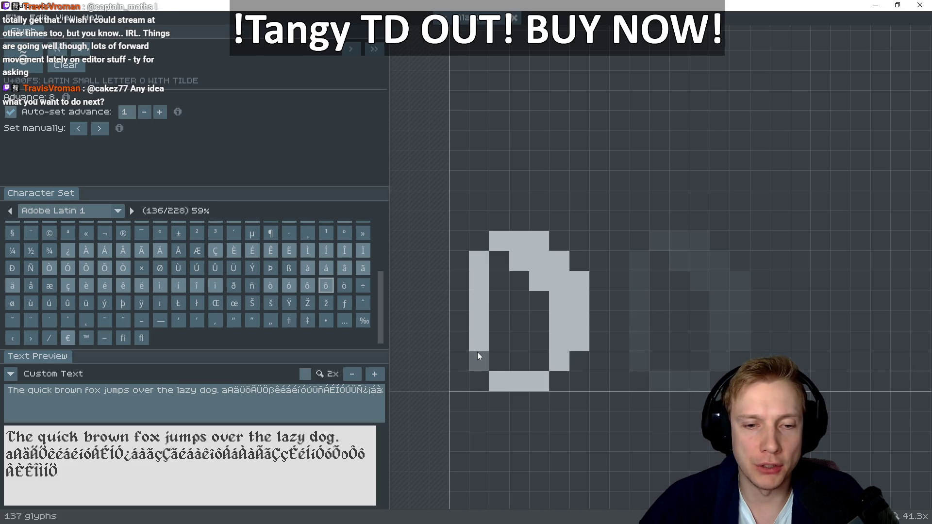
mouse_move(463, 276)
mouse_down()
mouse_move(461, 338)
mouse_move(474, 354)
mouse_up()
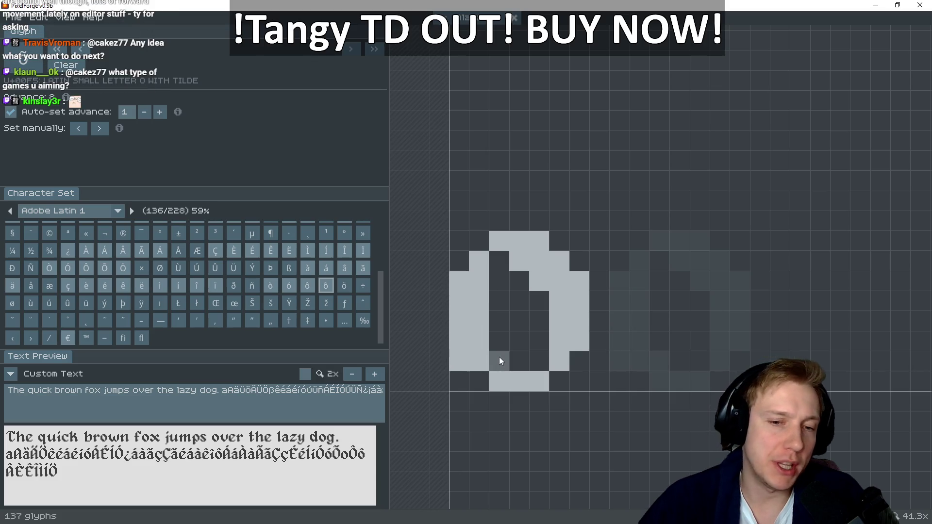
key(Left)
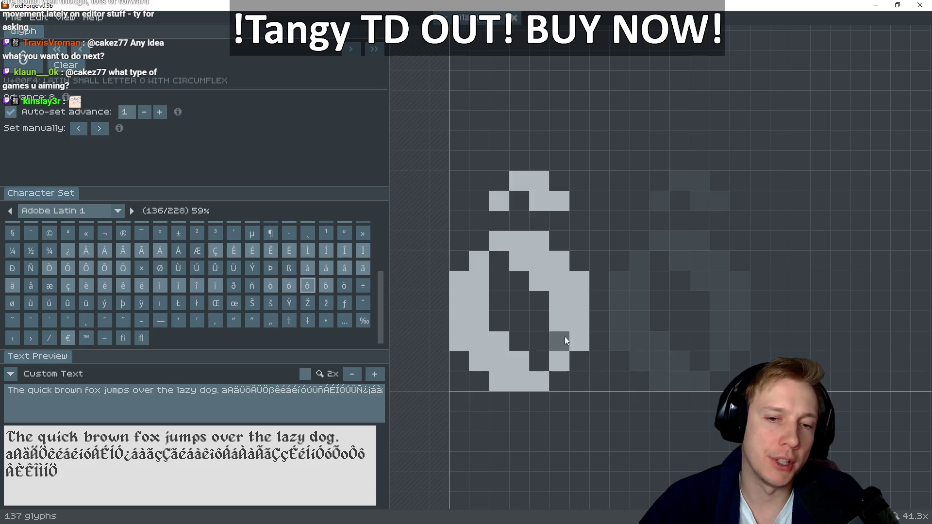
key(Right)
key(Left)
key(Right)
key(Left)
key(Right)
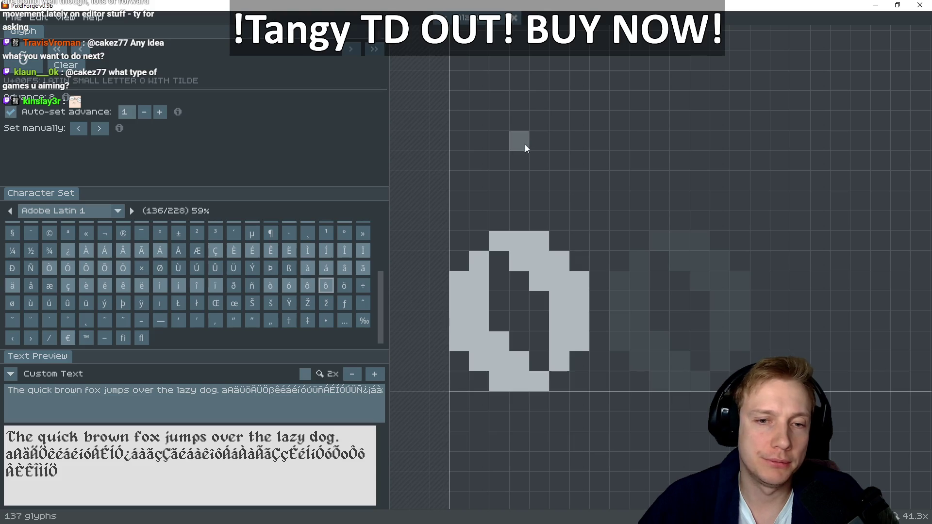
key(Left)
key(Left)
key(Left)
key(Left)
key(Left)
key(Left)
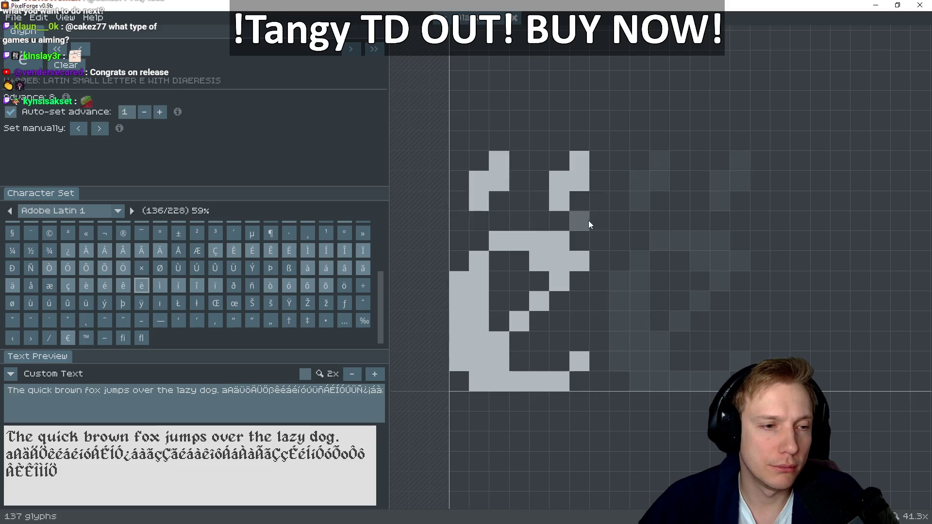
Review the accents on neighbouring glyphs like ó and ì, then return to õ
key(Right)
key(Right)
key(Right)
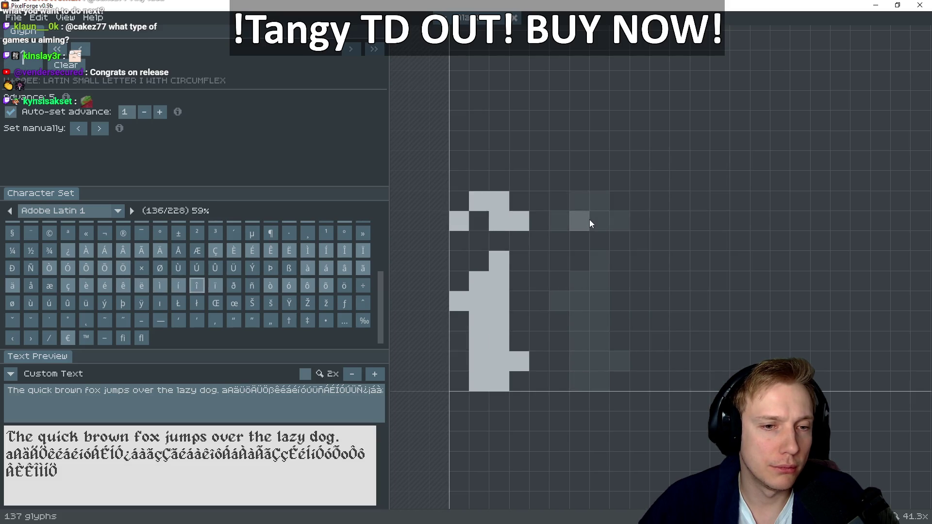
key(Right)
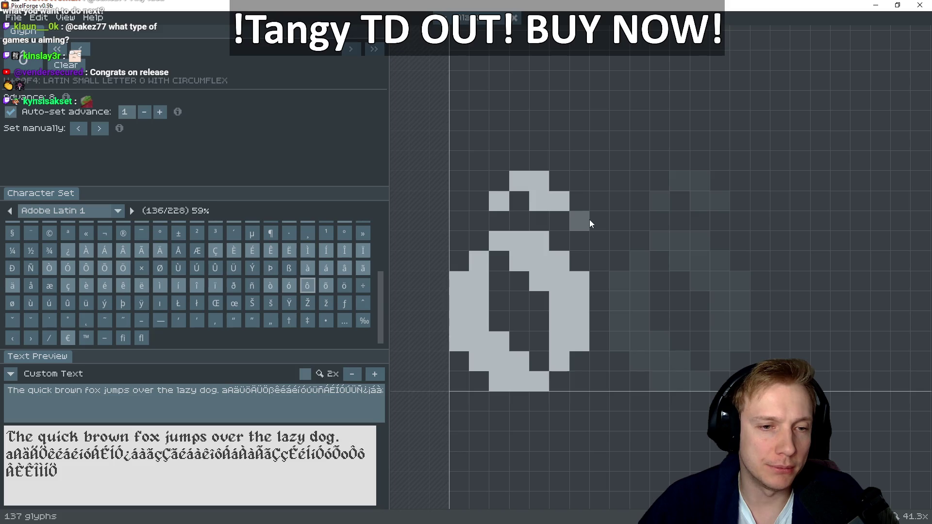
key(Left)
key(Left)
key(Left)
key(Left)
key(Left)
key(Left)
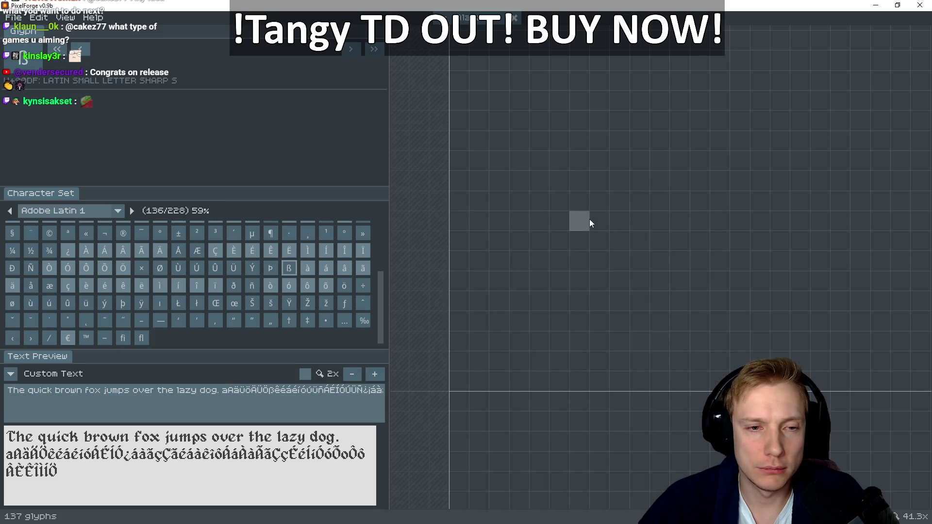
key(Right)
key(Right)
key(Right)
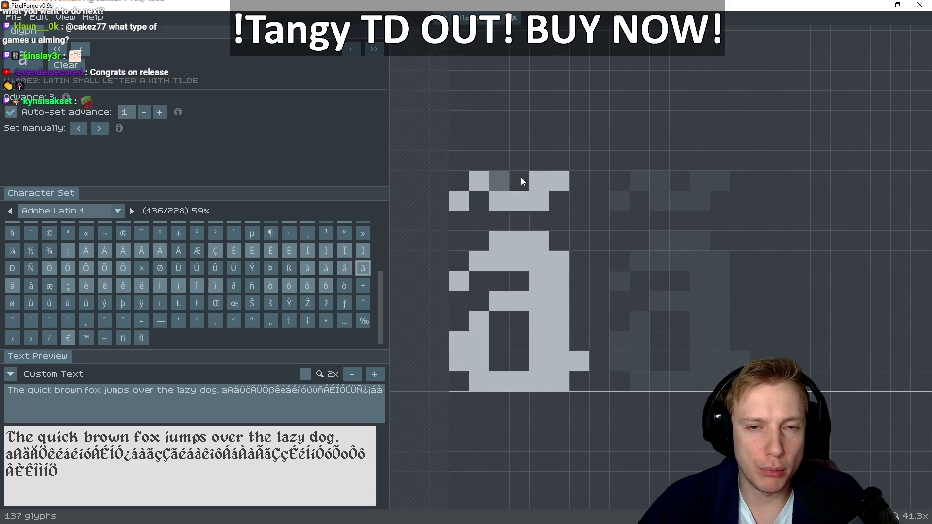
key(Right)
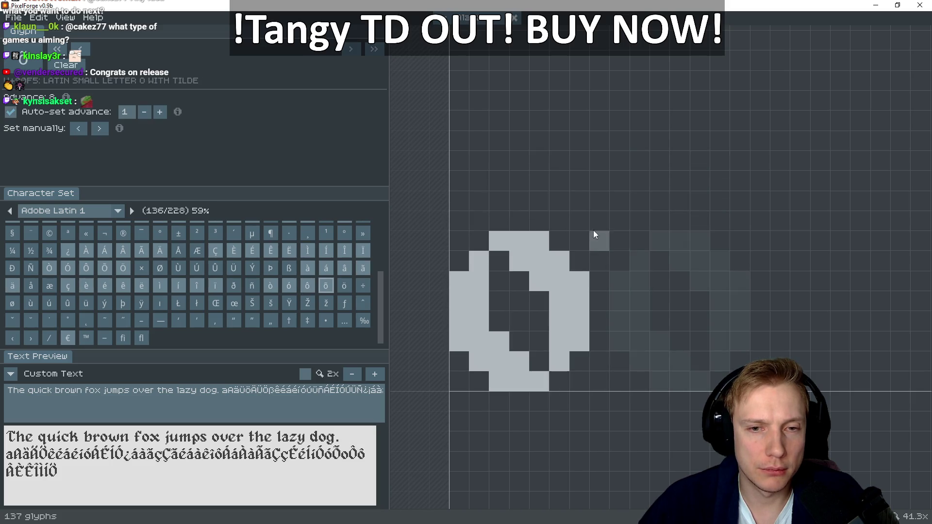
Paint and reshape the tilde above õ, then begin the top bar of ö
mouse_move(562, 181)
mouse_down()
mouse_move(544, 177)
mouse_move(521, 200)
mouse_move(500, 200)
mouse_move(479, 184)
mouse_up()
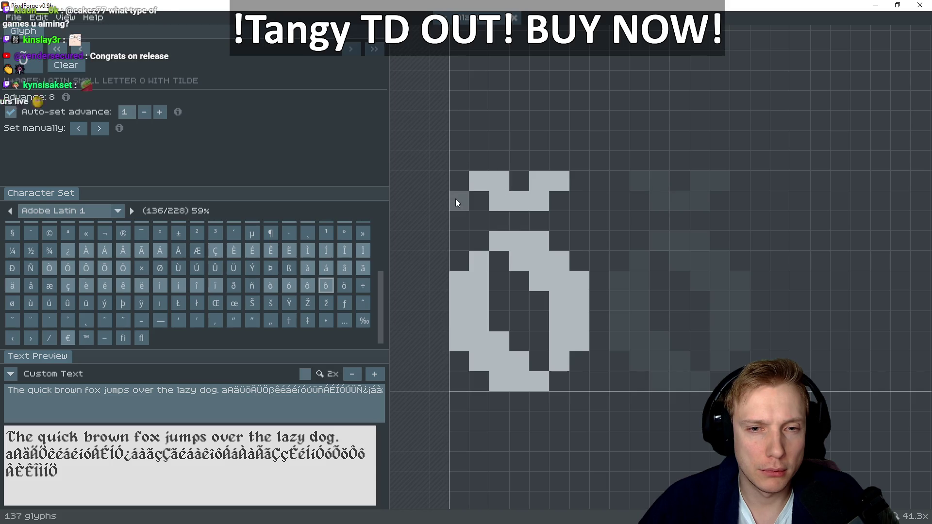
click(455, 199)
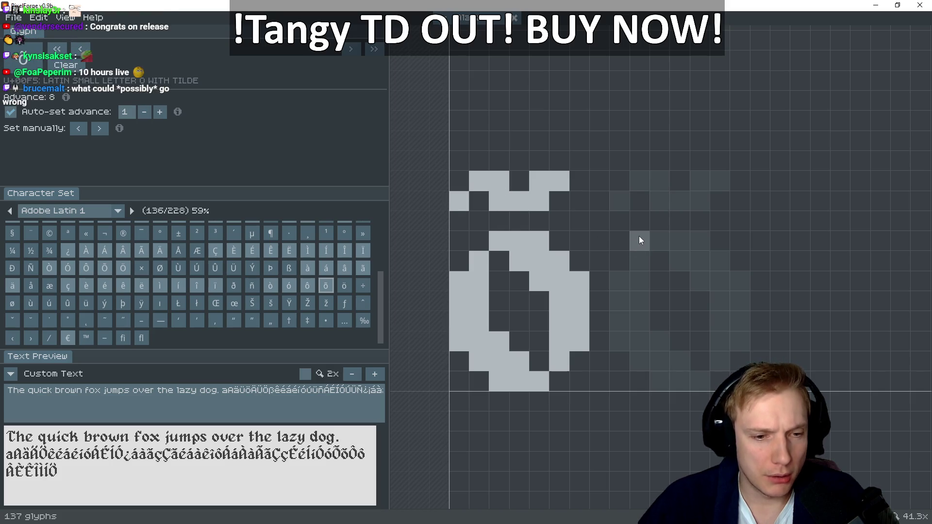
click(575, 180)
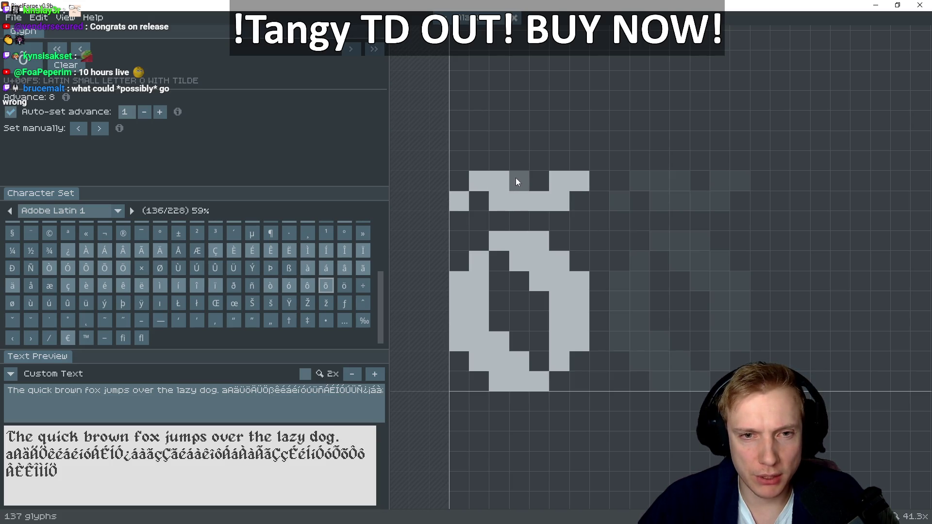
click(483, 201)
click(456, 196)
click(476, 178)
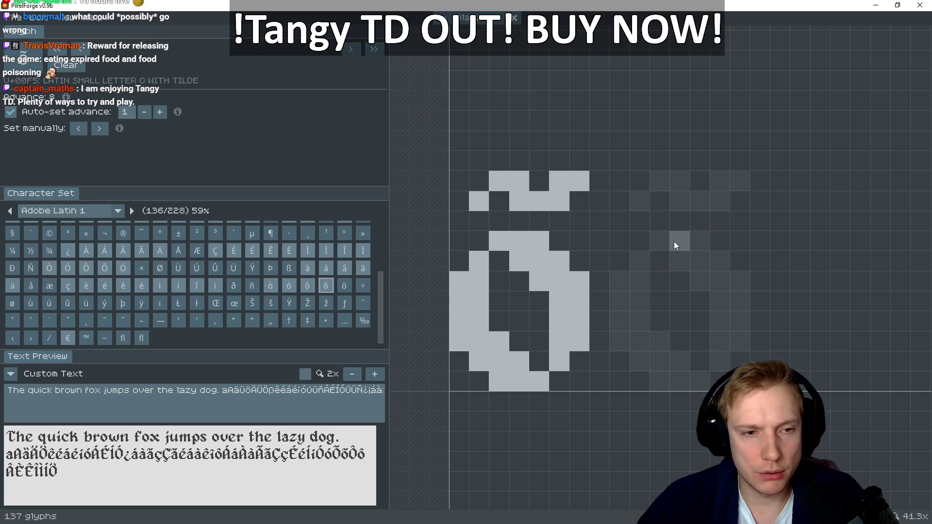
click(528, 246)
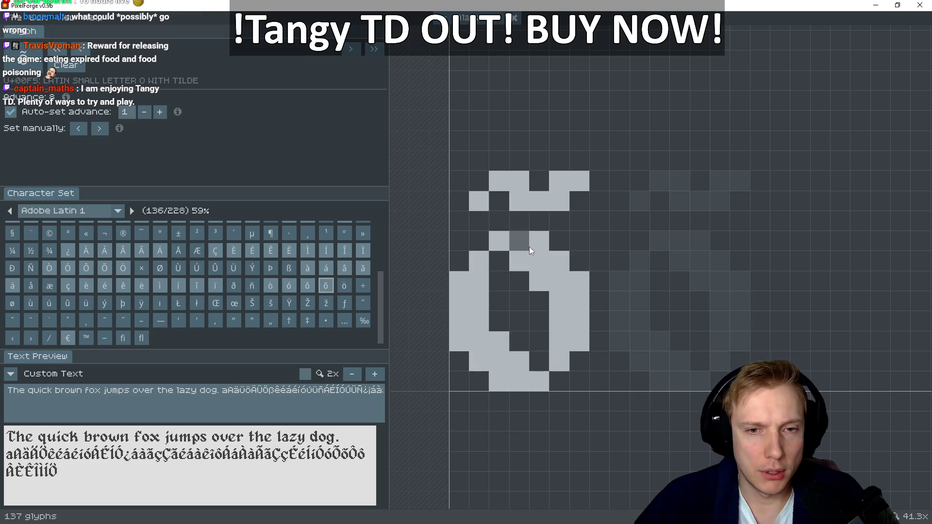
key(Right)
mouse_move(500, 241)
mouse_down()
mouse_move(531, 238)
mouse_move(553, 262)
mouse_move(582, 338)
mouse_up()
Paint ö's right column, bottom, left side and inner diagonal, copying õ
drag(564, 290, 564, 339)
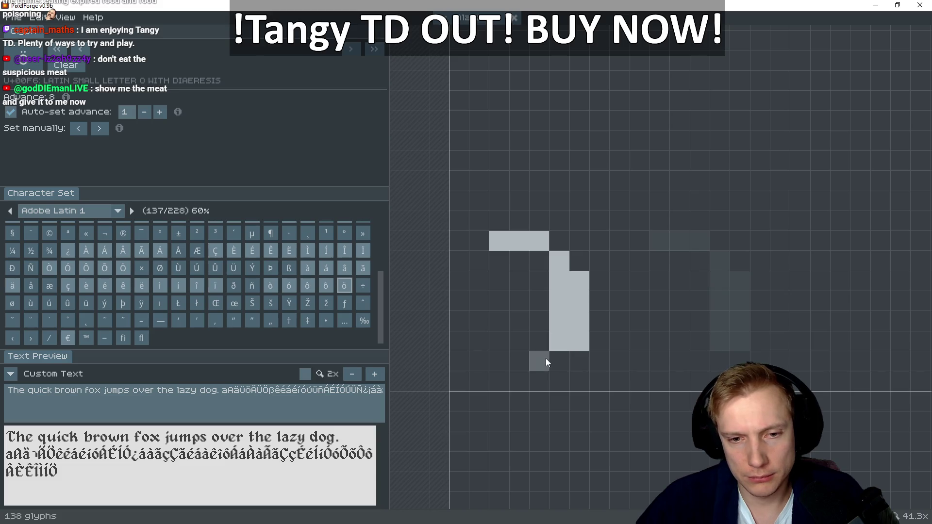
mouse_move(535, 375)
mouse_down()
mouse_move(499, 377)
mouse_move(456, 341)
mouse_move(461, 285)
mouse_move(479, 259)
mouse_up()
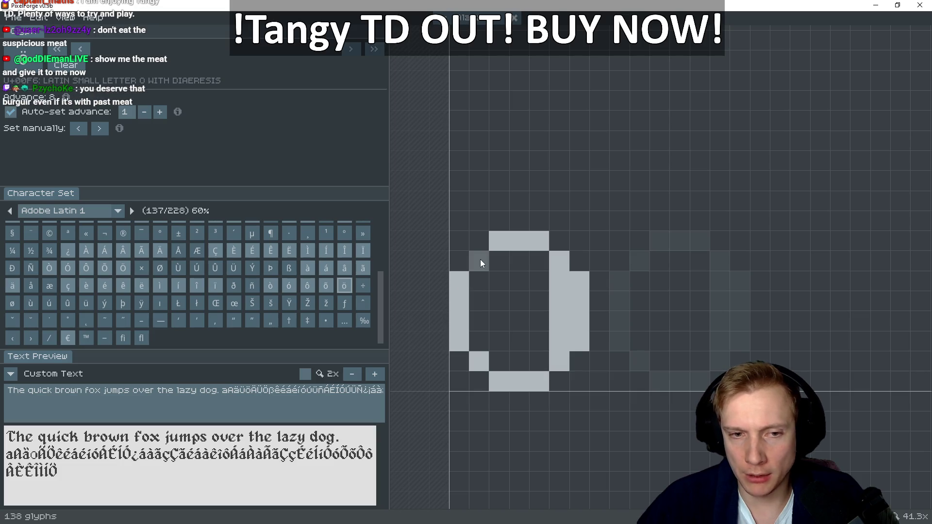
key(Left)
key(Right)
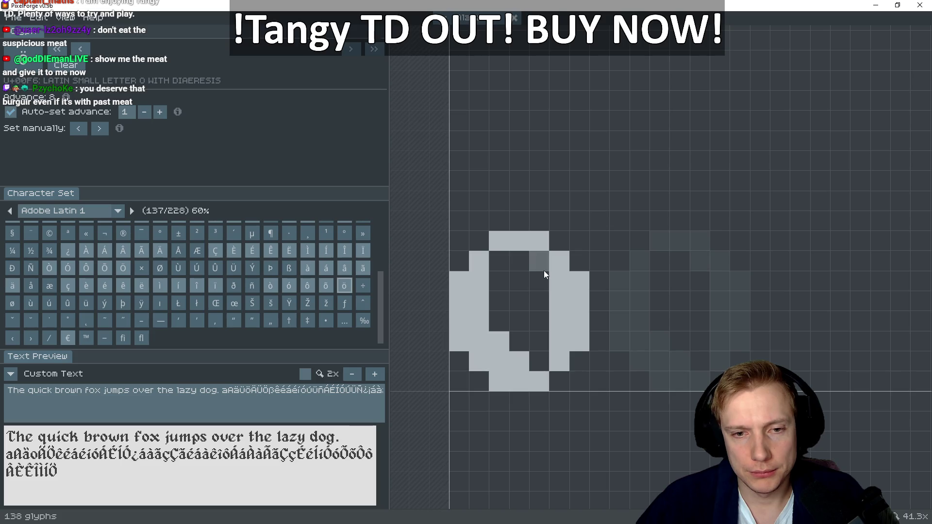
key(Left)
key(Right)
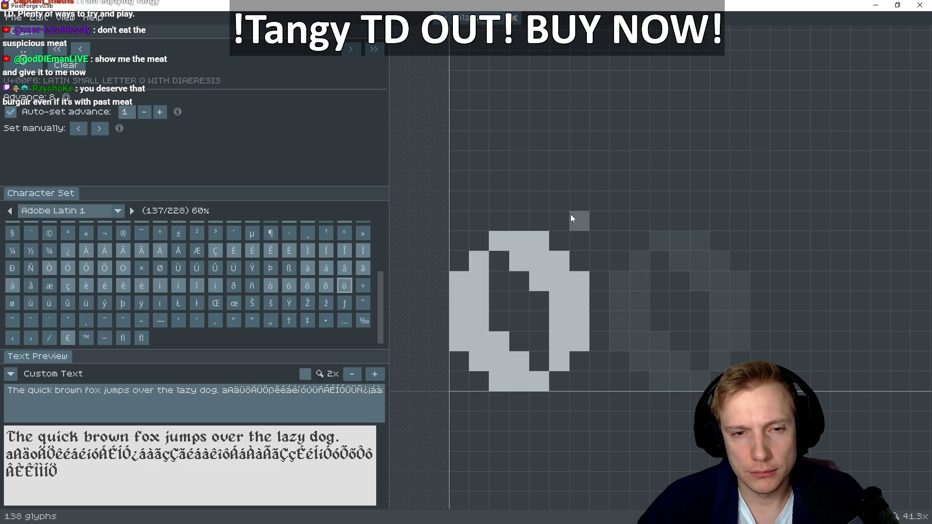
click(483, 194)
click(476, 208)
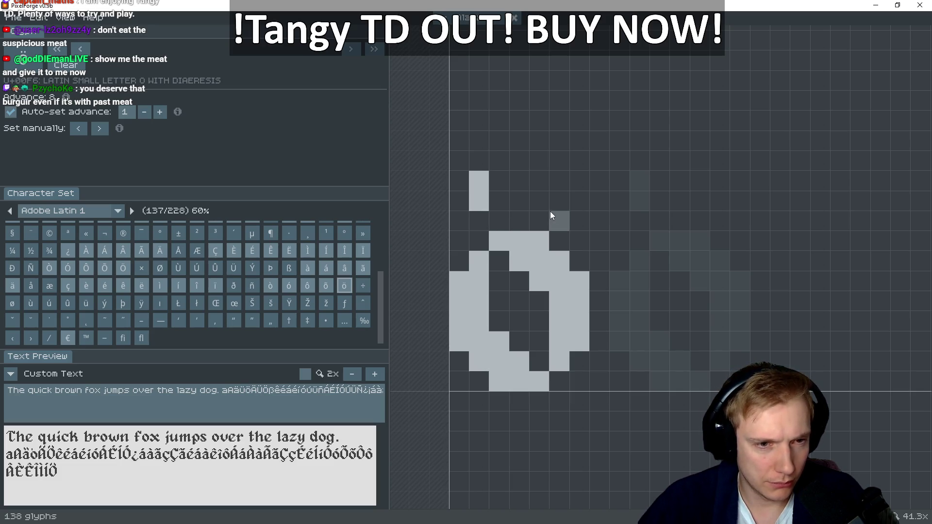
Paint two tall diaeresis strokes above ö and add ö to the preview text
click(494, 203)
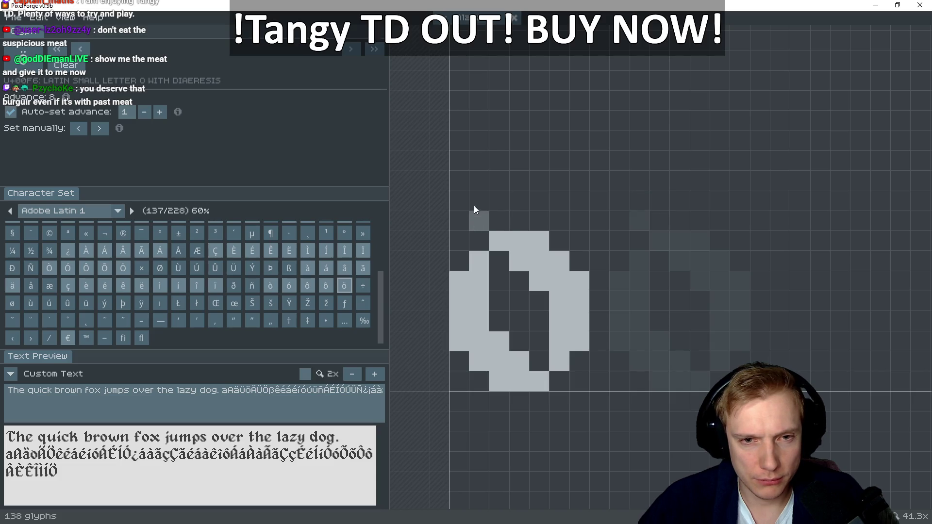
drag(495, 196, 499, 181)
mouse_move(561, 185)
mouse_down()
mouse_move(578, 206)
mouse_move(542, 194)
mouse_move(540, 181)
mouse_up()
right_click(576, 196)
right_click(561, 183)
right_click(581, 222)
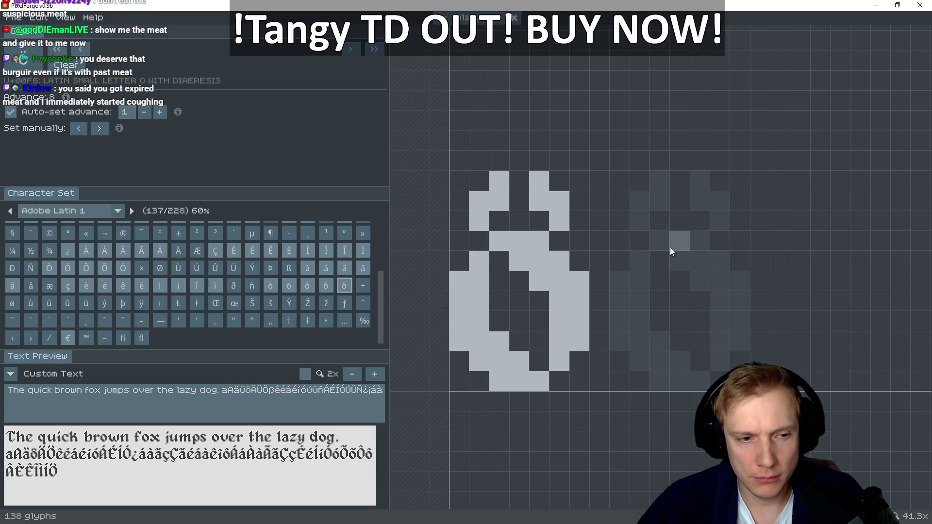
click(359, 390)
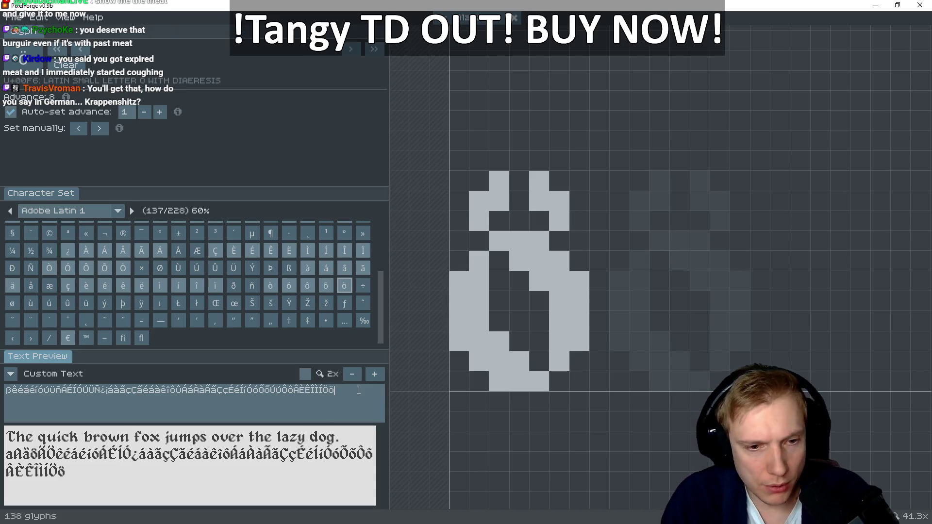
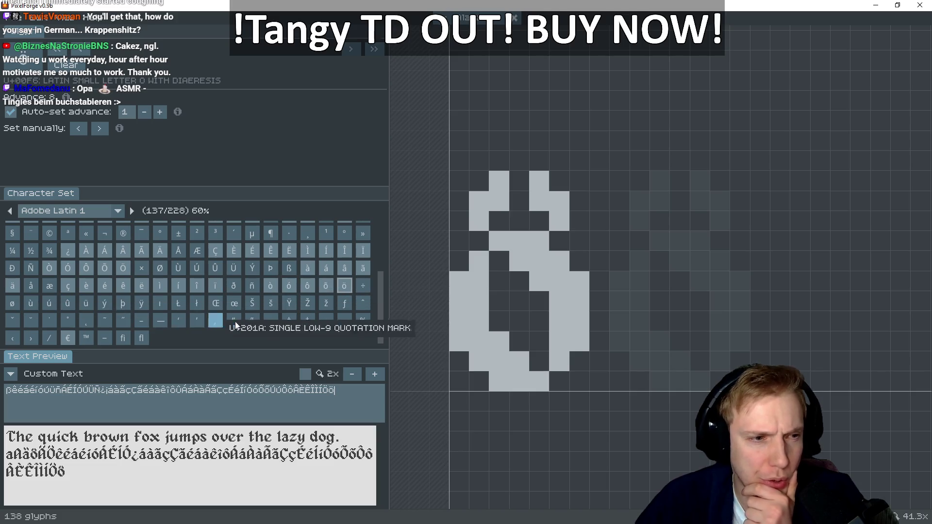
Open the capital U glyph from the Character Set grid
scroll(253, 305, up, 1)
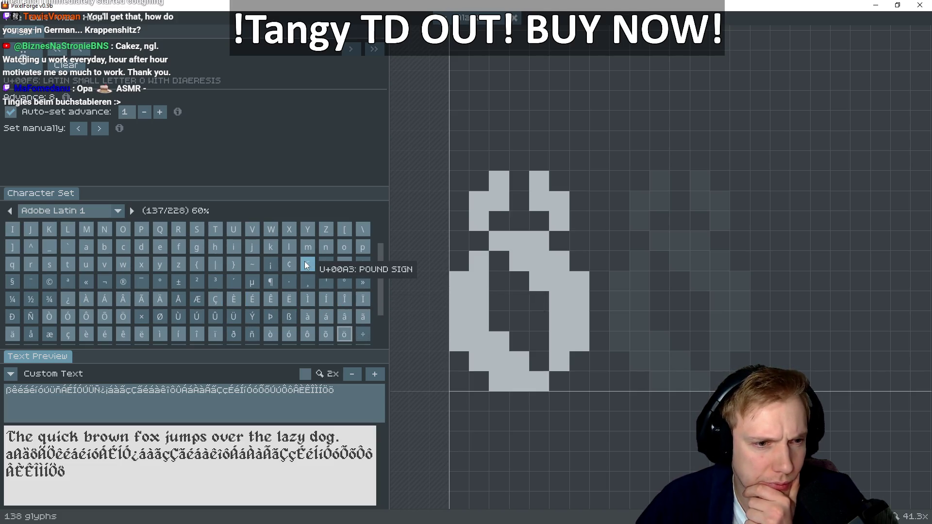
scroll(307, 265, down, 1)
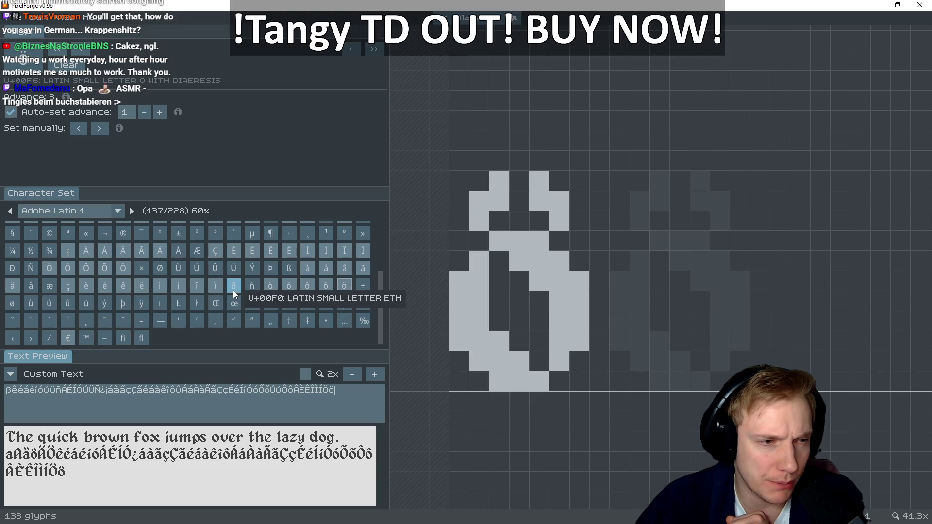
scroll(233, 299, up, 5)
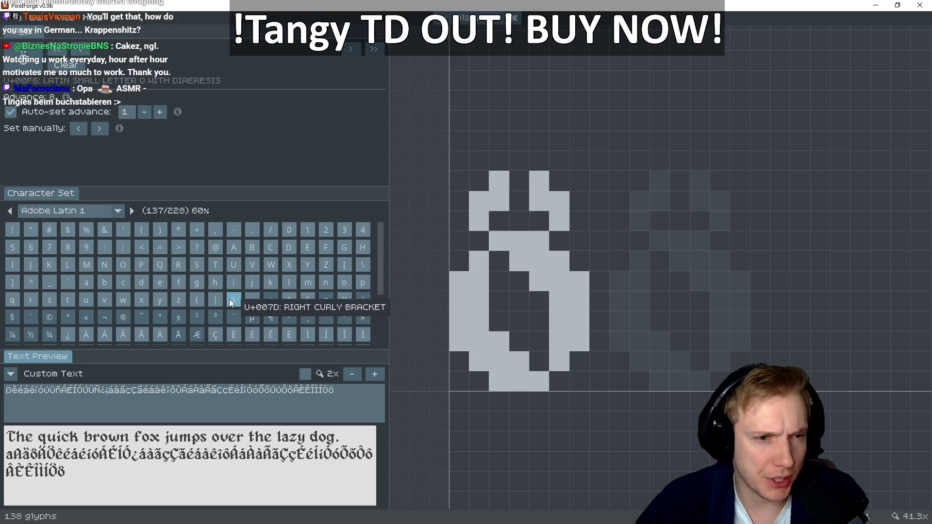
click(234, 264)
Capture a screenshot of the U glyph area, then switch to Tangy TD
key(super+shift+s)
drag(421, 128, 664, 416)
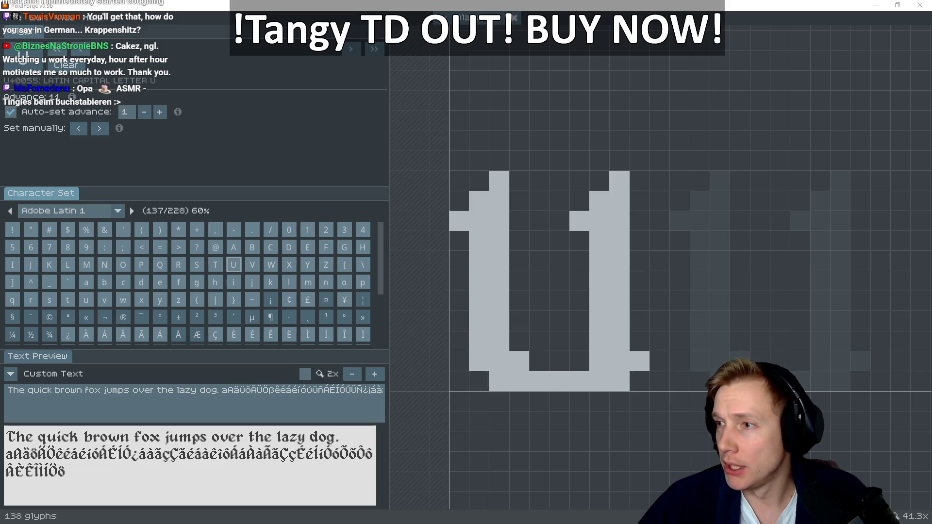
key(alt+Tab)
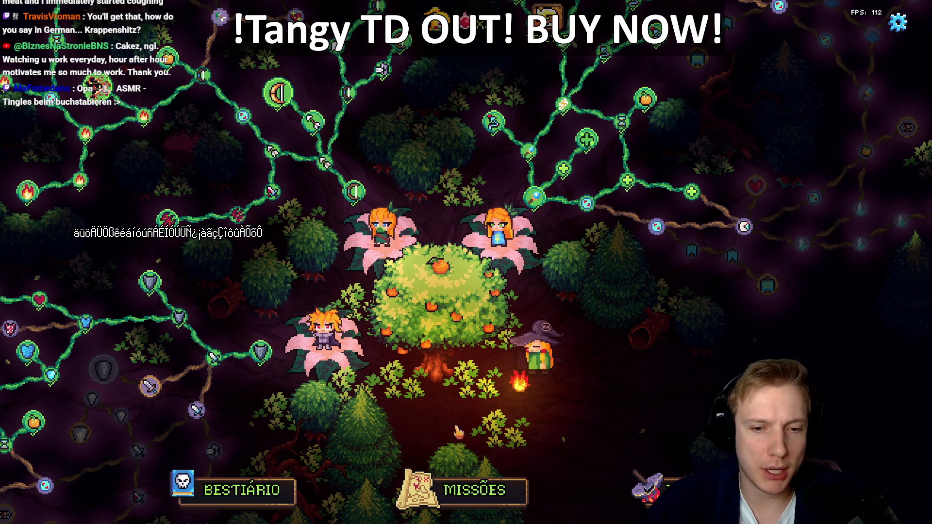
View and close the Missões world map, then select the YouTube store link in the TODO notes
click(474, 489)
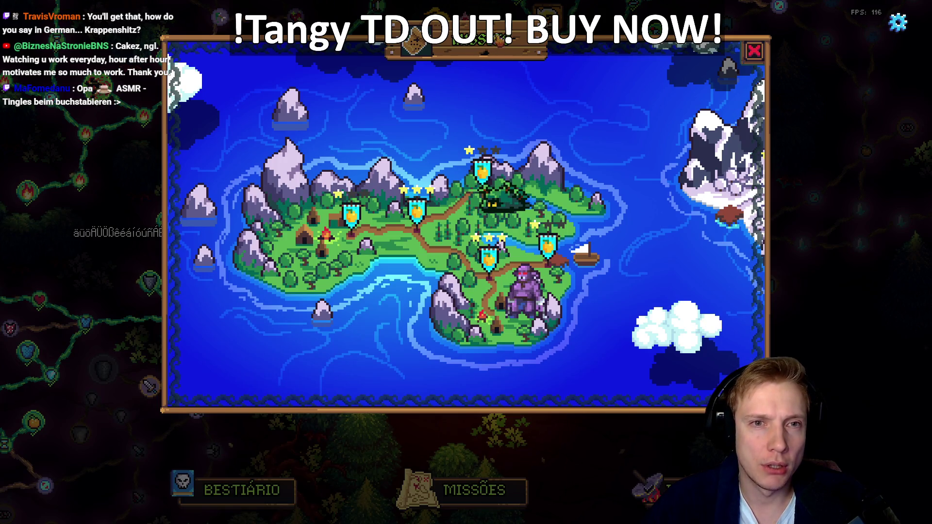
click(754, 50)
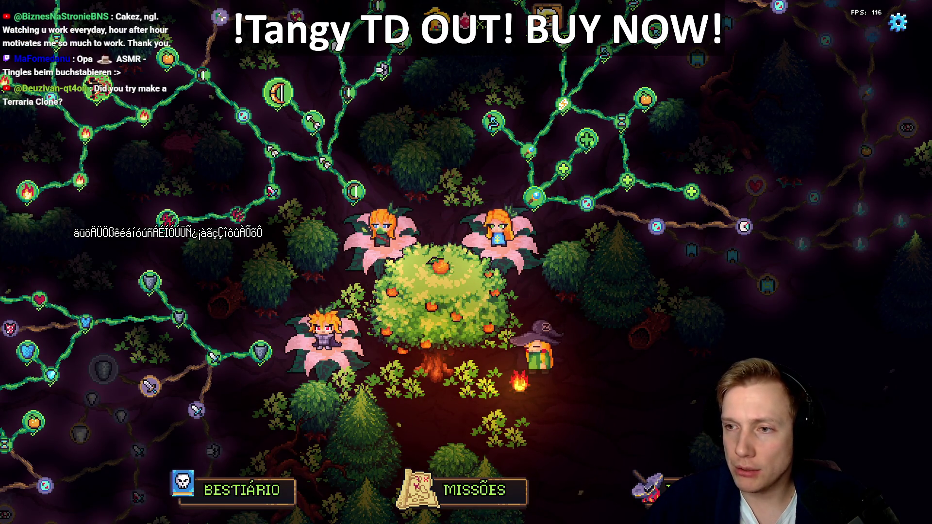
key(alt+Tab)
drag(710, 232, 104, 233)
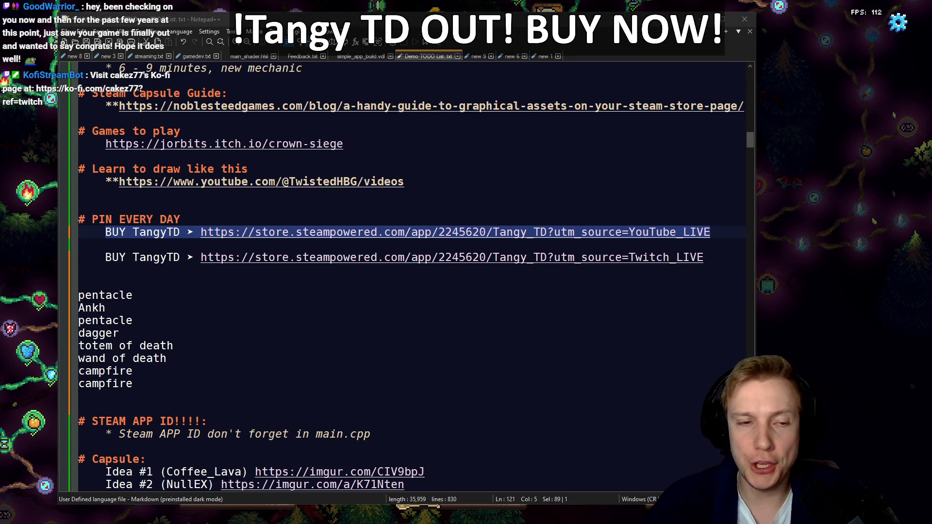
Select the Twitch BUY TangyTD link line, then return to the game
drag(711, 257, 111, 257)
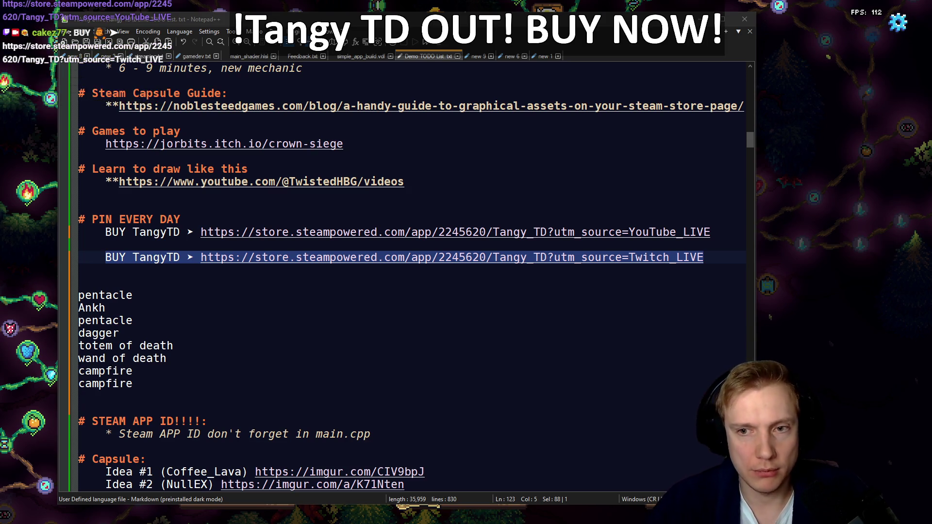
key(alt+Tab)
Pan the skill tree to bring the central orange tree to screen centre
key(a)
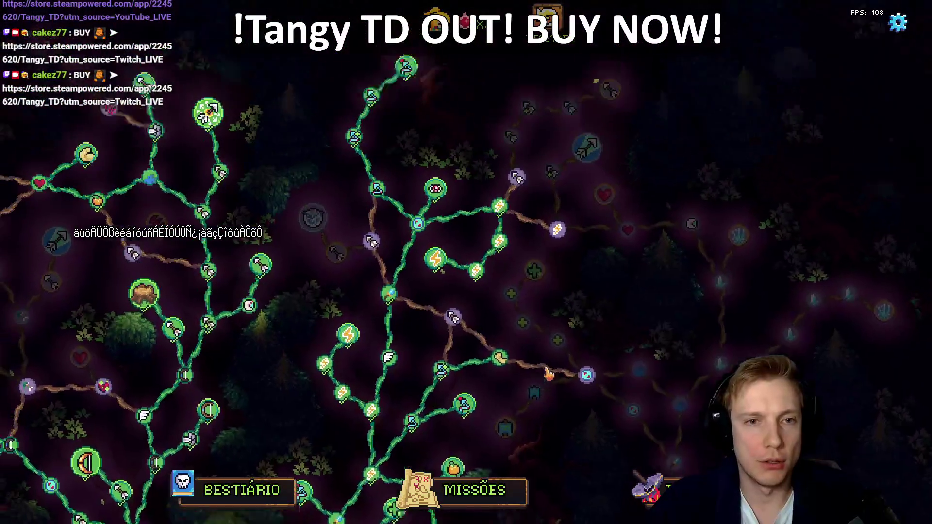
key(s)
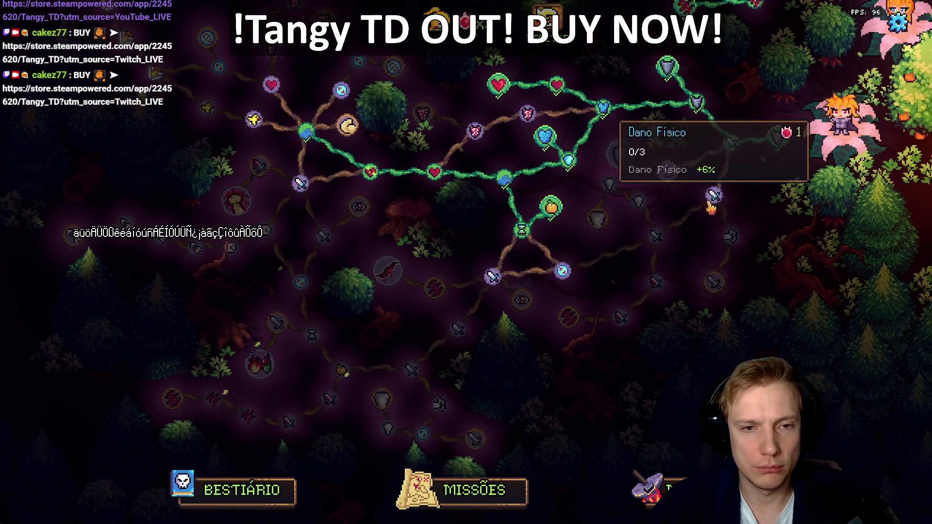
key(d)
Open the Opções settings from the pause menu and close them again
key(Escape)
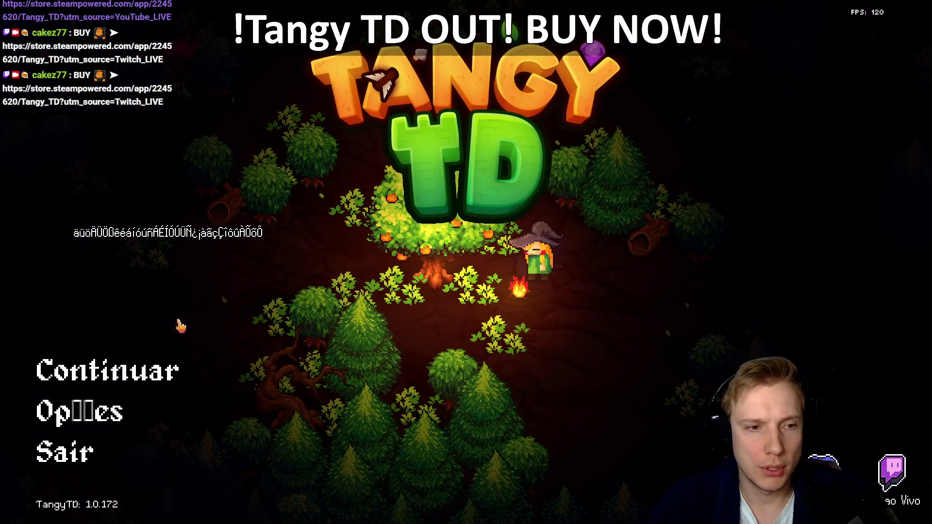
click(114, 410)
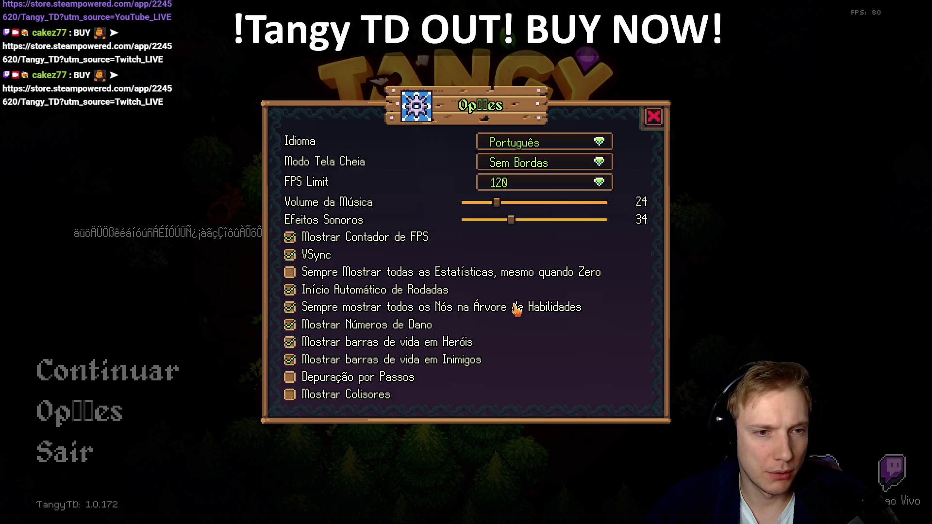
key(Escape)
key(Escape)
key(w)
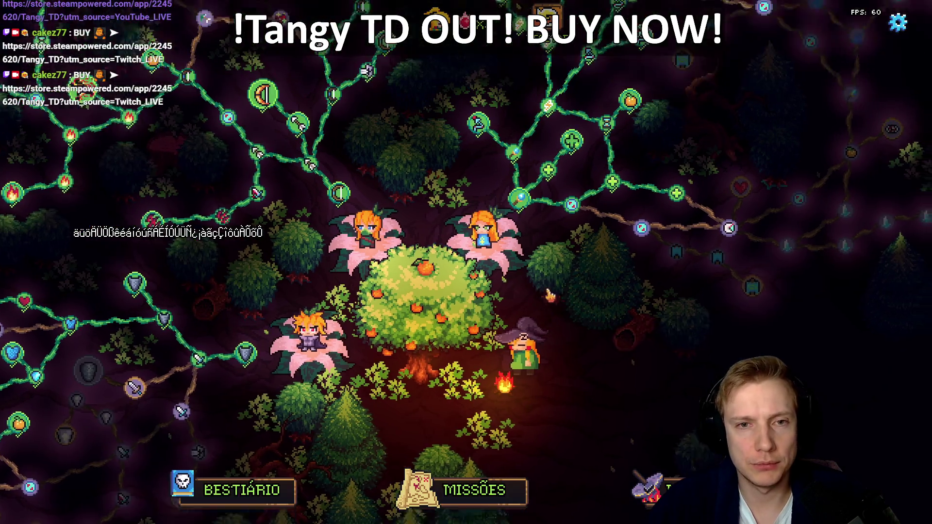
Pan around the central skill tree, then switch back through Notepad++ to PixelForge
key(s)
key(a)
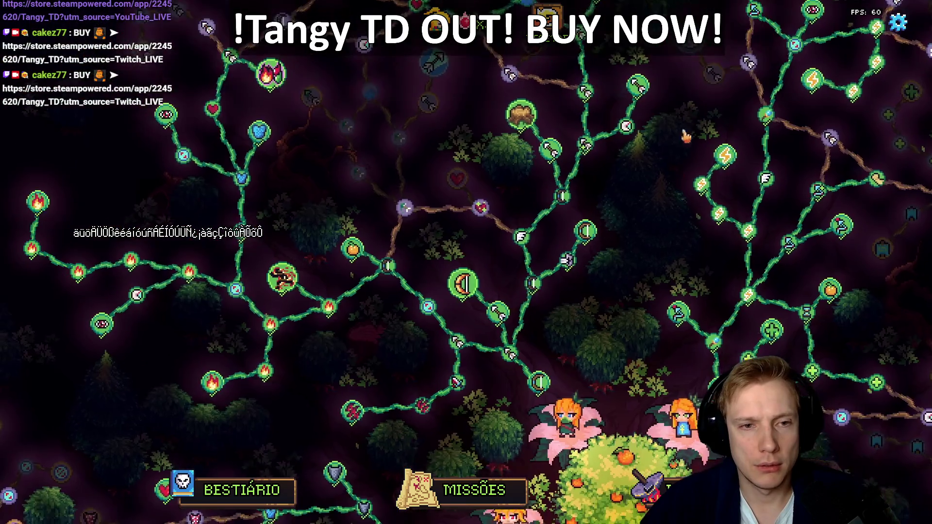
key(d)
key(w)
key(s)
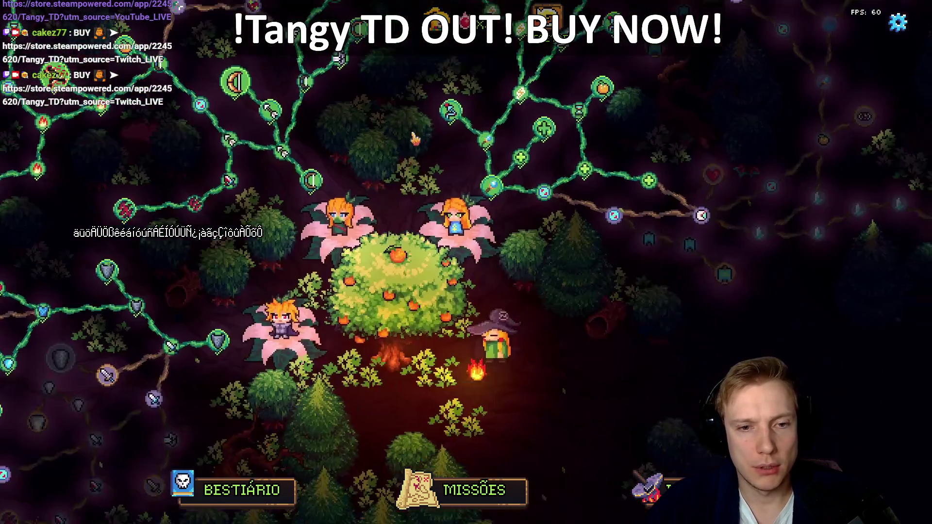
key(w)
key(a)
key(s)
key(d)
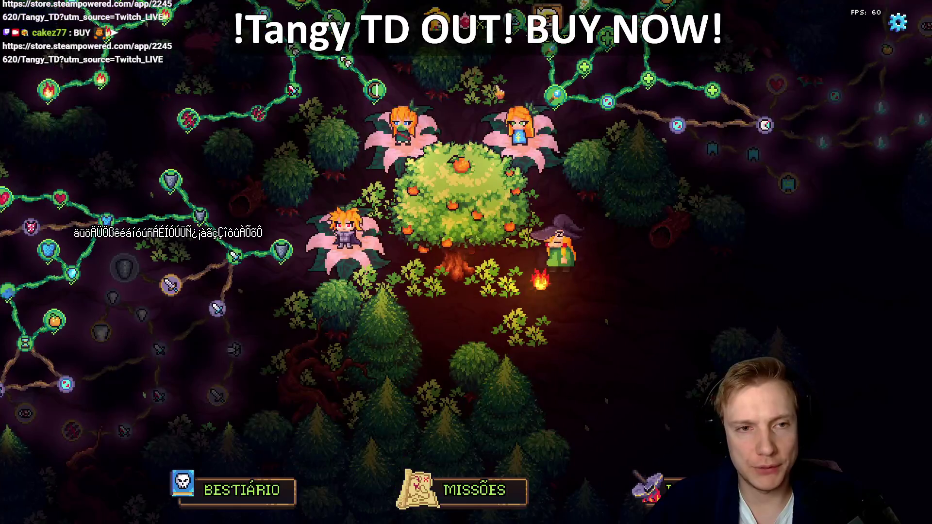
key(w)
key(s)
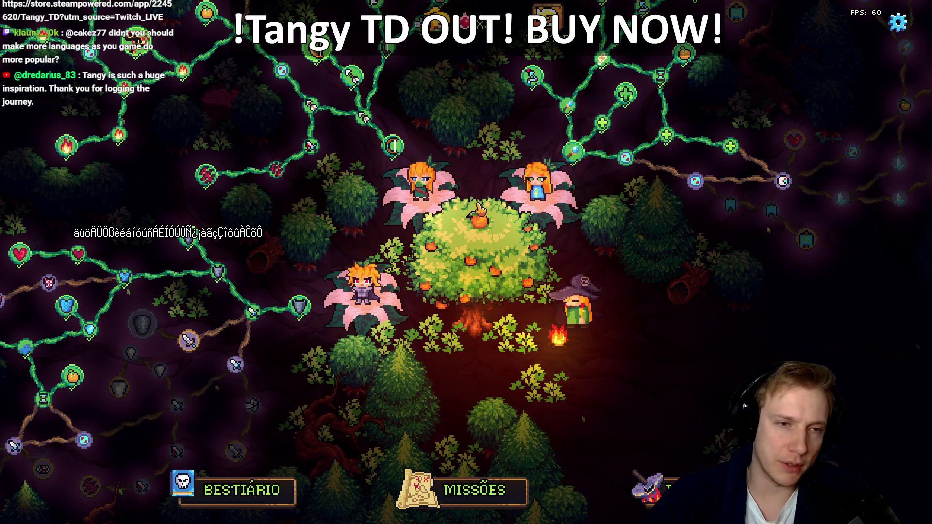
key(alt+Tab)
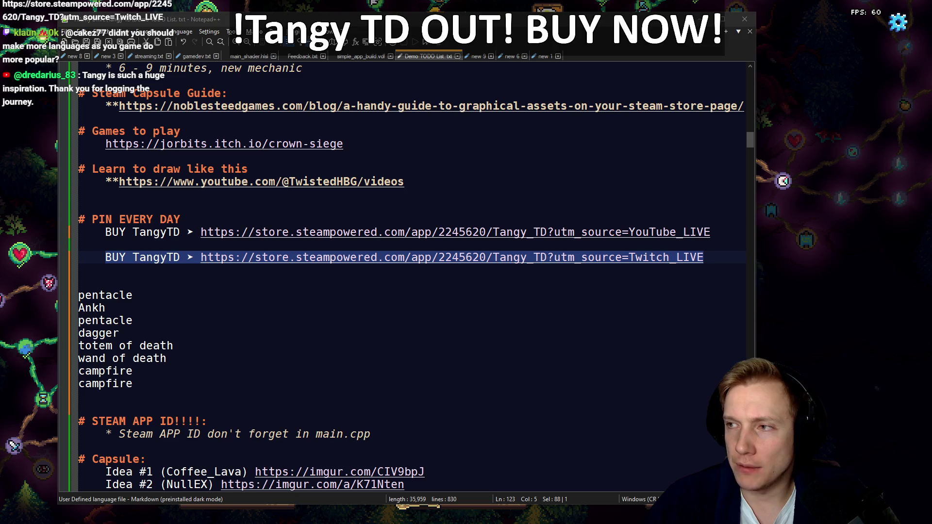
key(alt+Tab)
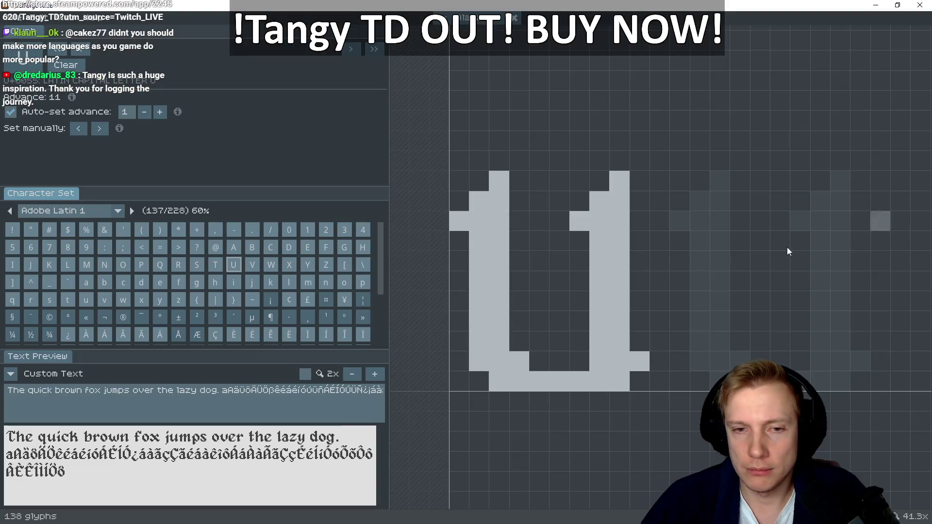
Select the Ù glyph and paint its first bottom-corner pixels
scroll(298, 278, down, 2)
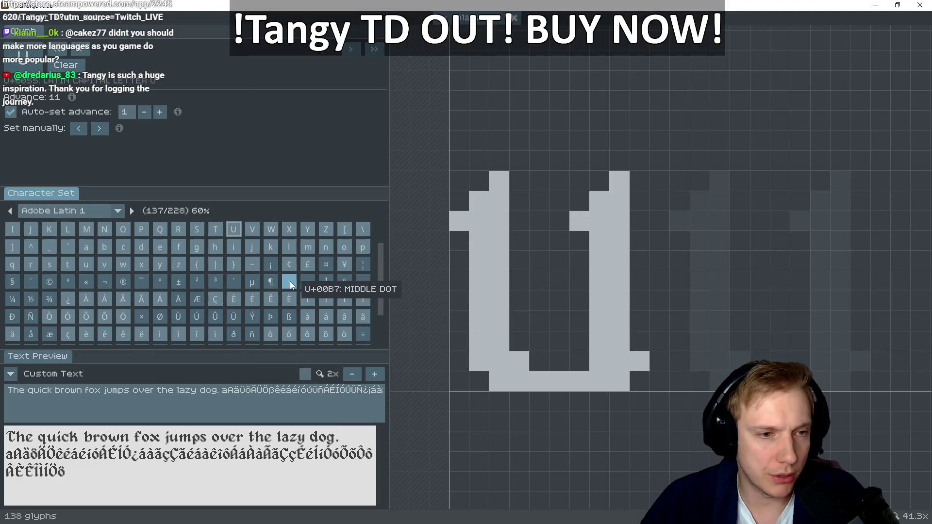
click(179, 317)
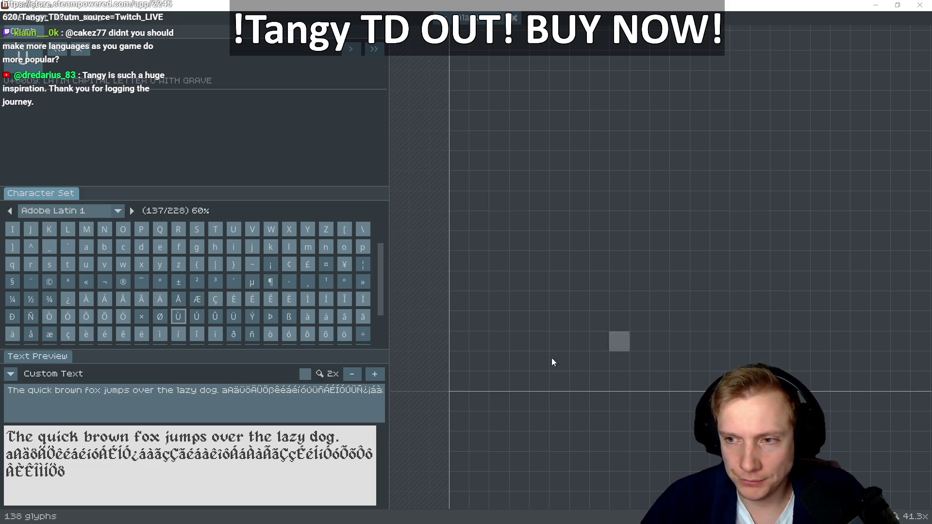
drag(500, 377, 491, 363)
click(483, 365)
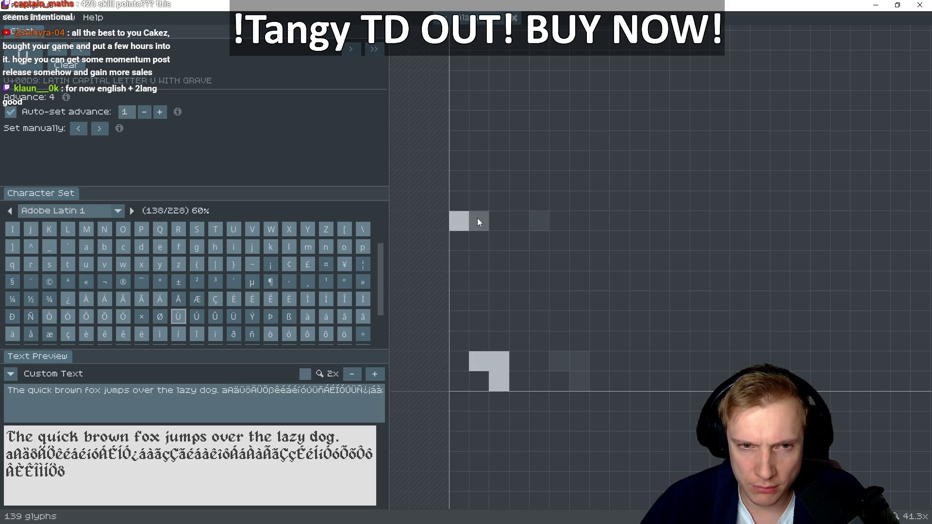
Draw and thicken Ù's left stem and extend its bottom stroke rightward
drag(478, 220, 481, 323)
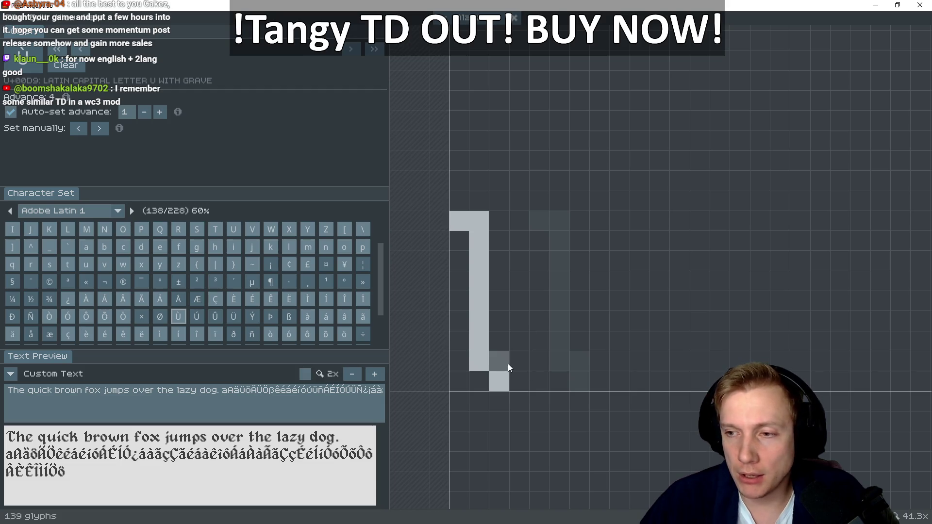
mouse_move(514, 359)
mouse_down()
mouse_move(520, 375)
mouse_move(610, 374)
mouse_up()
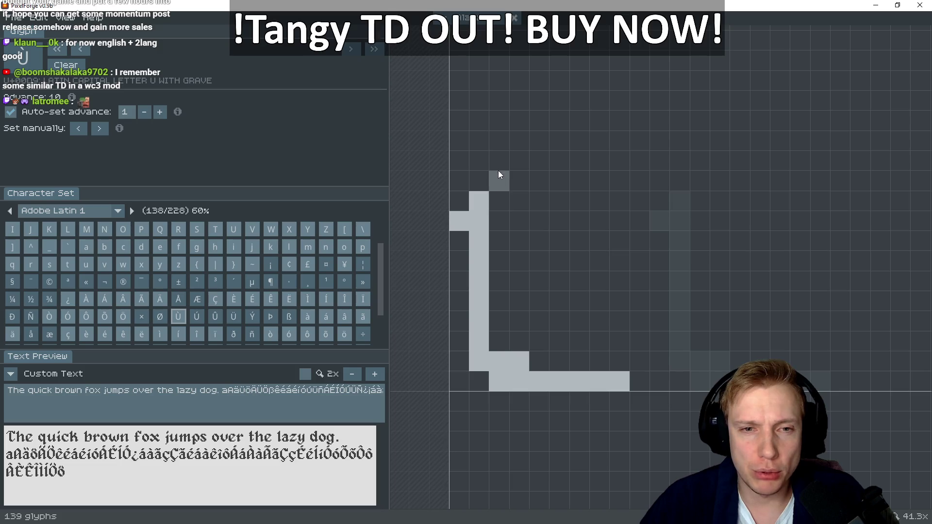
drag(502, 186, 495, 290)
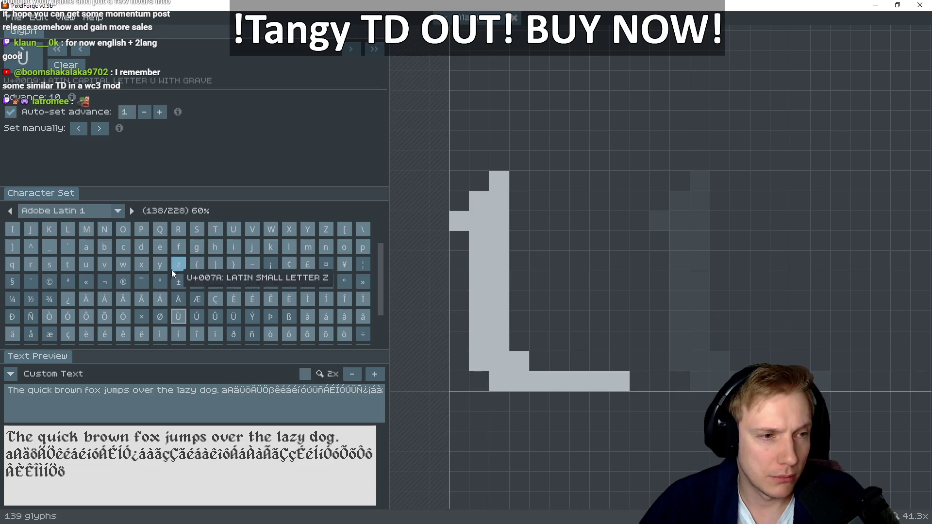
scroll(176, 290, up, 2)
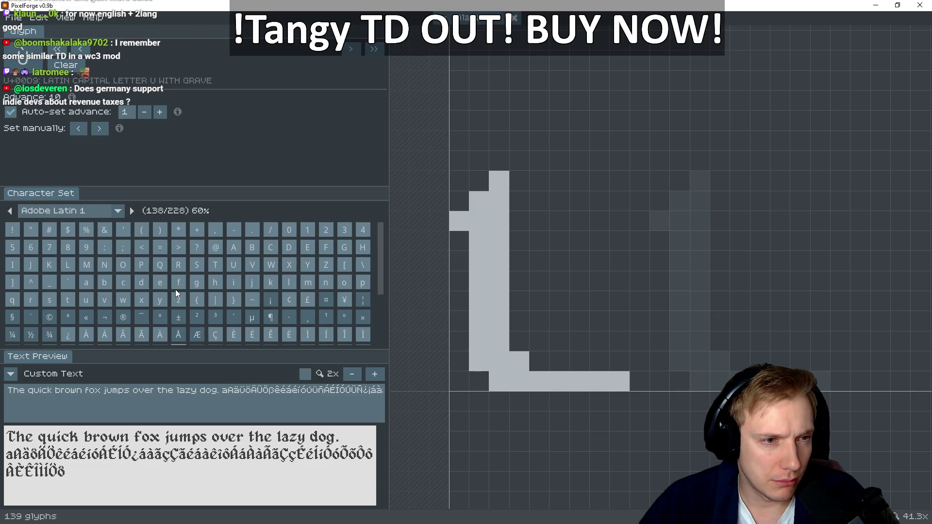
Referencing plain U, draw Ù's thick right stroke and bottom-right corner pixel
click(232, 266)
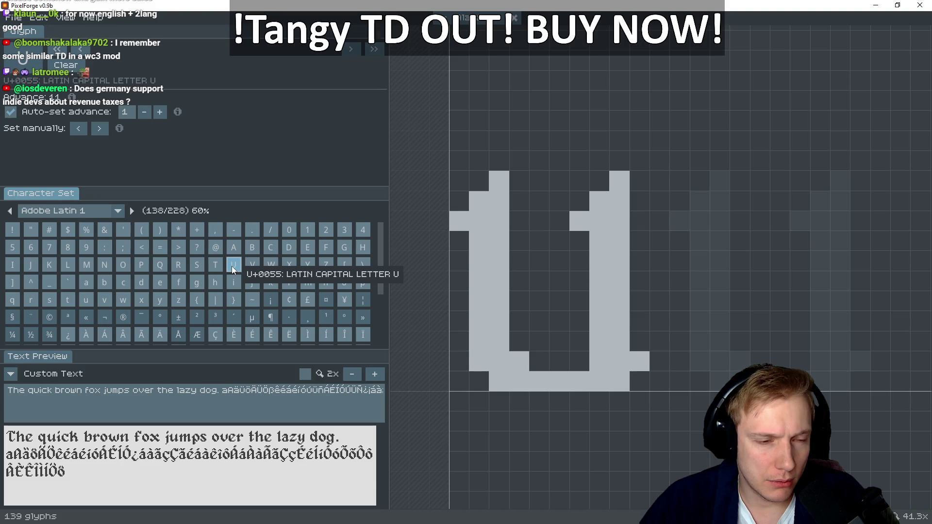
scroll(240, 267, down, 3)
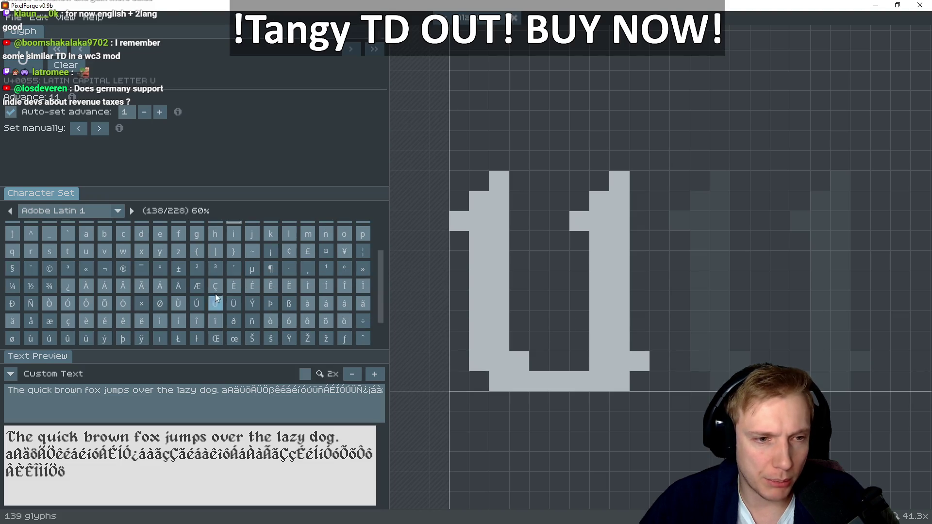
click(179, 304)
drag(619, 366, 614, 182)
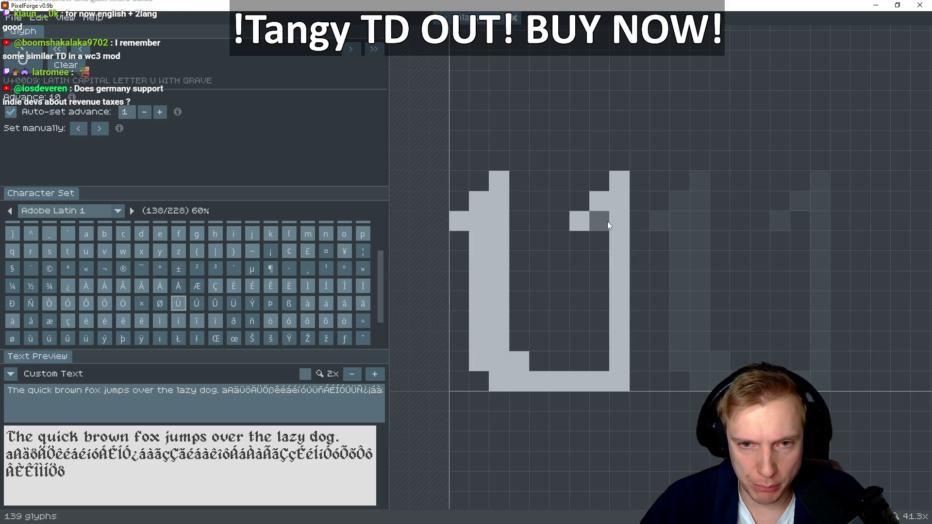
drag(607, 223, 600, 321)
click(640, 354)
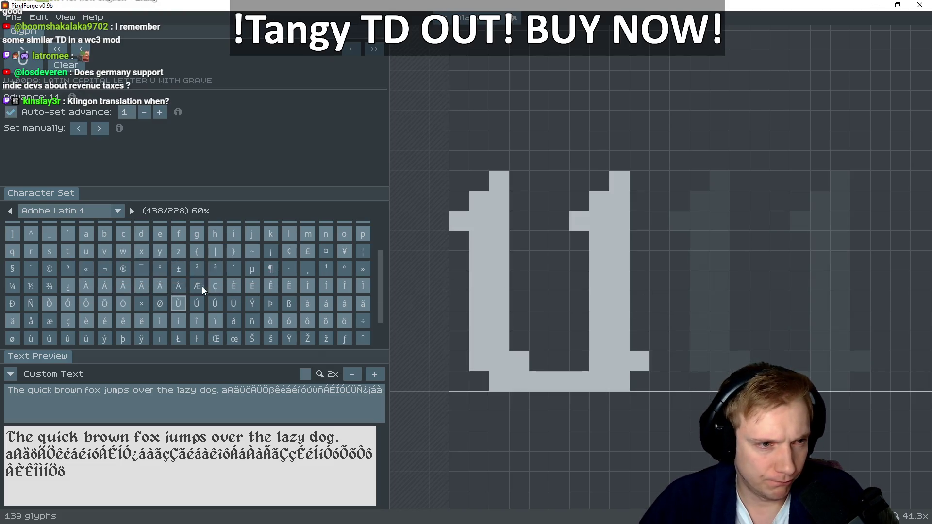
After comparing with U again, paint Ù's grave accent above the letter
scroll(195, 282, up, 1)
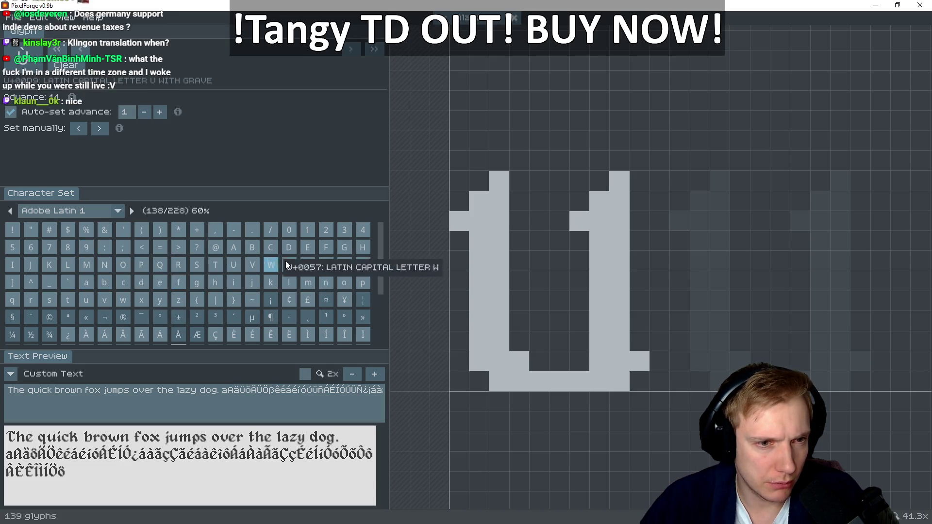
click(235, 265)
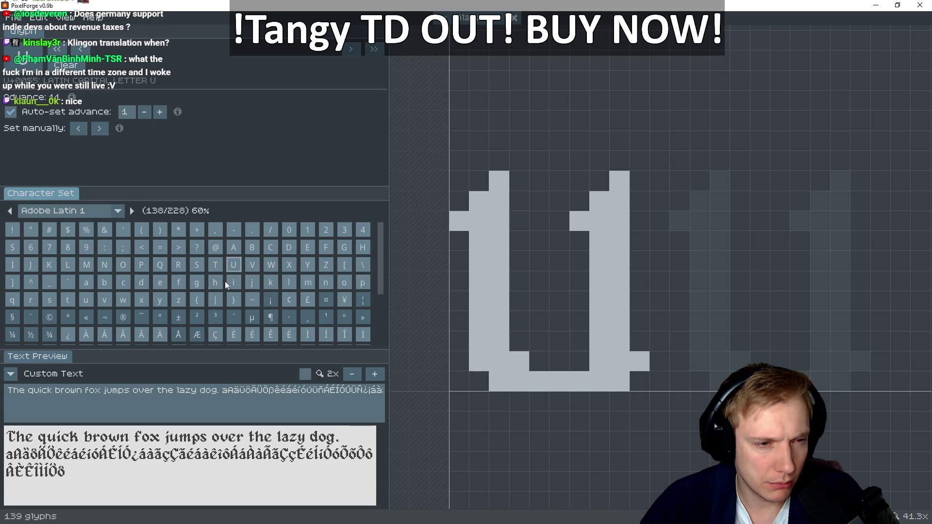
scroll(226, 281, down, 1)
scroll(160, 291, down, 1)
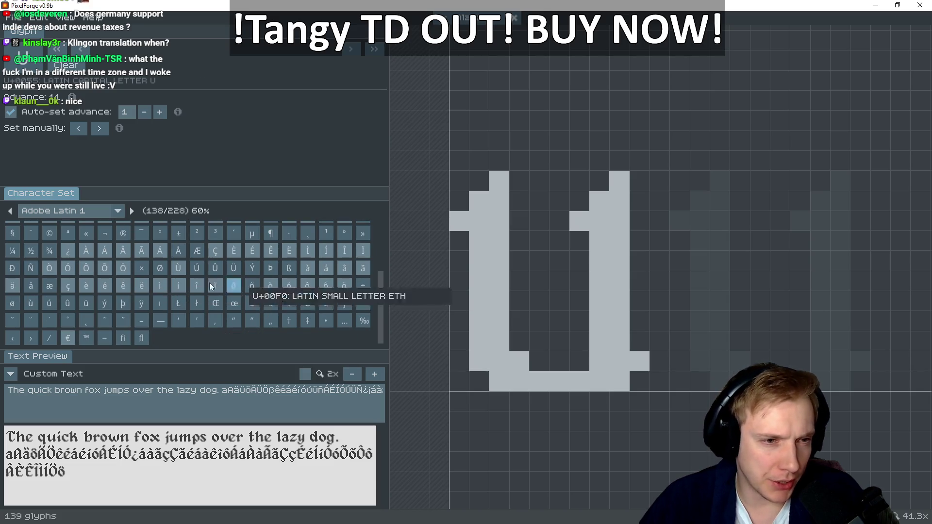
click(178, 268)
drag(573, 182, 572, 232)
drag(555, 199, 533, 195)
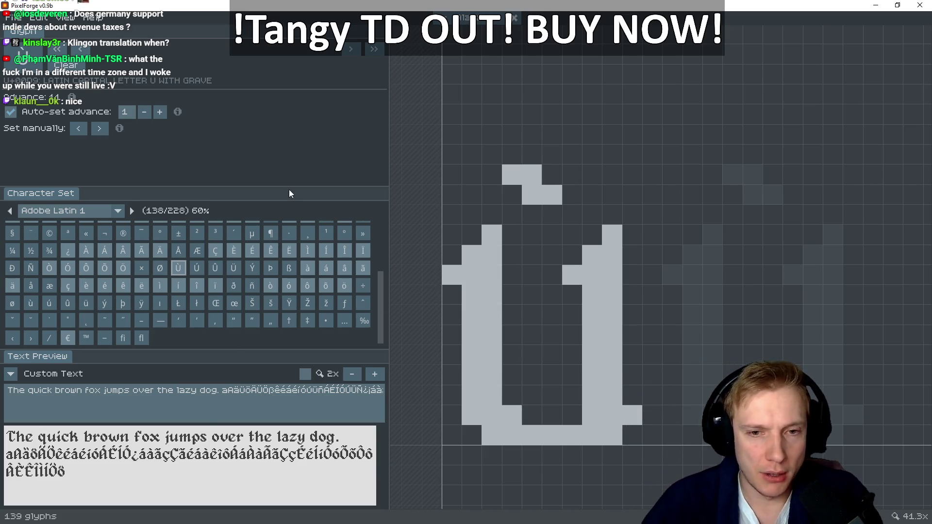
drag(591, 288, 594, 260)
Switch to SteamDB and select the current and peak player counts
key(alt+Tab)
drag(548, 340, 290, 338)
drag(553, 343, 286, 335)
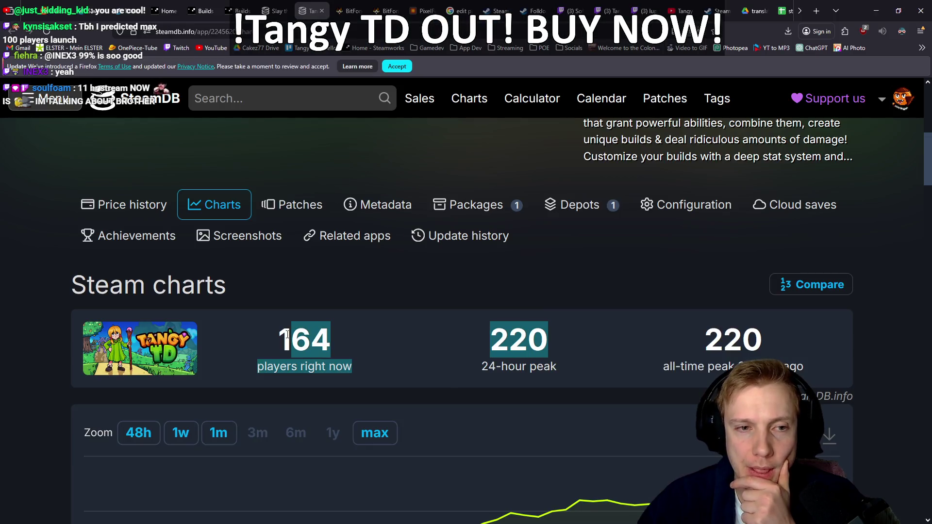
Clear the stats selection, check Tangy's YouTube channel, then go to the Steam store tab
click(445, 336)
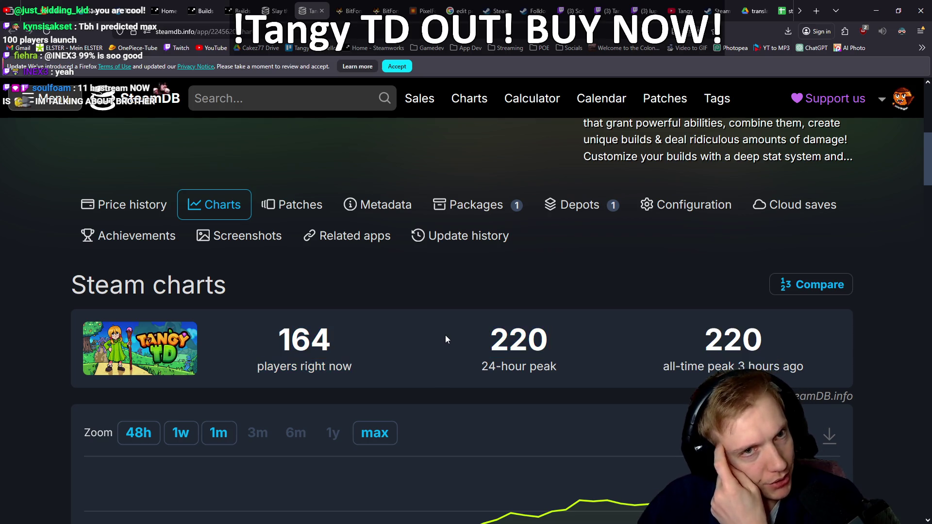
click(678, 11)
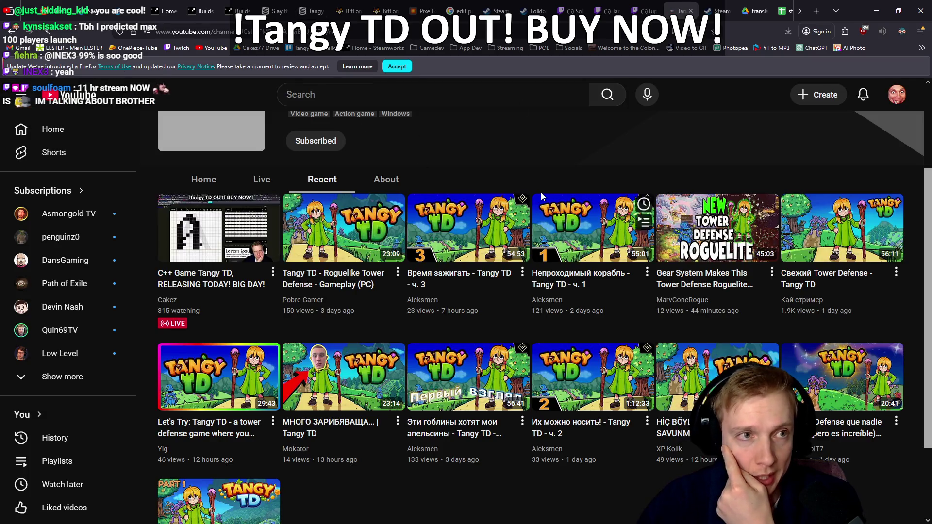
click(141, 4)
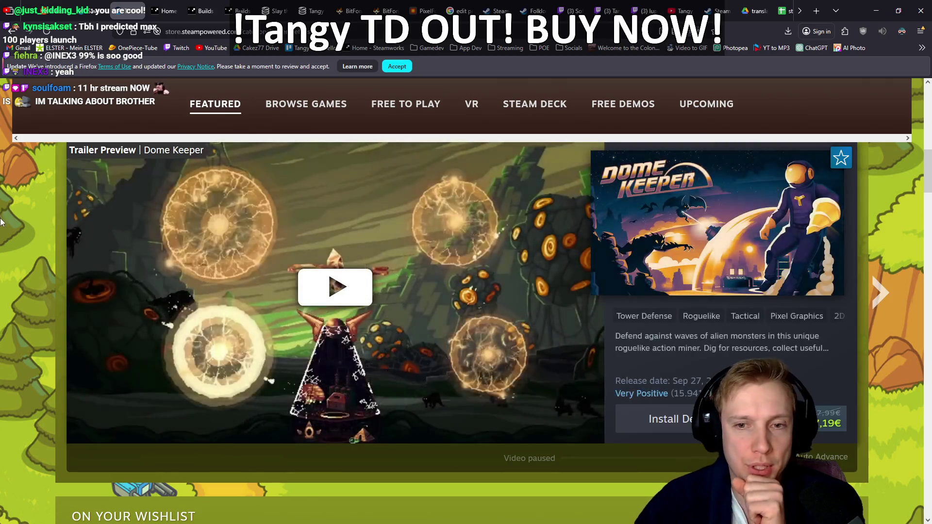
Scroll through the Steam store's featured front page, then bring PixelForge back to the front
scroll(1, 218, down, 5)
scroll(1, 219, down, 5)
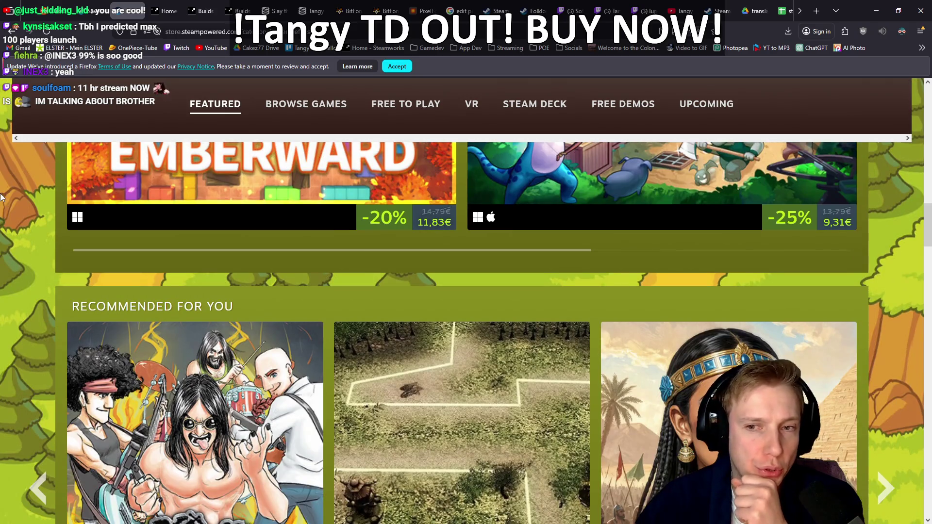
scroll(2, 197, down, 15)
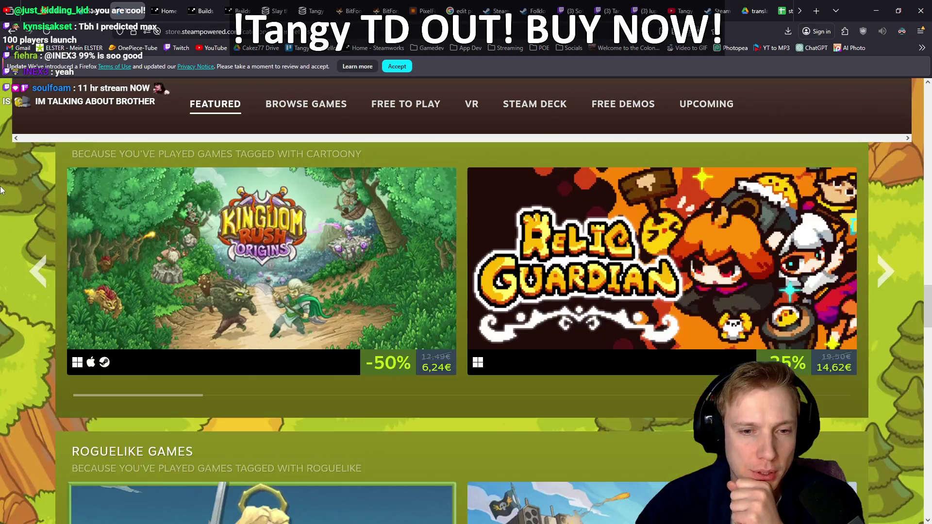
scroll(2, 190, down, 20)
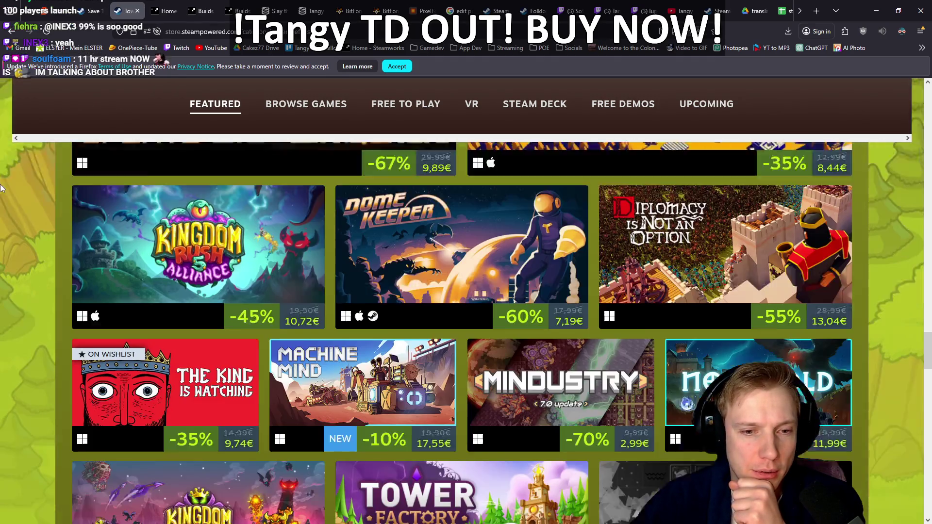
scroll(1, 188, down, 20)
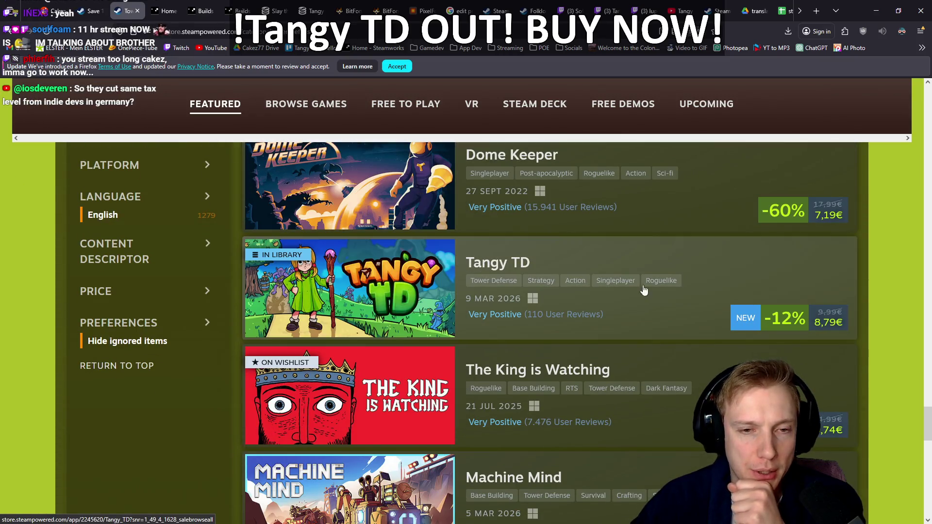
scroll(870, 304, up, 1)
scroll(872, 300, up, 15)
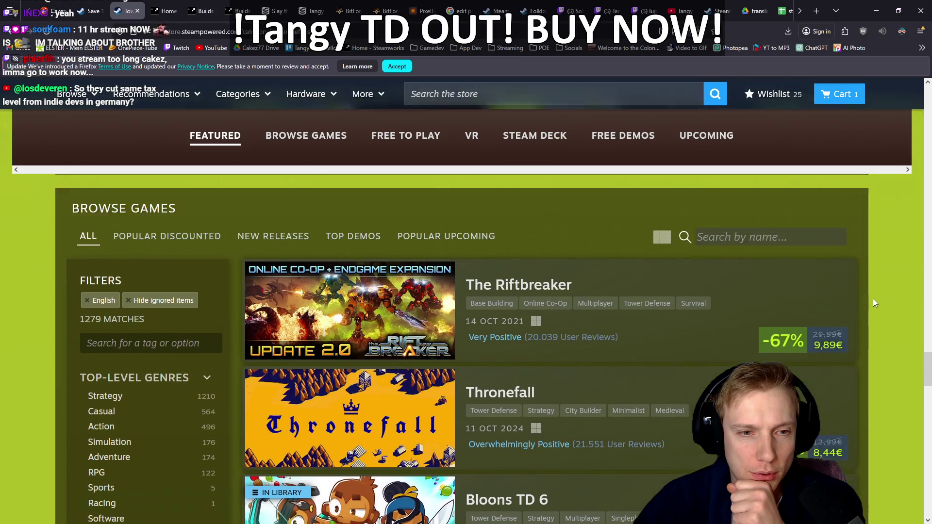
scroll(873, 298, down, 5)
scroll(872, 301, down, 15)
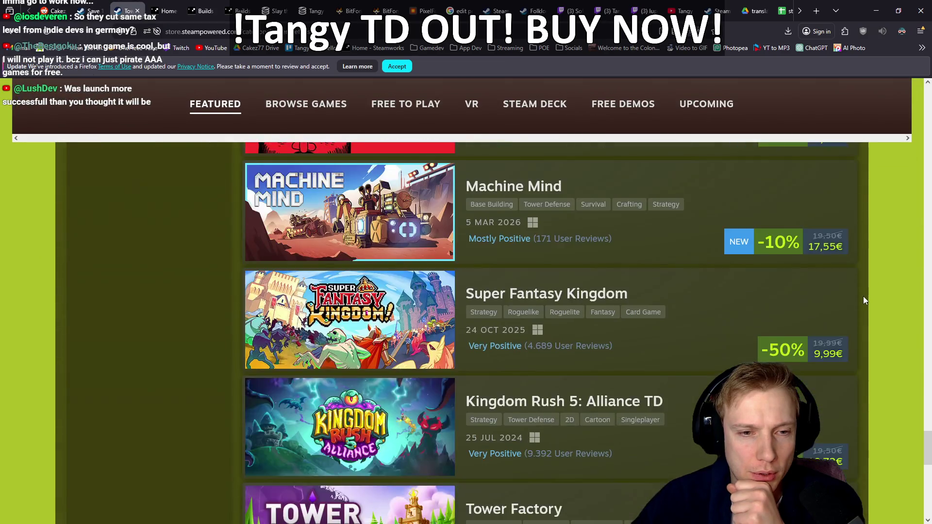
scroll(855, 298, up, 6)
scroll(6, 296, up, 15)
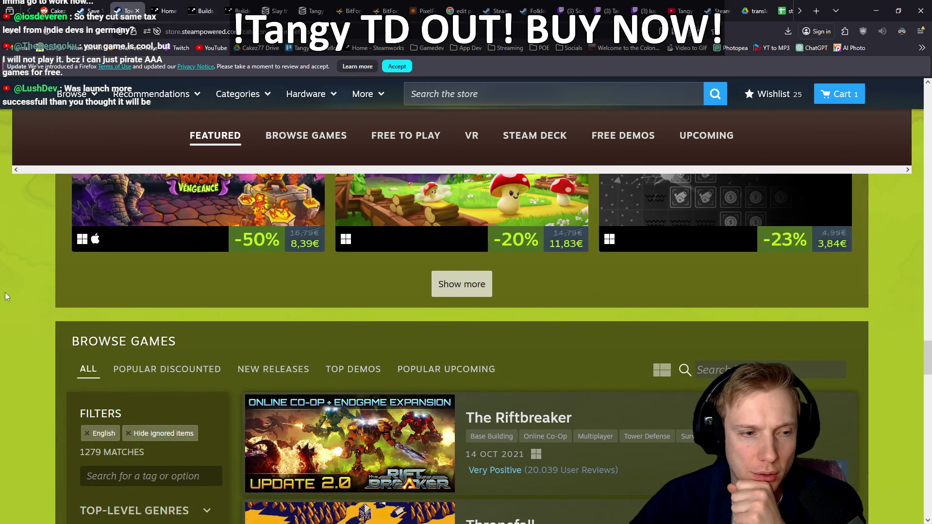
scroll(6, 293, up, 20)
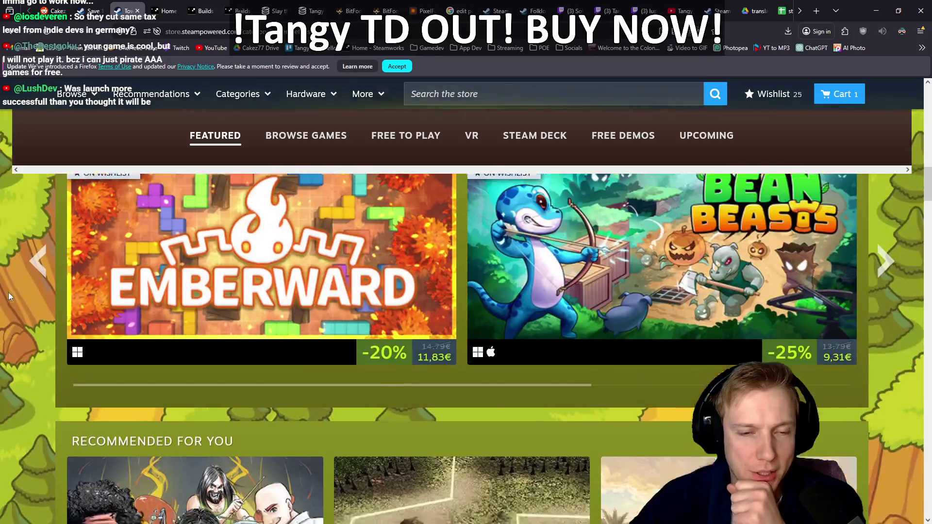
scroll(8, 292, up, 5)
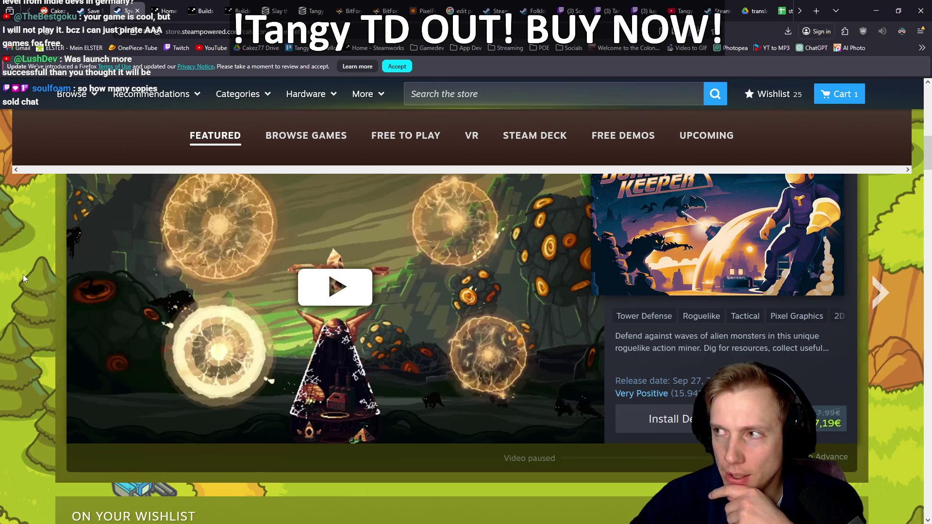
click(877, 11)
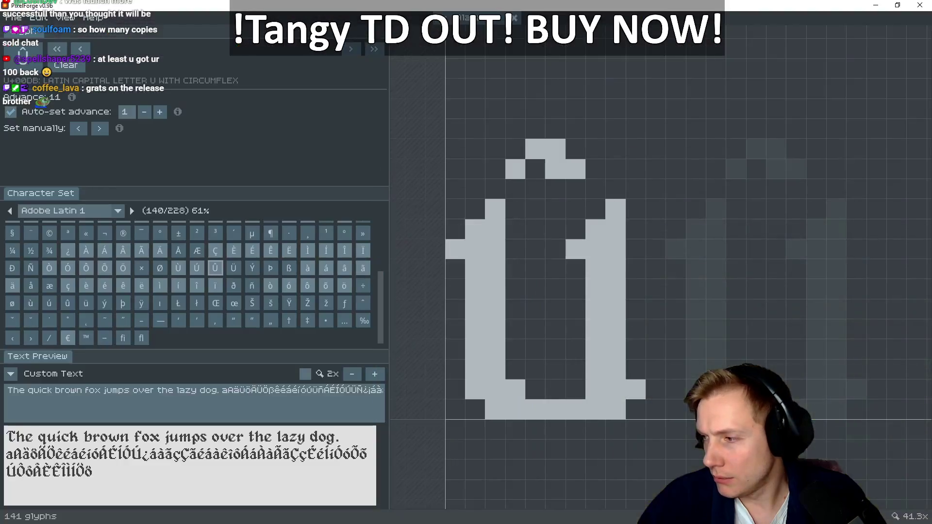
Return to PixelForge and look over the finished Û glyph
key(alt+Tab)
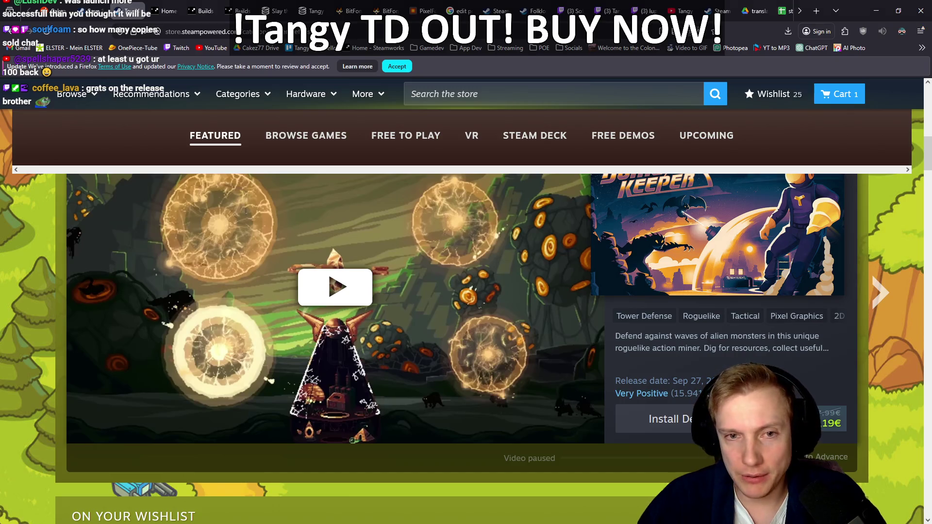
key(alt+Tab)
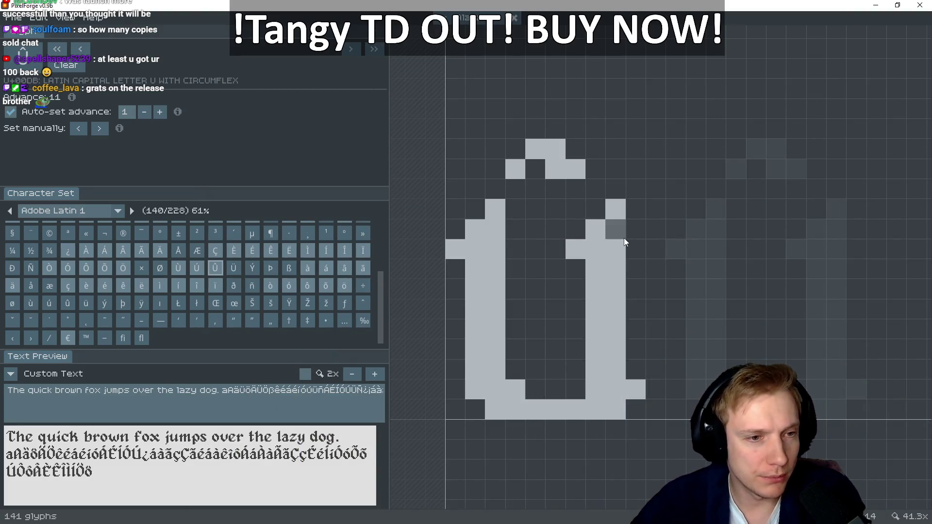
scroll(631, 243, up, 1)
key(ctrl+z)
key(ctrl+y)
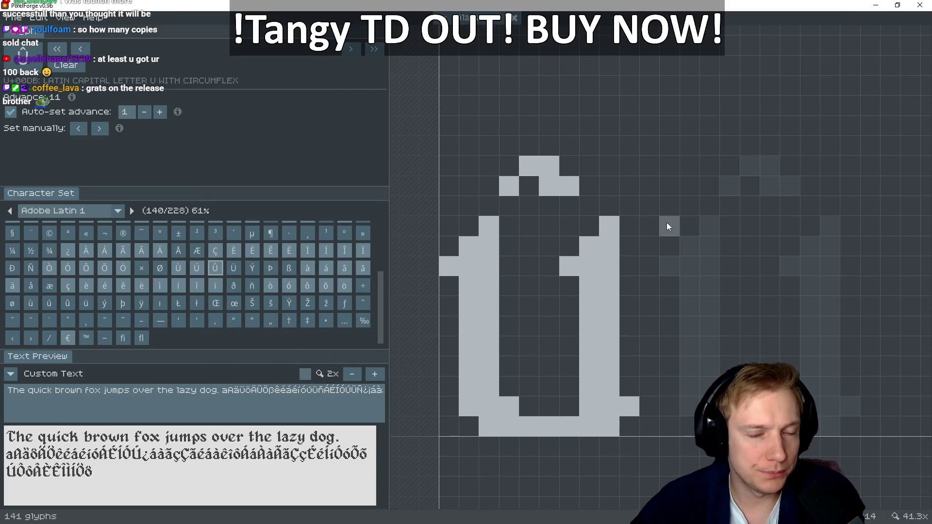
Move to the Ü glyph and paint its left stem down the canvas
key(Right)
click(488, 228)
click(470, 252)
click(451, 263)
mouse_move(479, 245)
mouse_down()
mouse_move(488, 372)
mouse_move(476, 392)
mouse_up()
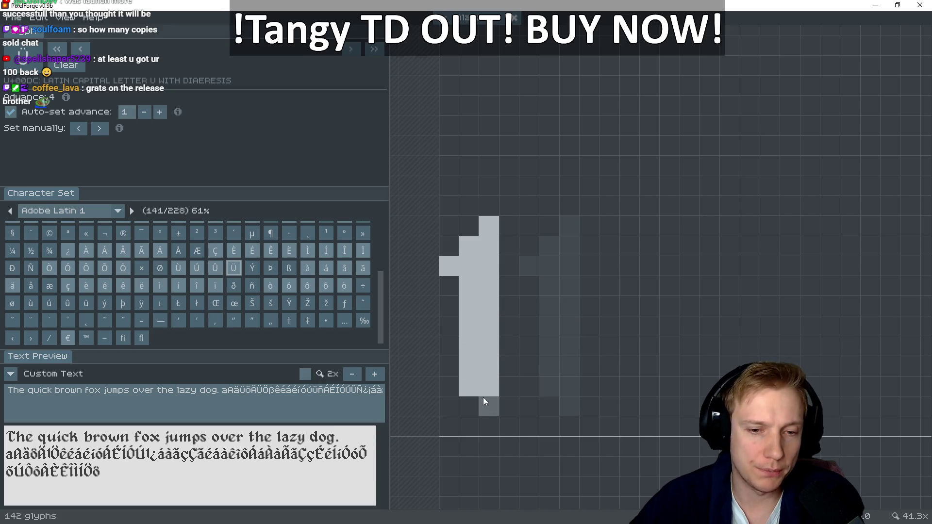
Add Ü's stem foot, bottom bar and right stem with its step pixels
click(484, 401)
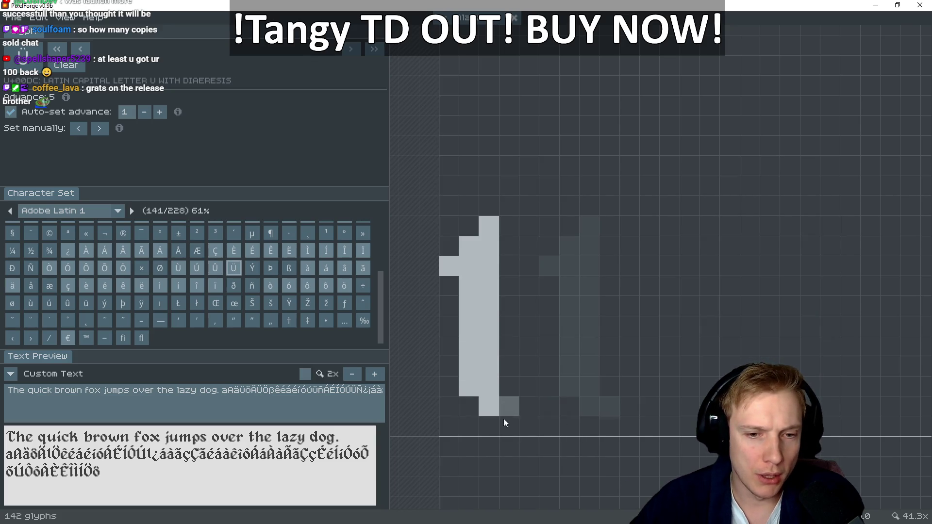
click(509, 406)
click(469, 406)
click(488, 426)
mouse_move(515, 426)
mouse_down()
mouse_move(613, 426)
mouse_move(626, 404)
mouse_move(594, 406)
mouse_up()
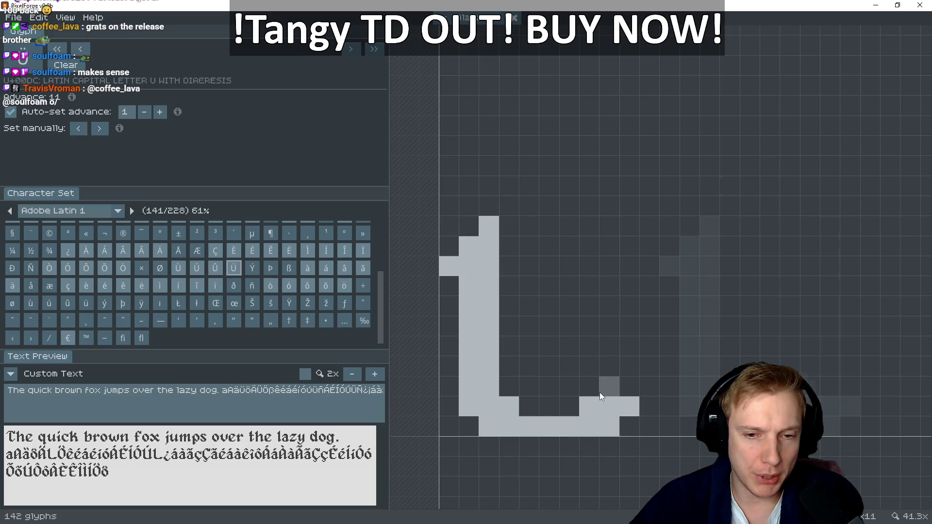
mouse_move(611, 366)
mouse_down()
mouse_move(613, 241)
mouse_move(587, 387)
mouse_up()
click(589, 246)
click(569, 266)
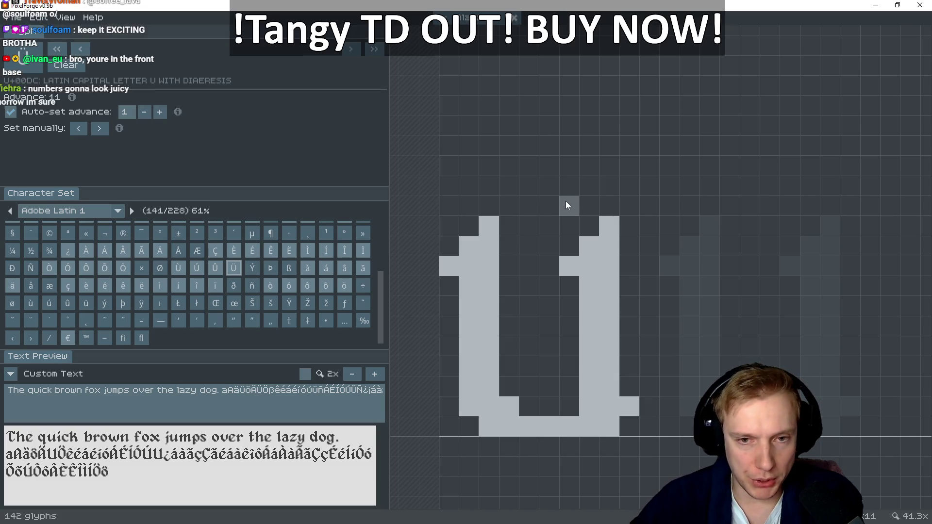
Paint and erase pixels to form Ü's two slanted diaeresis marks
mouse_move(566, 199)
mouse_down()
mouse_move(568, 165)
mouse_move(554, 187)
mouse_move(572, 202)
mouse_up()
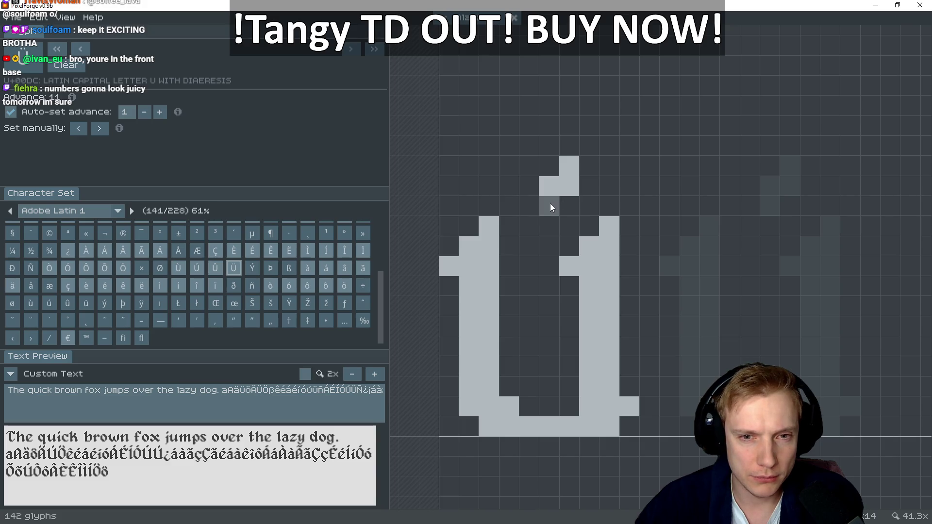
drag(551, 166, 564, 151)
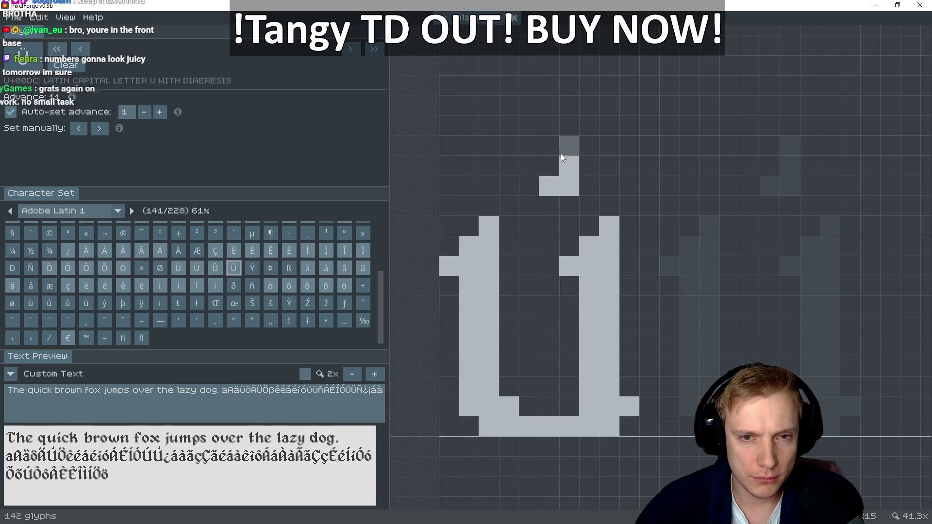
right_click(573, 188)
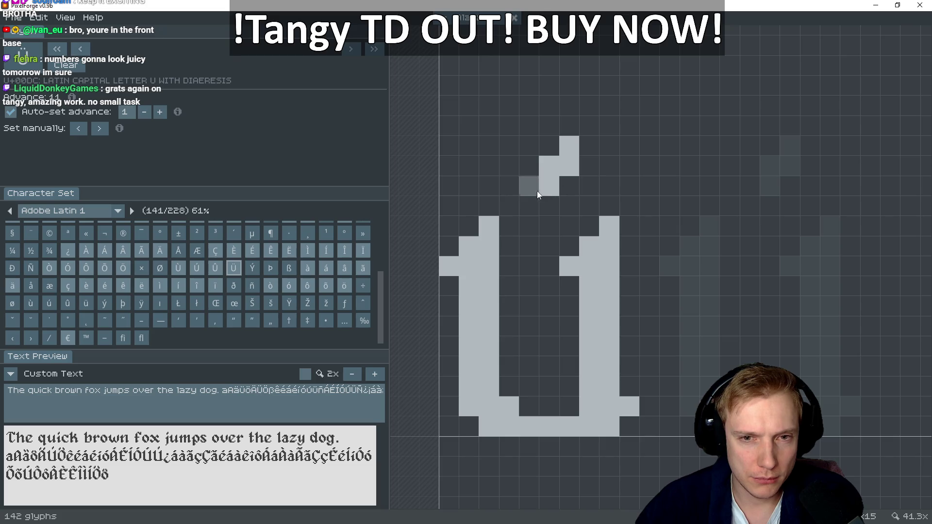
mouse_move(581, 170)
mouse_down()
mouse_move(588, 156)
mouse_move(563, 185)
mouse_up()
right_click(549, 187)
right_click(550, 167)
right_click(569, 146)
mouse_move(523, 166)
mouse_down()
mouse_move(518, 157)
mouse_move(511, 170)
mouse_up()
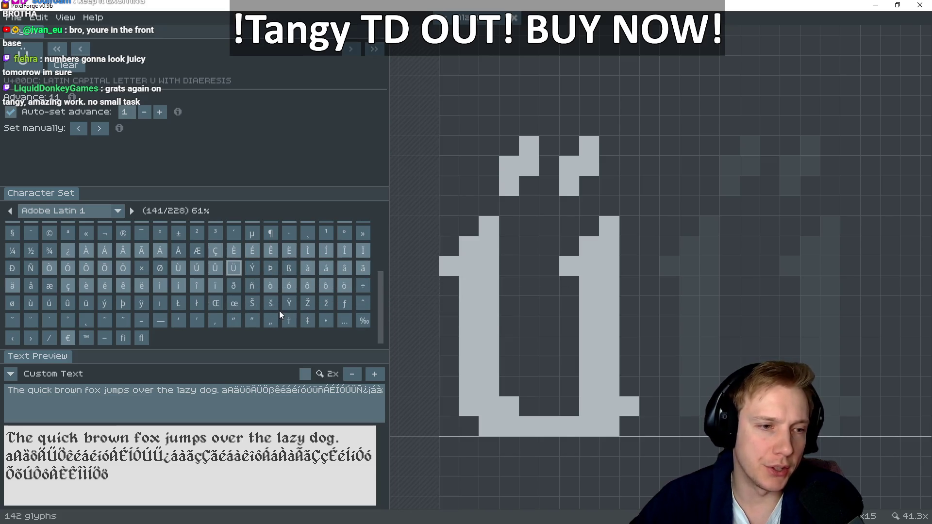
scroll(264, 307, up, 1)
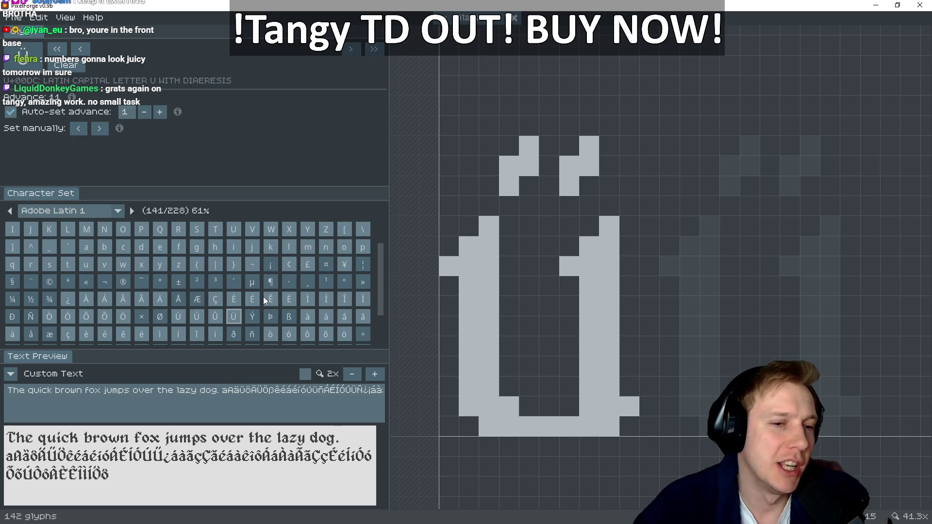
click(17, 18)
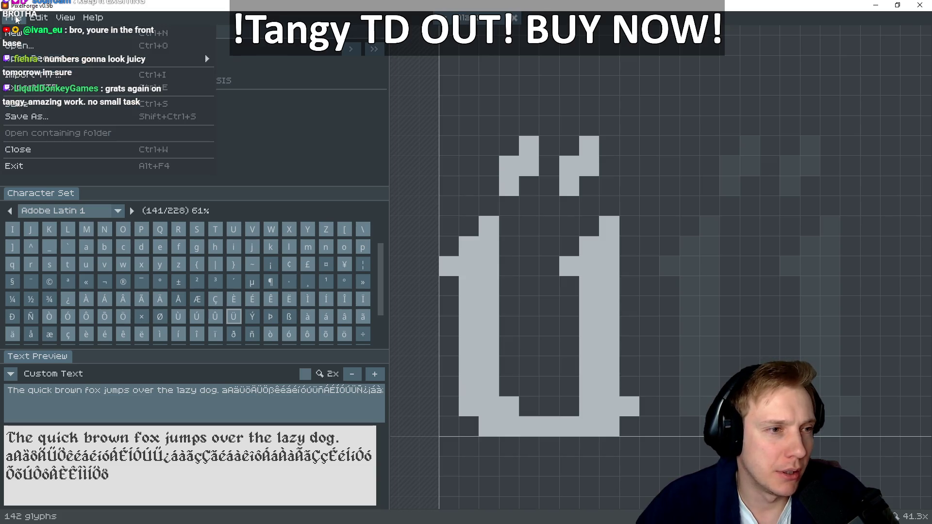
Export the font as TTF over the existing alagard.ttf, and let the SmartScreen-blocked otfccbuild.exe run
click(33, 89)
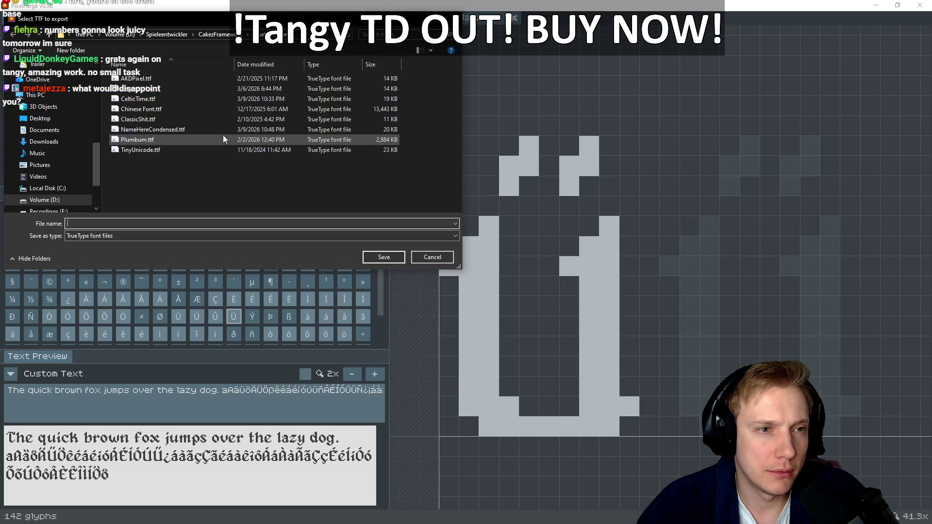
click(137, 92)
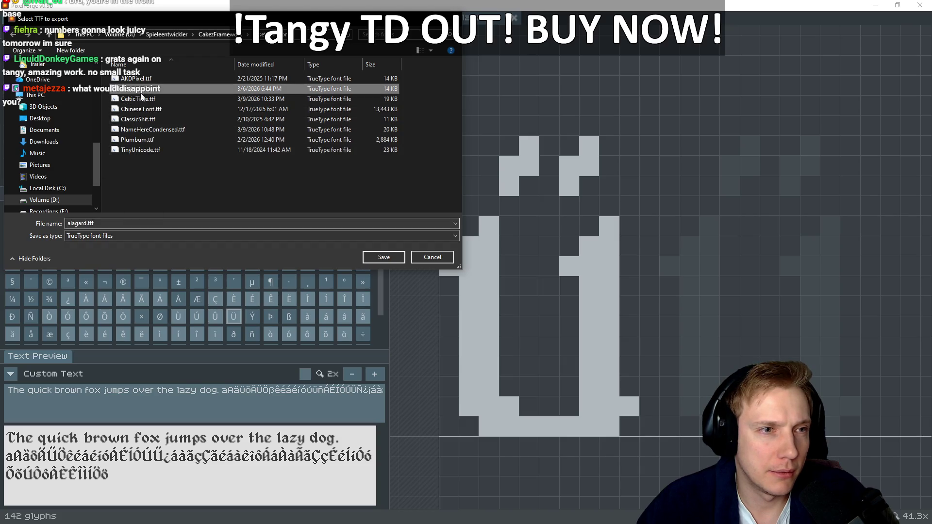
click(385, 260)
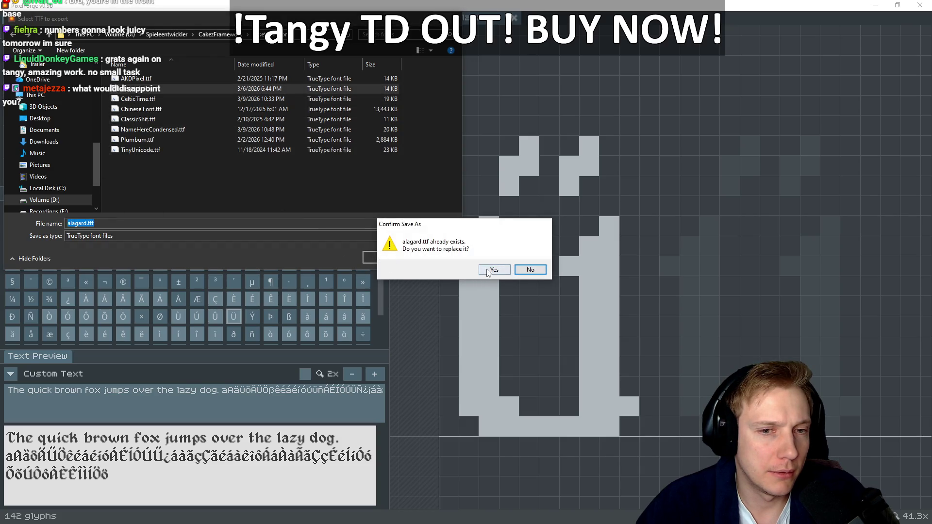
click(487, 270)
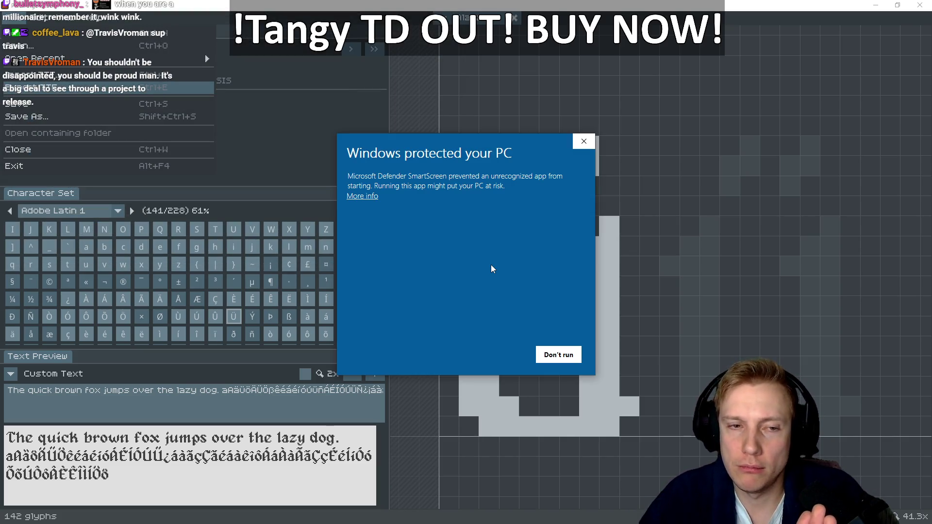
click(368, 196)
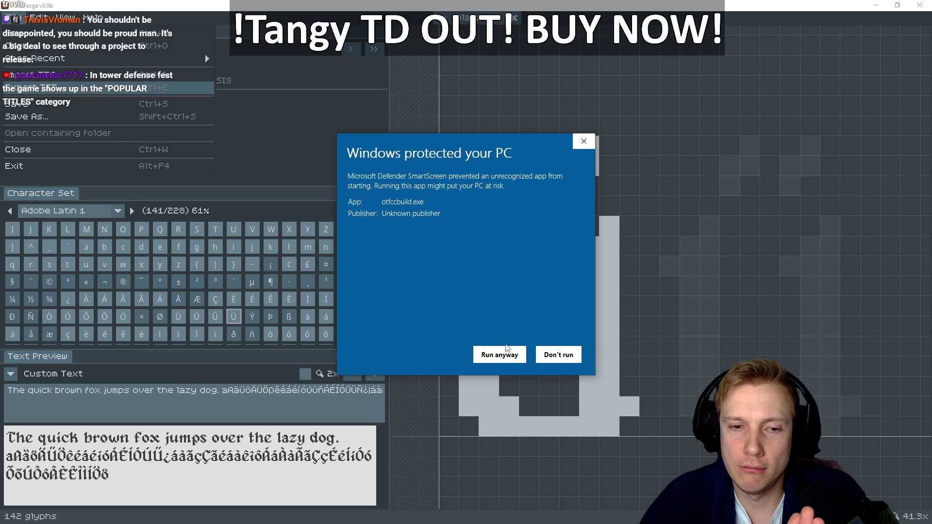
click(506, 354)
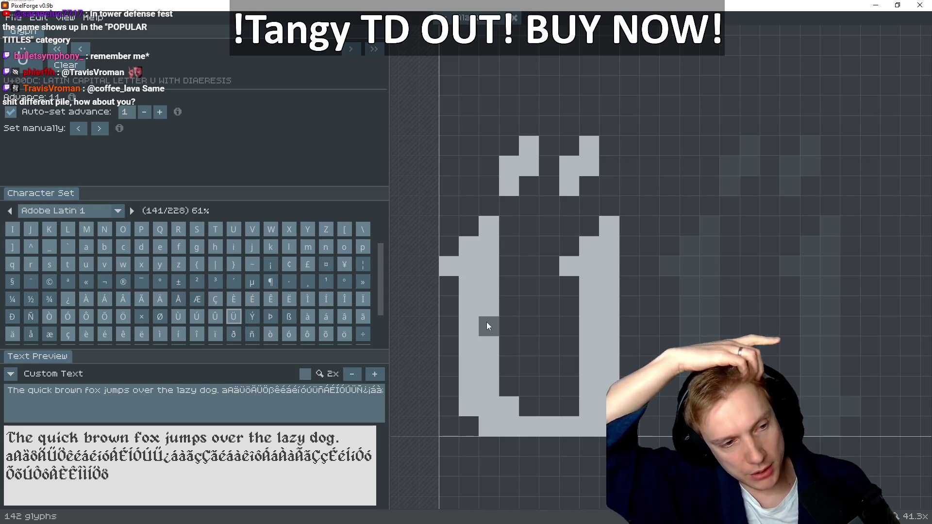
scroll(246, 283, down, 3)
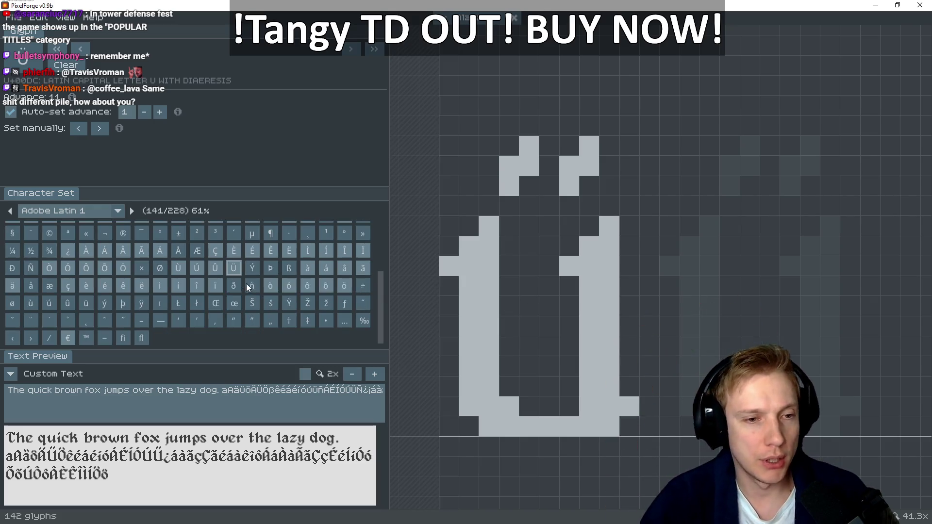